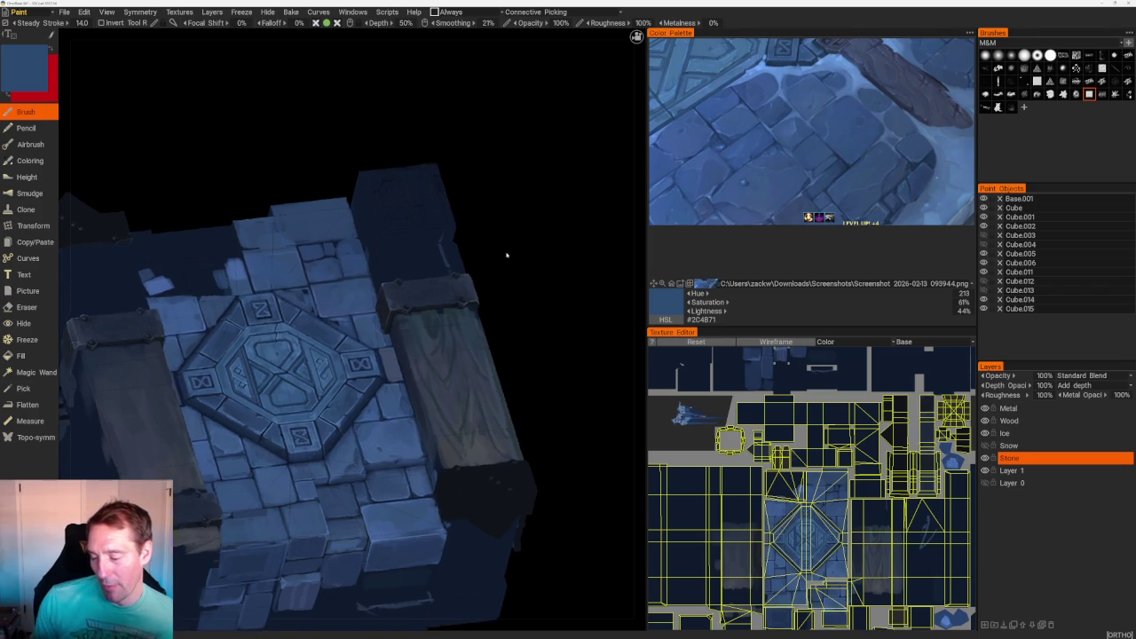
- Shade the tiles around the emblem with light, mid and dark navy blues sampled from the stone
drag(520, 211, 563, 254)
scroll(563, 253, up, 3)
scroll(357, 176, up, 2)
key(v)
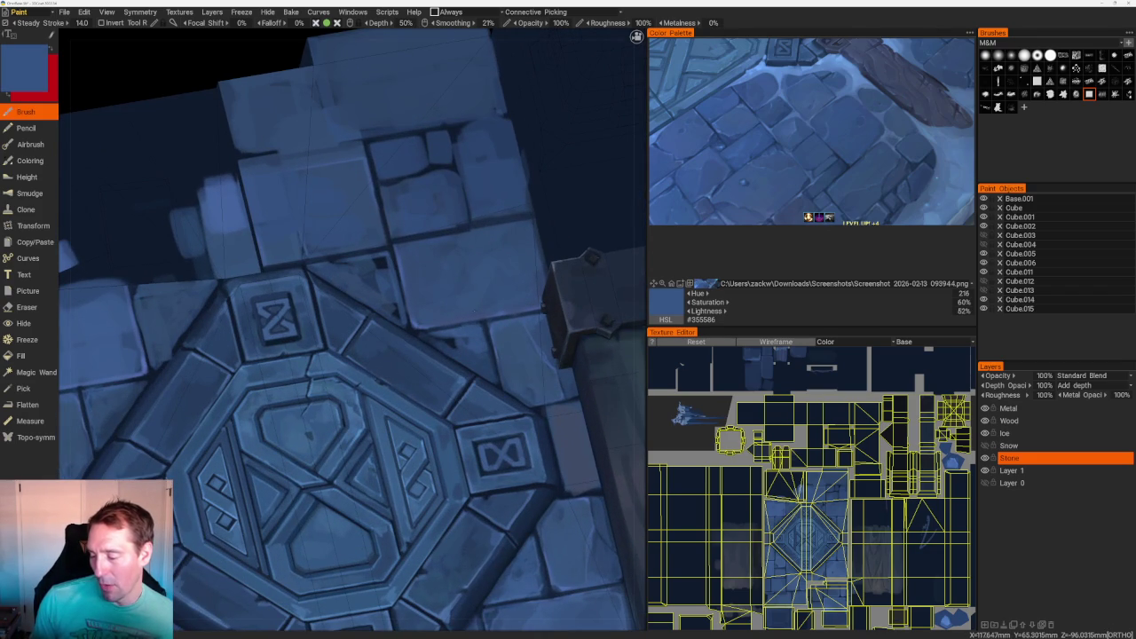
key(v)
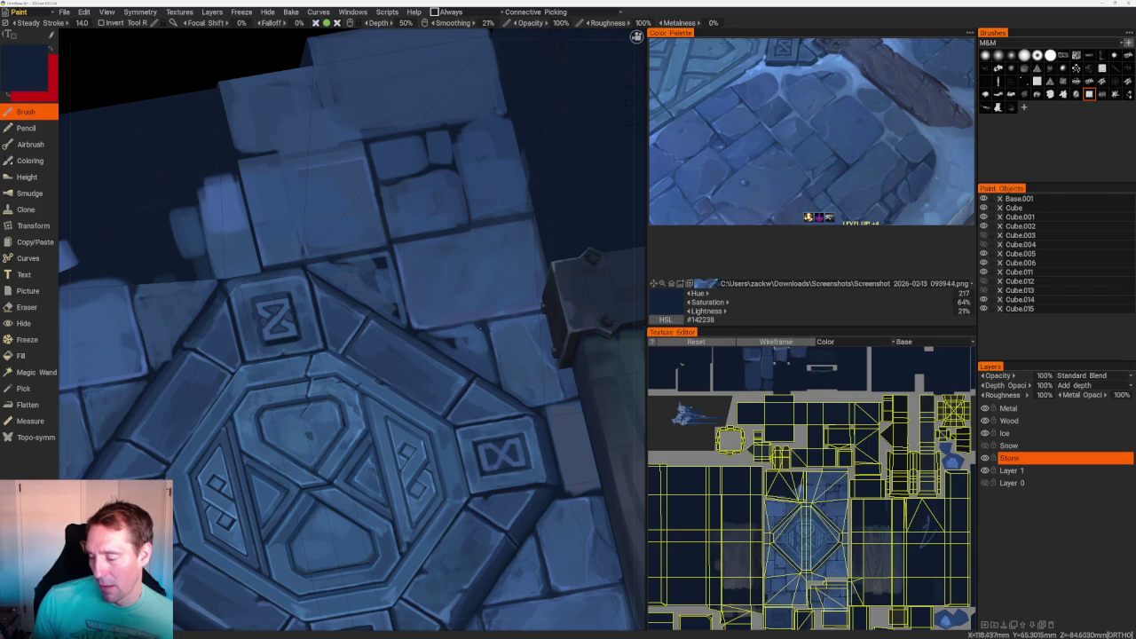
key(v)
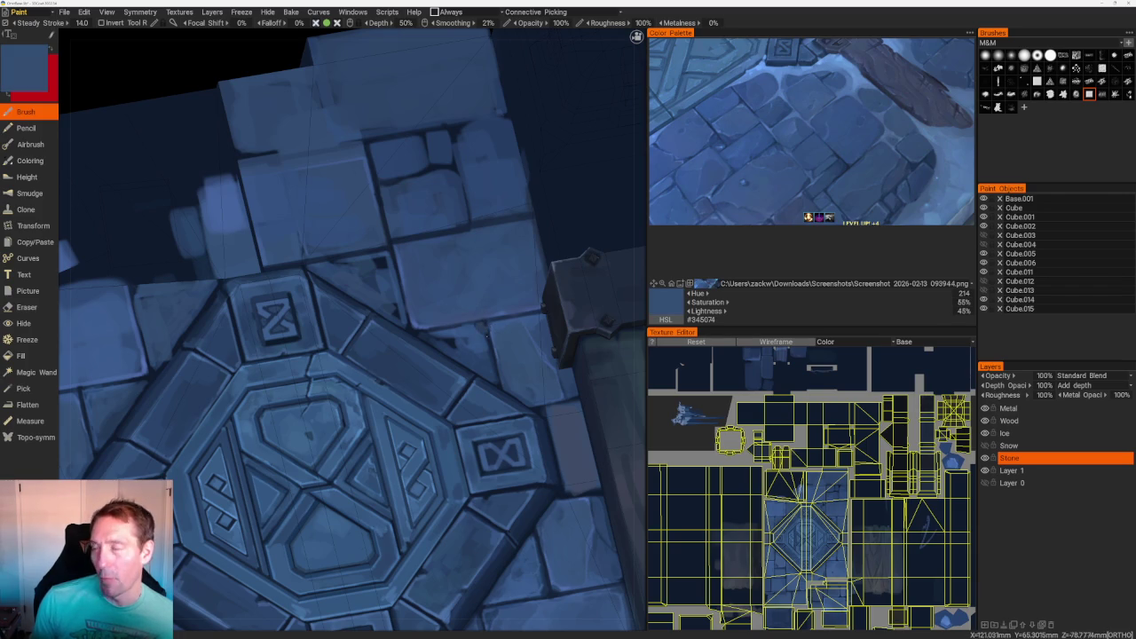
key(v)
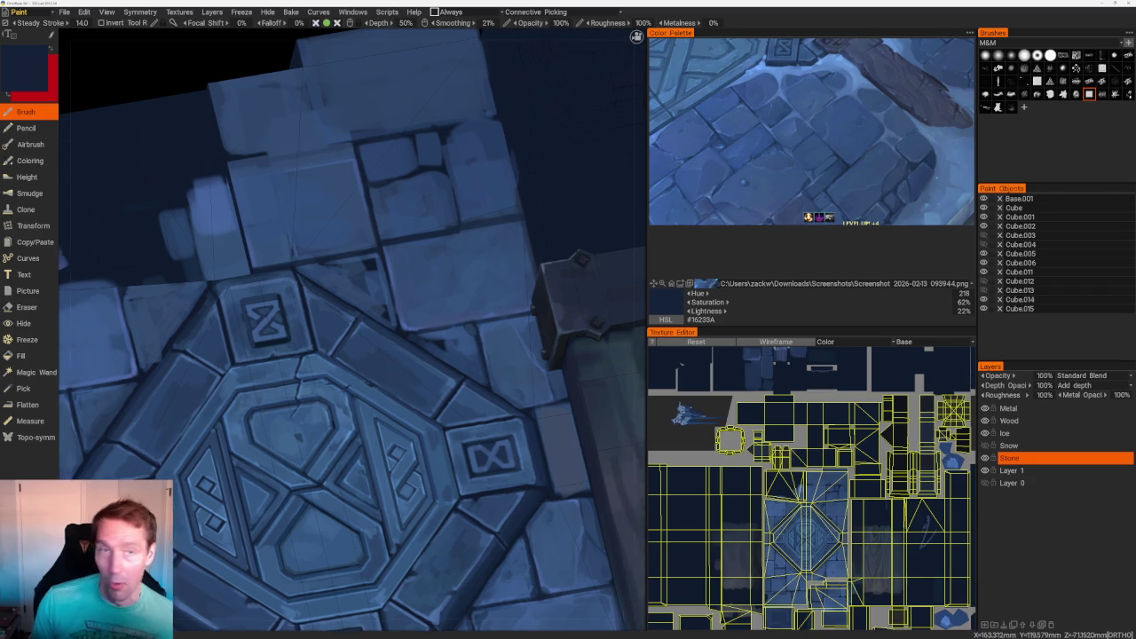
scroll(414, 201, down, 5)
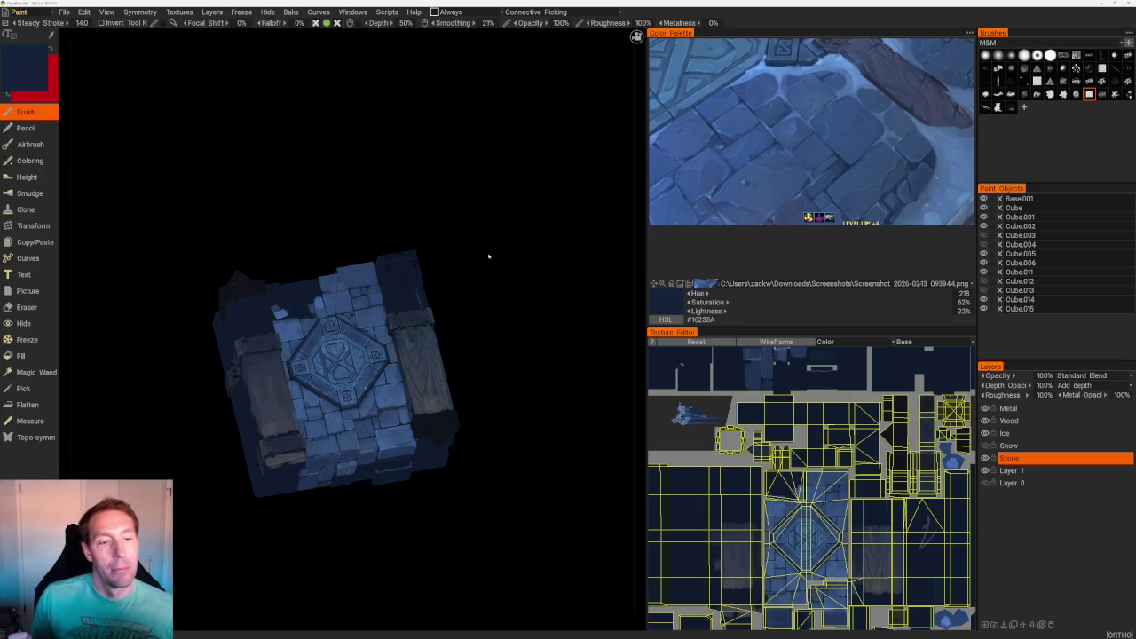
mouse_move(479, 229)
mouse_down()
mouse_move(507, 239)
mouse_move(492, 254)
mouse_move(494, 213)
mouse_move(518, 190)
mouse_move(502, 190)
mouse_move(530, 186)
mouse_up()
scroll(530, 185, up, 3)
drag(301, 475, 170, 459)
scroll(221, 441, up, 3)
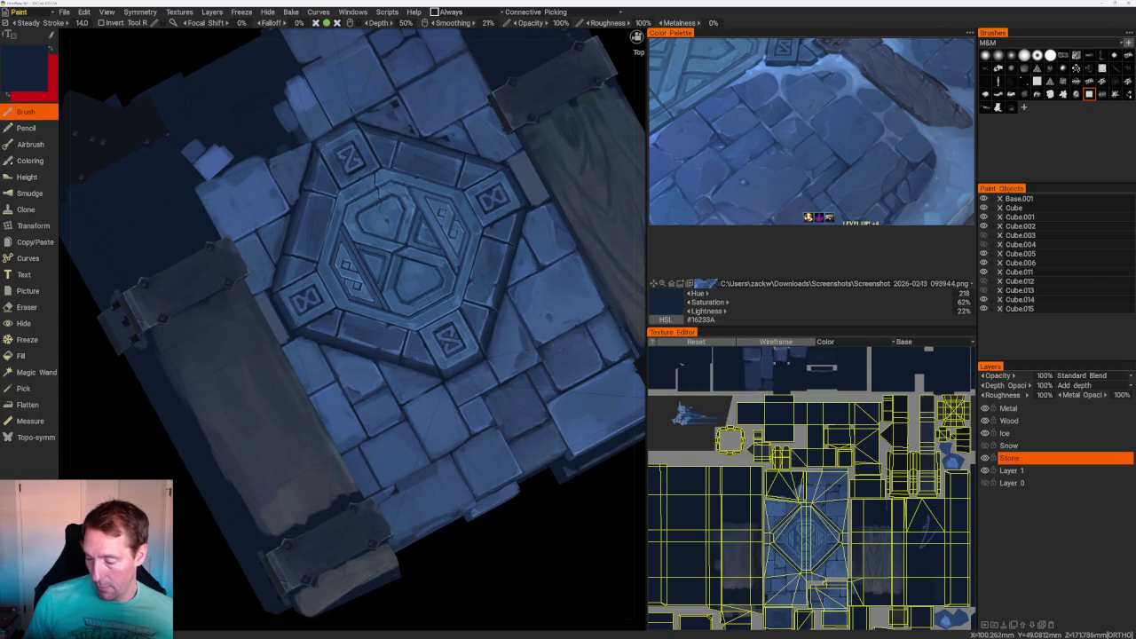
drag(355, 337, 426, 311)
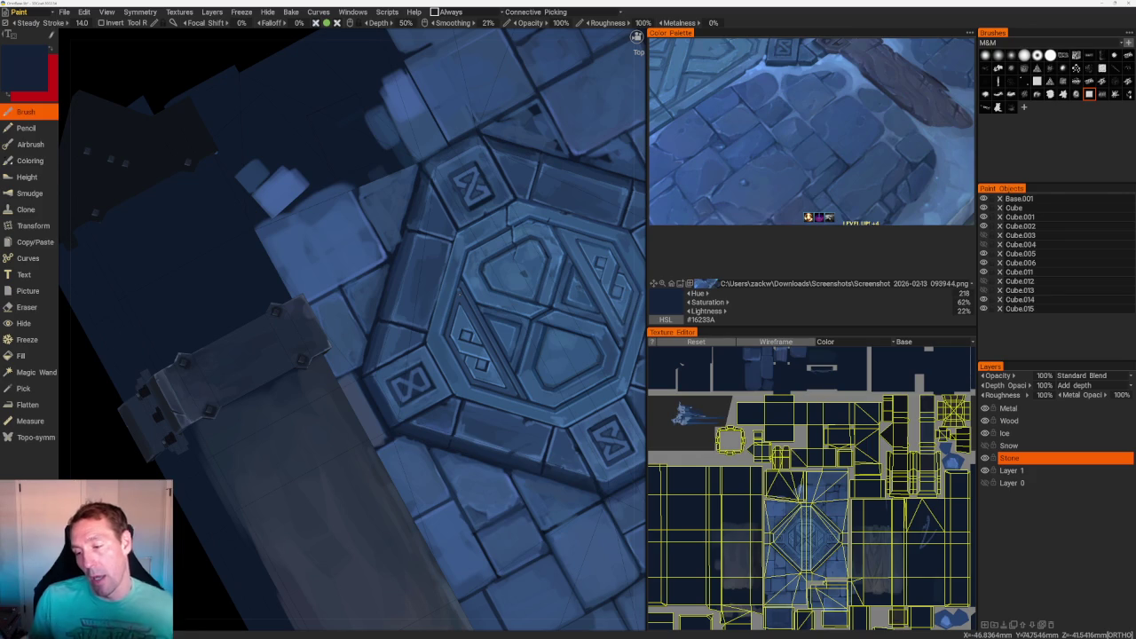
scroll(456, 76, down, 5)
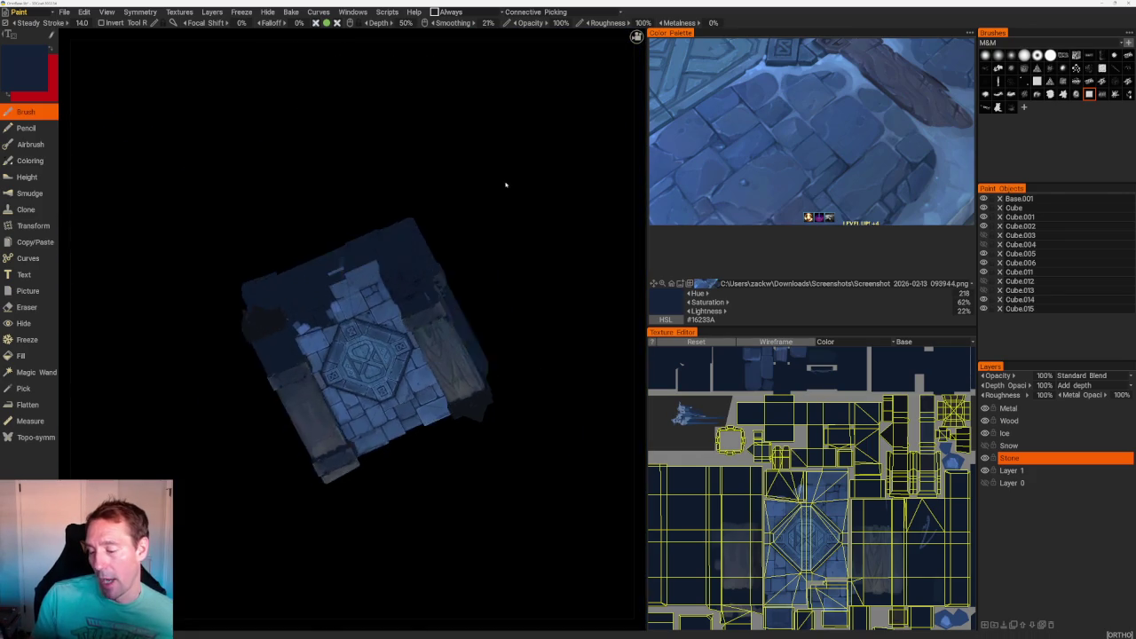
- Paint the upper octagon tiles with sampled lighter blues, ending on dark navy #0F1A2C
scroll(500, 190, up, 3)
scroll(500, 190, up, 2)
scroll(500, 190, up, 2)
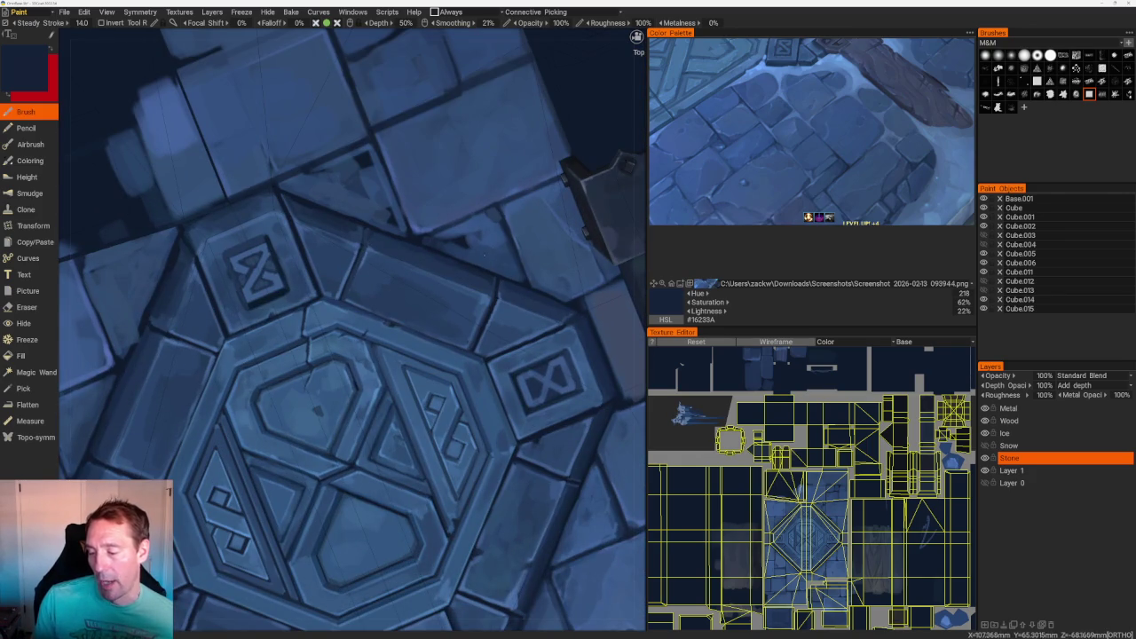
key(v)
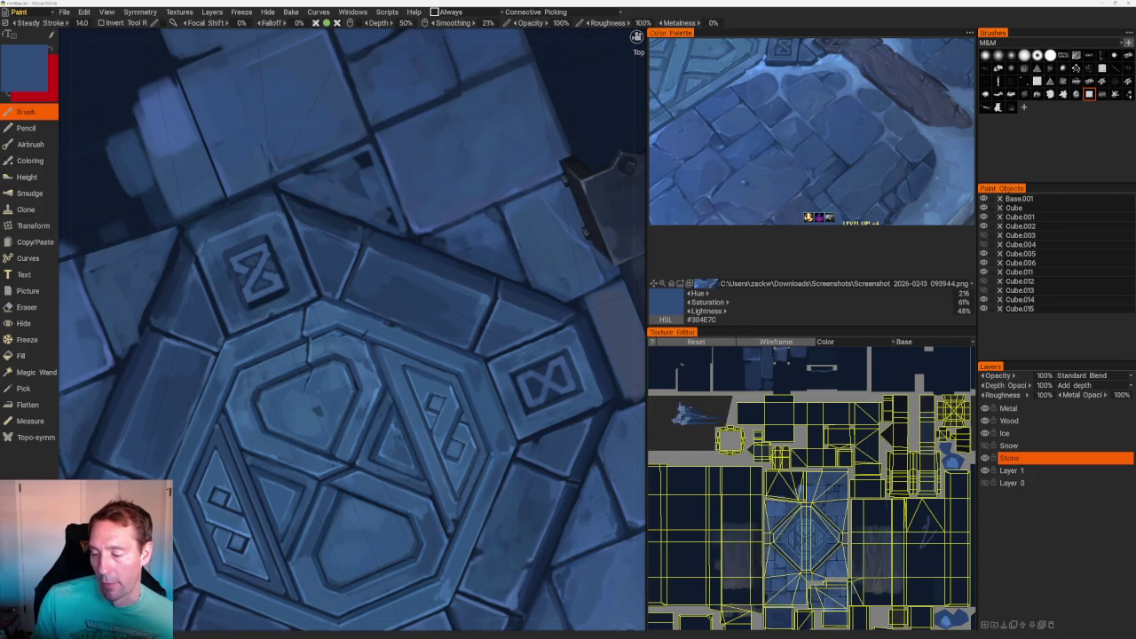
key(v)
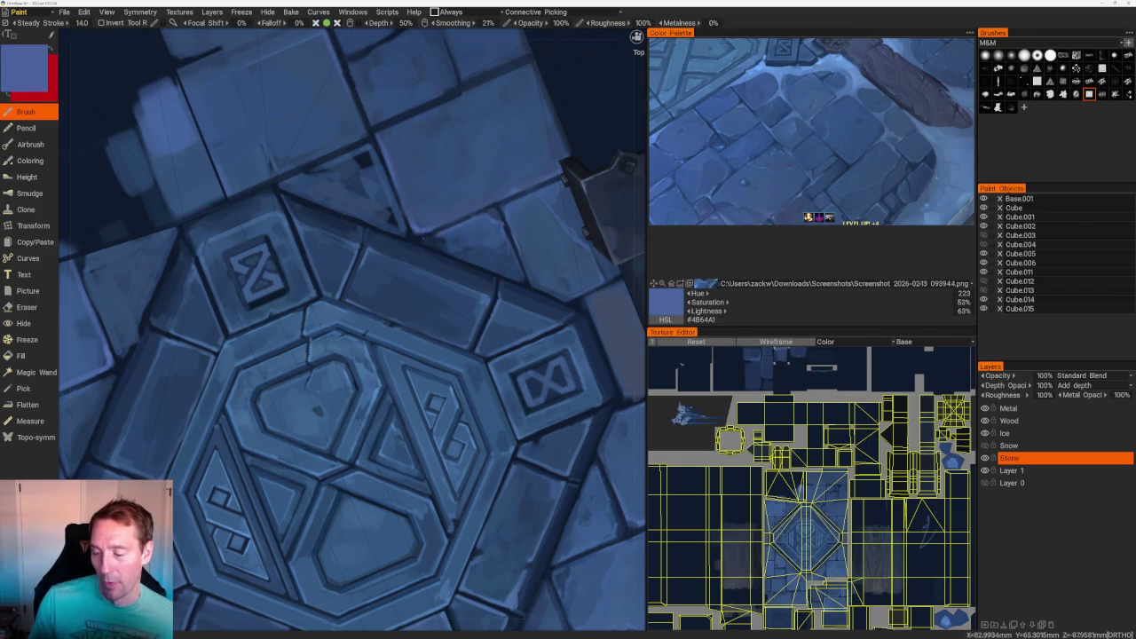
key(v)
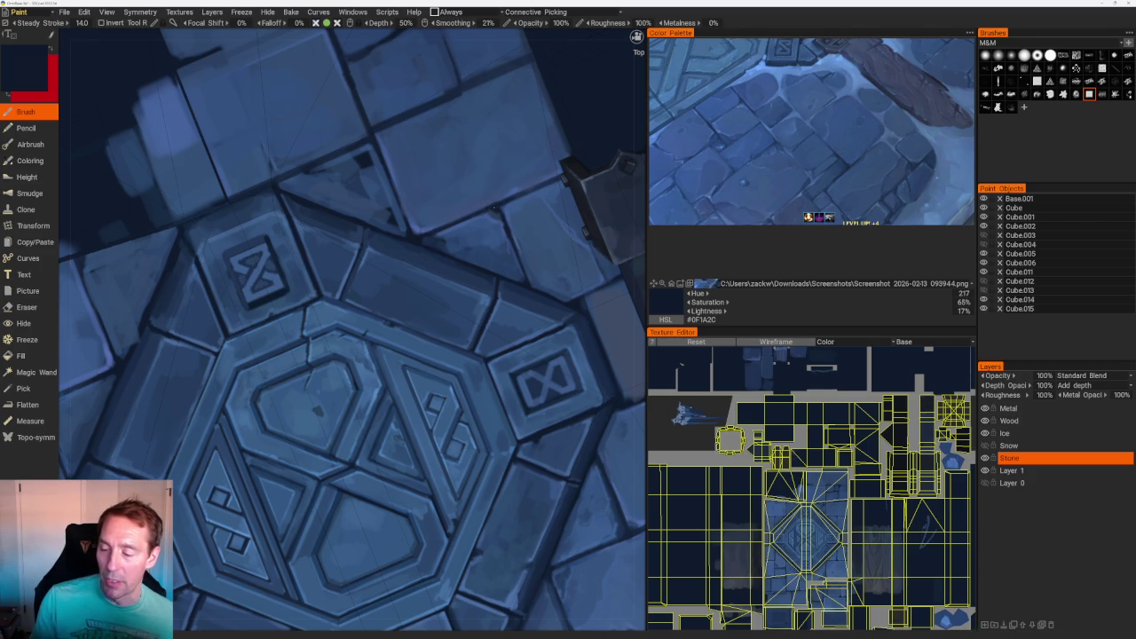
scroll(401, 111, down, 10)
mouse_move(458, 180)
mouse_down()
mouse_move(386, 253)
mouse_move(471, 240)
mouse_up()
scroll(500, 213, up, 2)
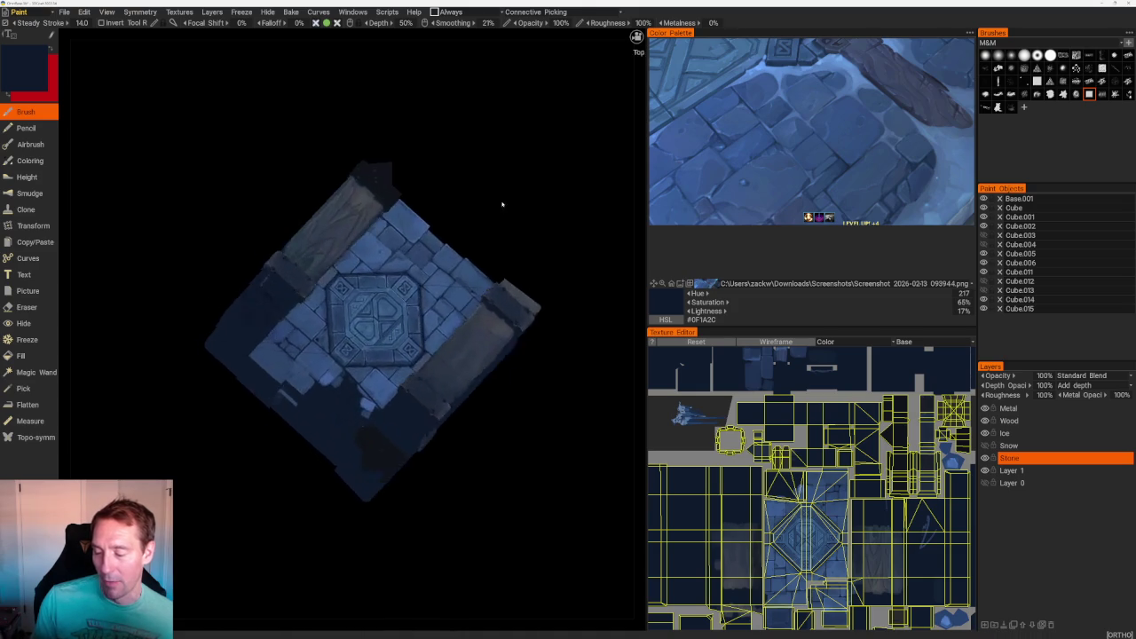
- Shade the tiles beside the octagon with a medium blue and a dark navy sampled from the stone
scroll(561, 309, up, 3)
scroll(560, 309, up, 2)
scroll(561, 309, up, 3)
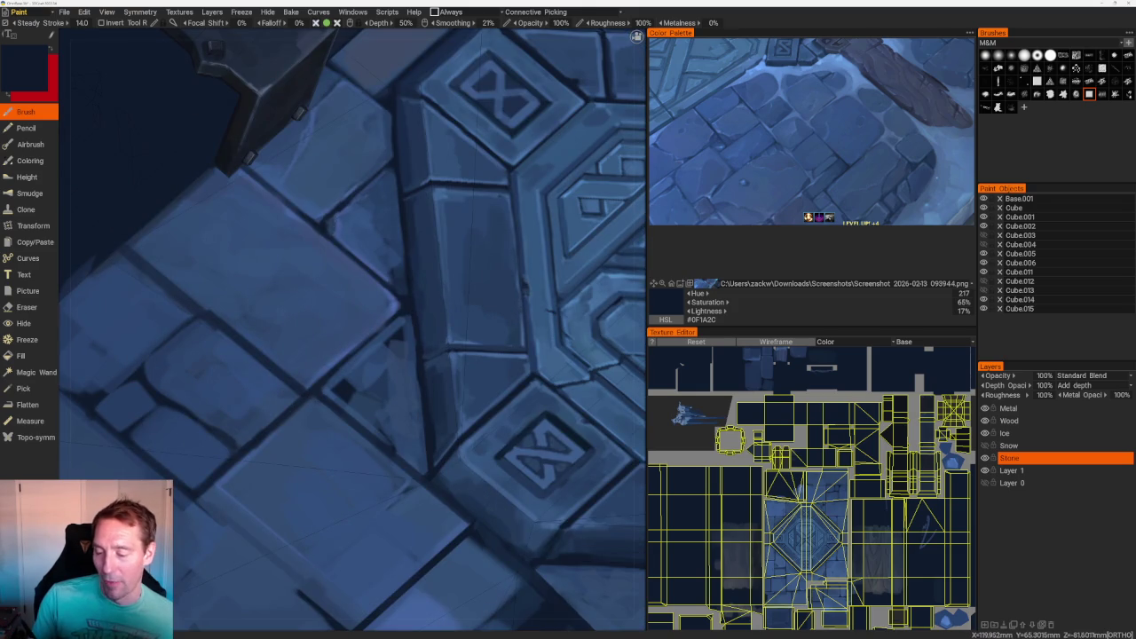
key(v)
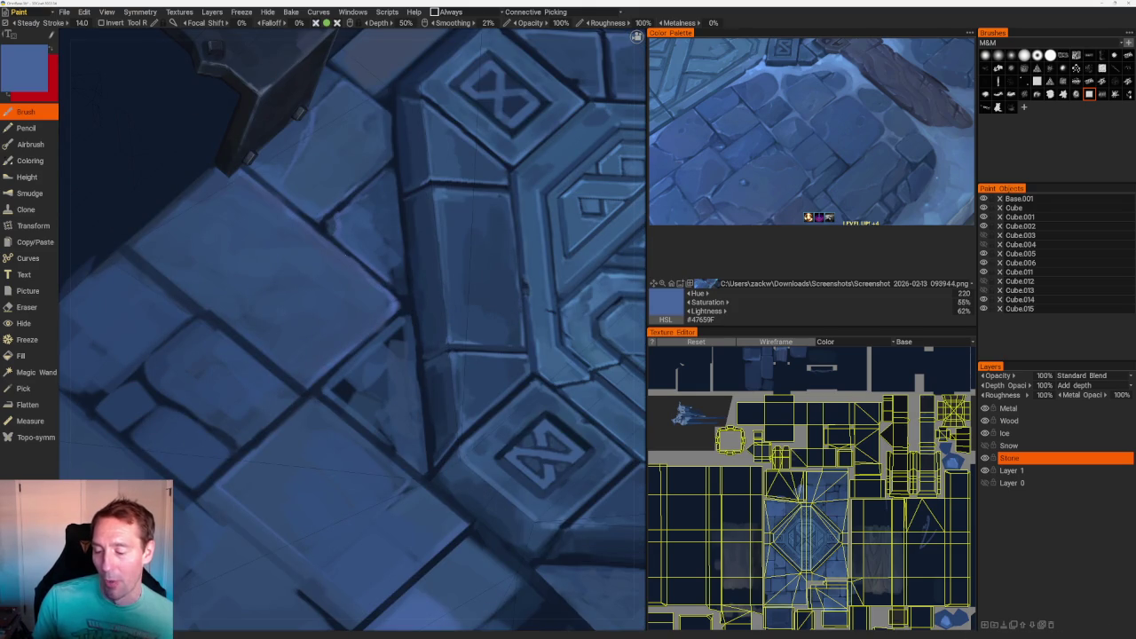
key(v)
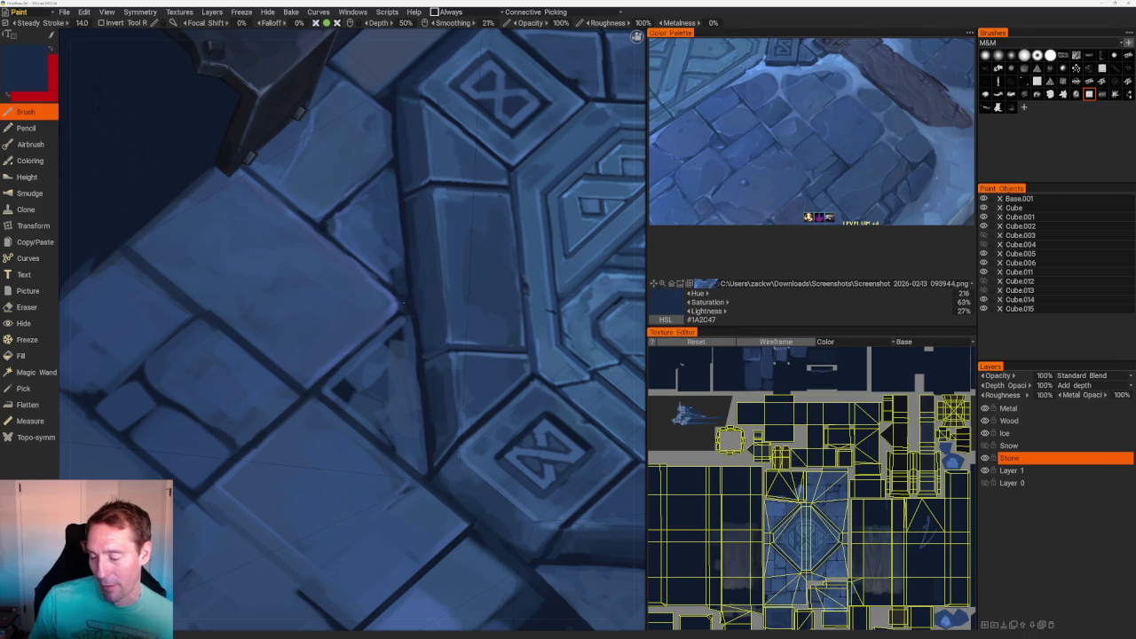
scroll(402, 303, down, 2)
scroll(330, 116, down, 8)
- Soften the lower tile edges with mid, darker and lighter blues, ending on #2A446C, then view orthographic top
mouse_move(329, 116)
mouse_down()
mouse_move(380, 162)
mouse_move(334, 162)
mouse_up()
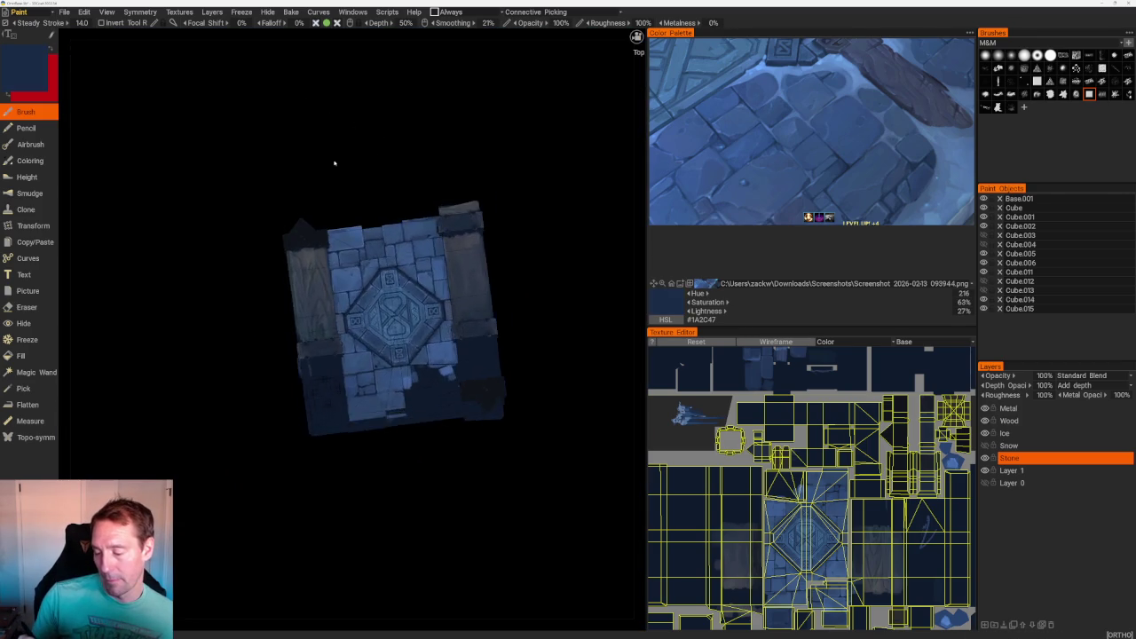
scroll(333, 163, up, 5)
scroll(333, 195, up, 3)
key(v)
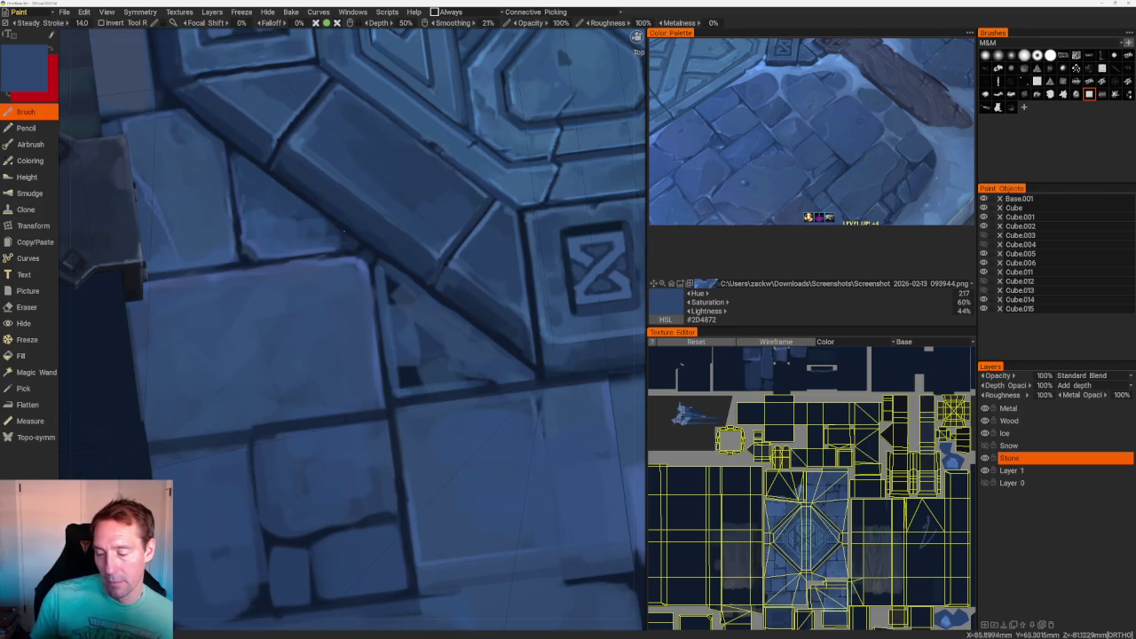
key(v)
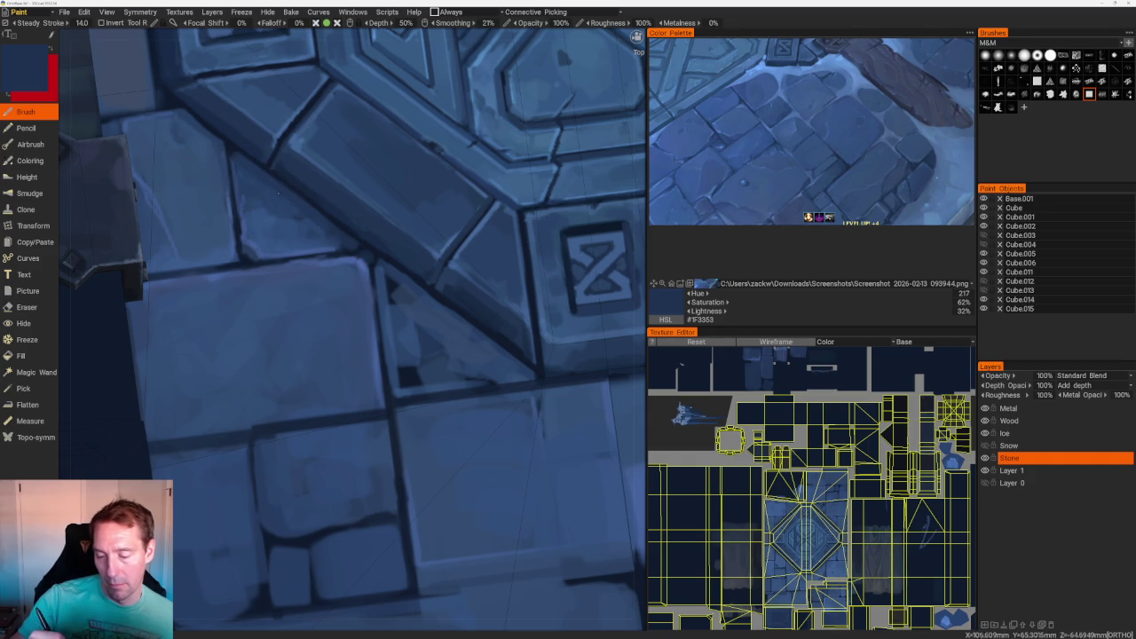
key(v)
key(v)
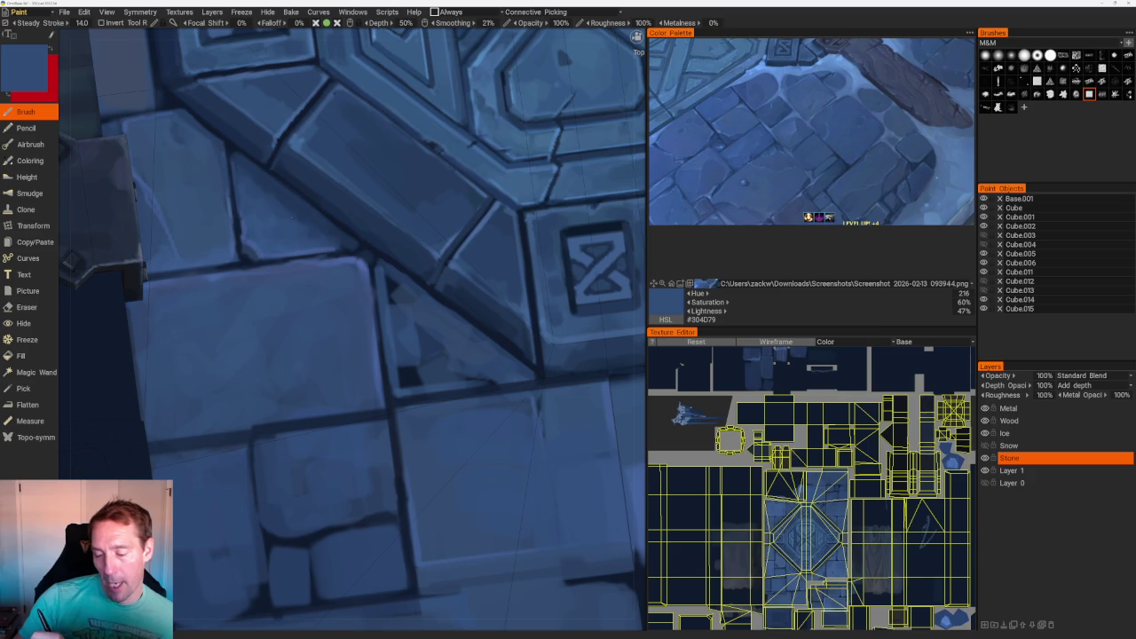
key(v)
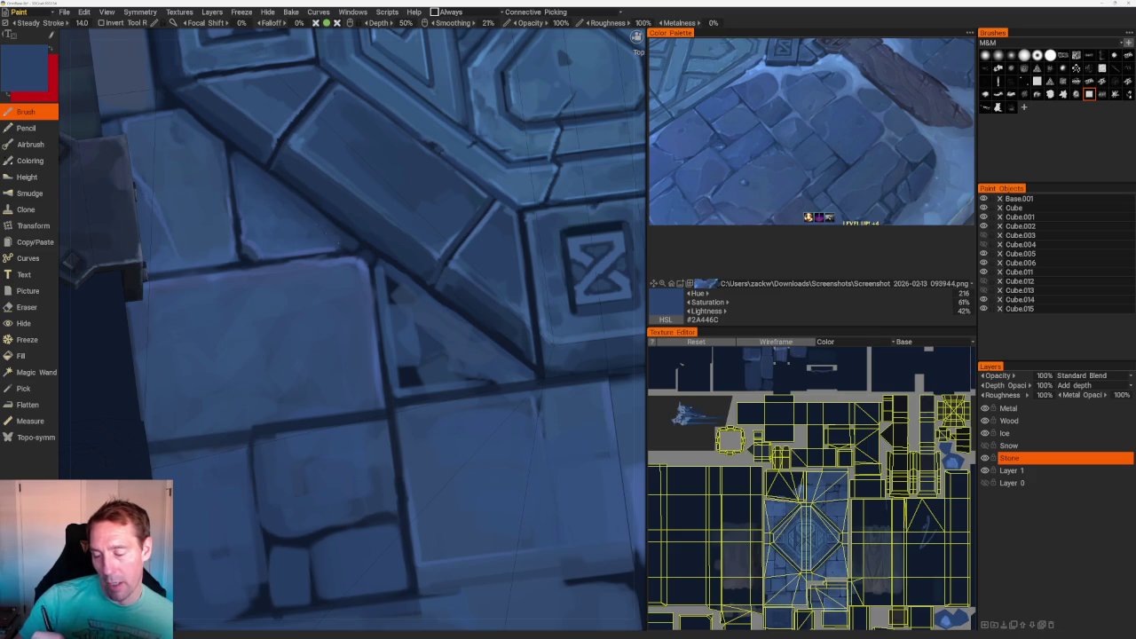
key(KP_5)
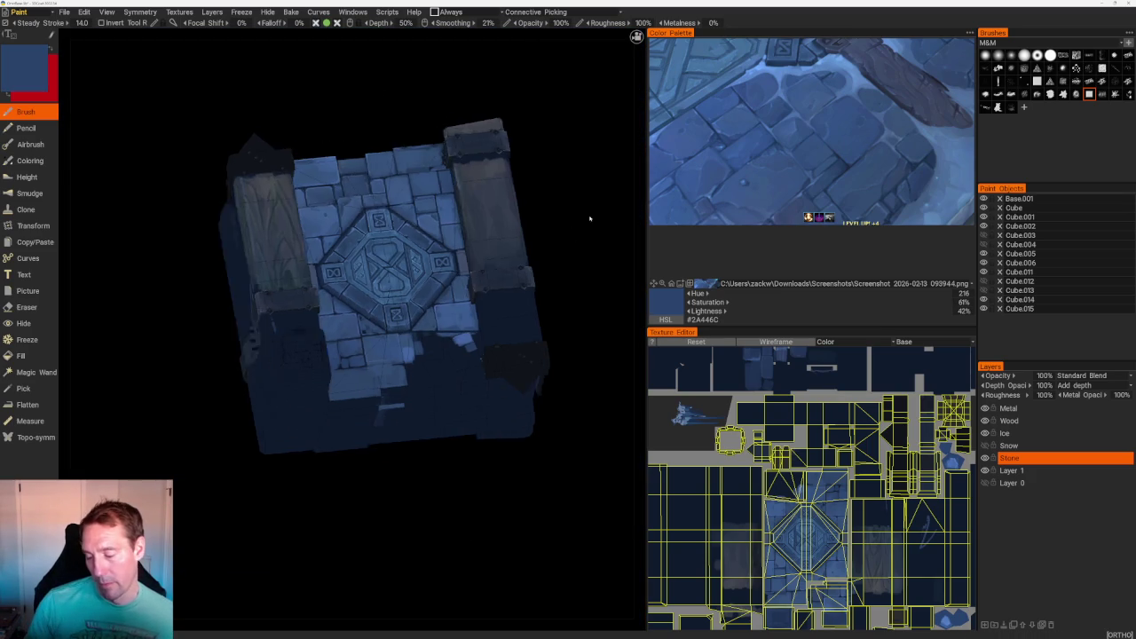
- Shade the lower tiles beside the metal bracket with a darker blue sampled from the tiles
scroll(361, 377, up, 5)
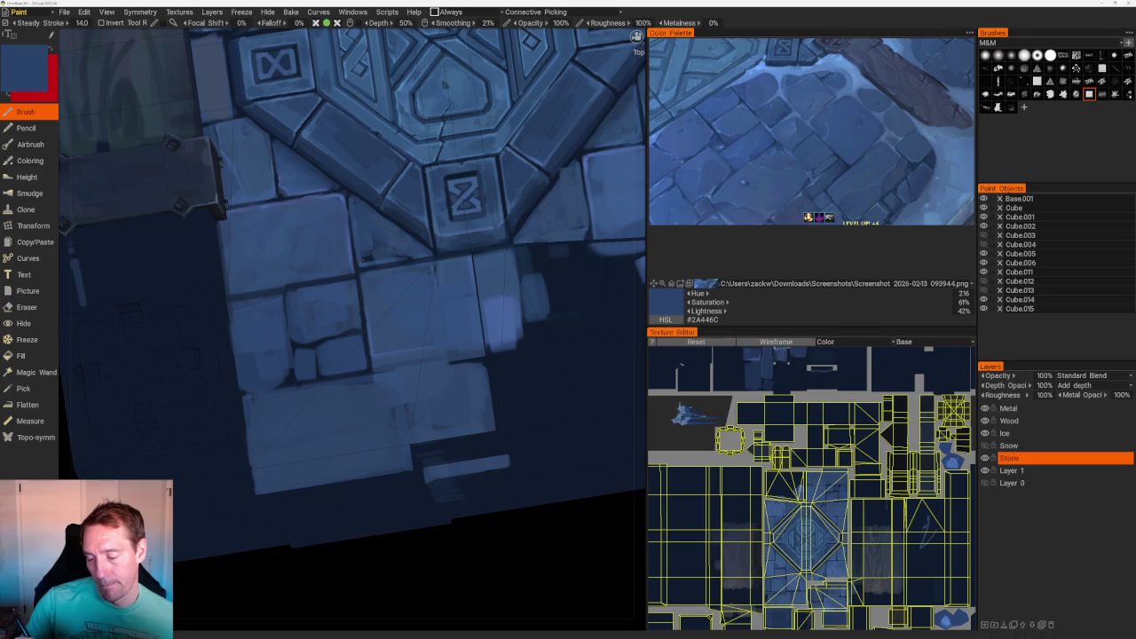
scroll(449, 126, down, 6)
mouse_move(449, 126)
mouse_down()
mouse_move(501, 135)
mouse_move(474, 134)
mouse_up()
scroll(473, 134, up, 3)
scroll(474, 134, up, 3)
scroll(474, 134, up, 3)
key(v)
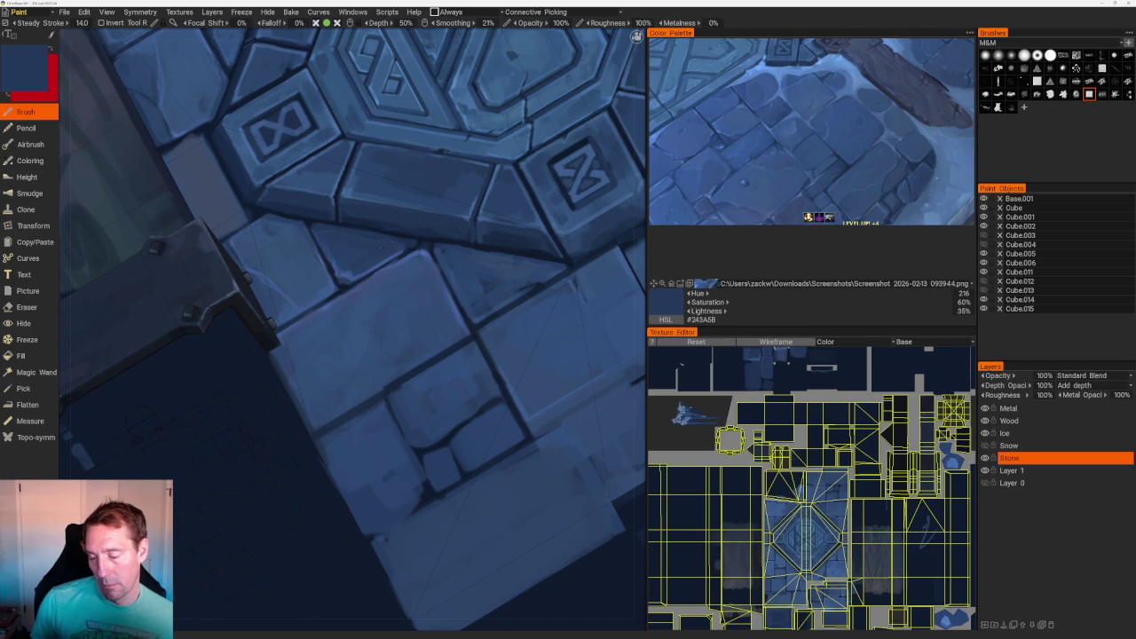
scroll(297, 94, down, 5)
scroll(314, 91, down, 2)
- From a new angle, add lighter blue and dark navy strokes to the lower tiles
drag(314, 91, 317, 147)
scroll(316, 148, up, 8)
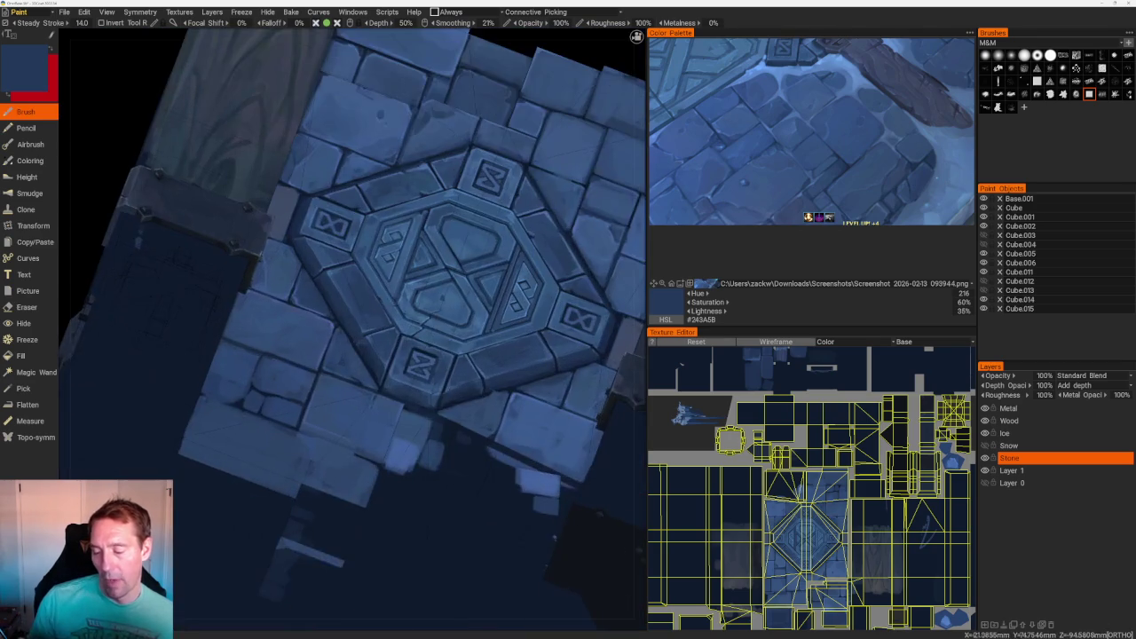
scroll(264, 364, up, 3)
key(v)
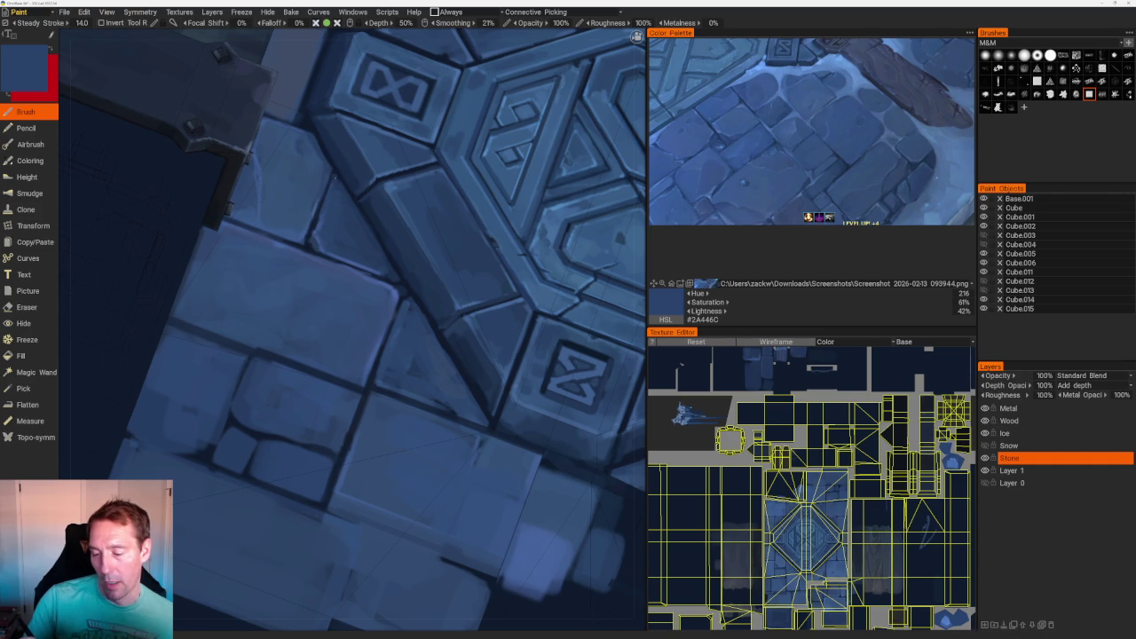
key(v)
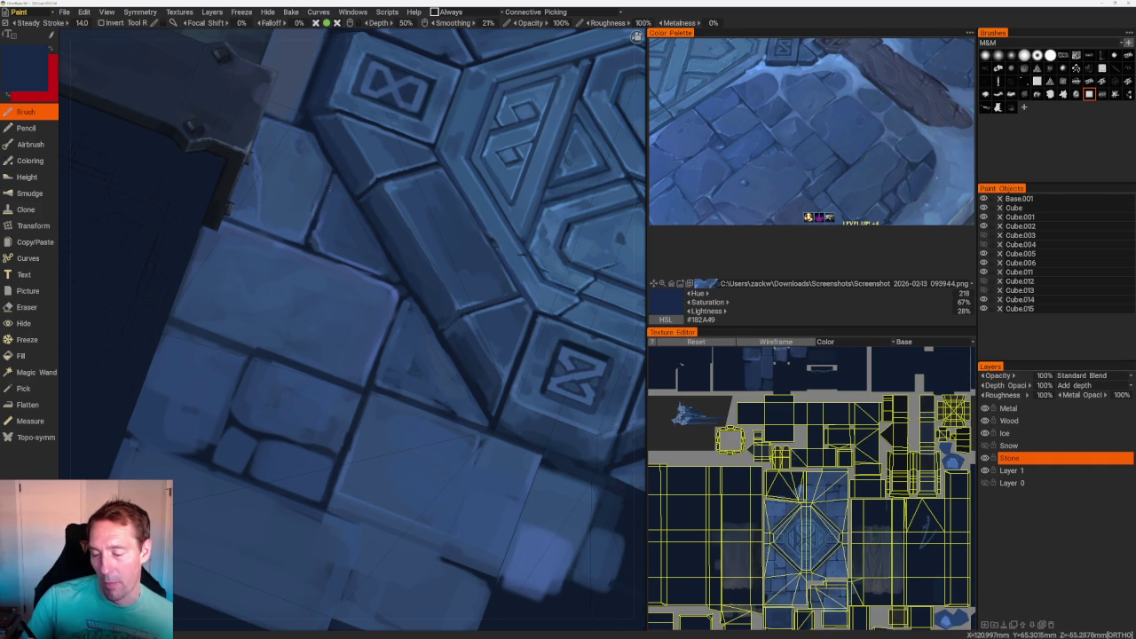
scroll(355, 267, down, 10)
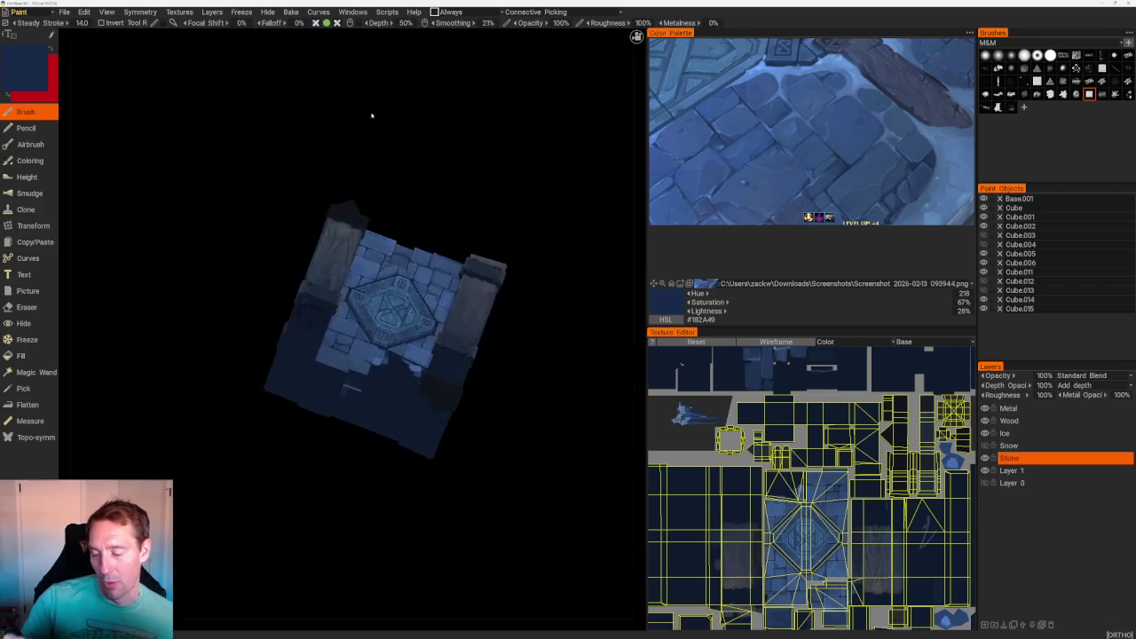
- Paint a dark line along the tile groove below the centerpiece in the sampled groove colour
drag(373, 132, 443, 181)
scroll(443, 181, up, 5)
scroll(528, 375, up, 2)
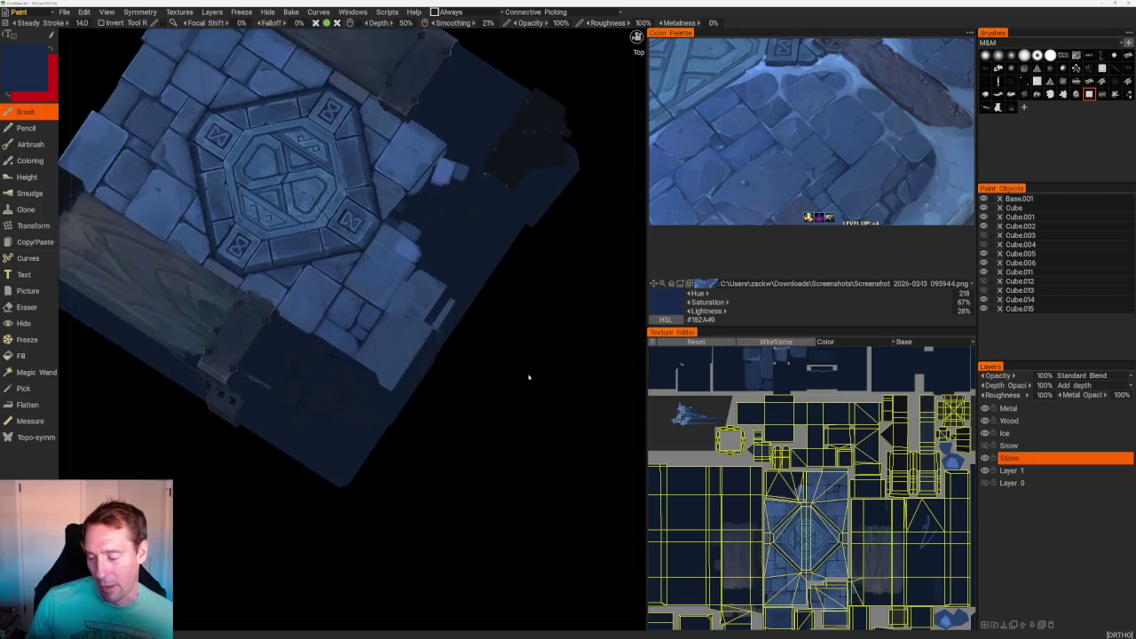
scroll(527, 376, up, 3)
scroll(465, 124, down, 5)
drag(464, 124, 467, 167)
scroll(467, 167, up, 4)
scroll(467, 168, up, 3)
scroll(388, 167, up, 3)
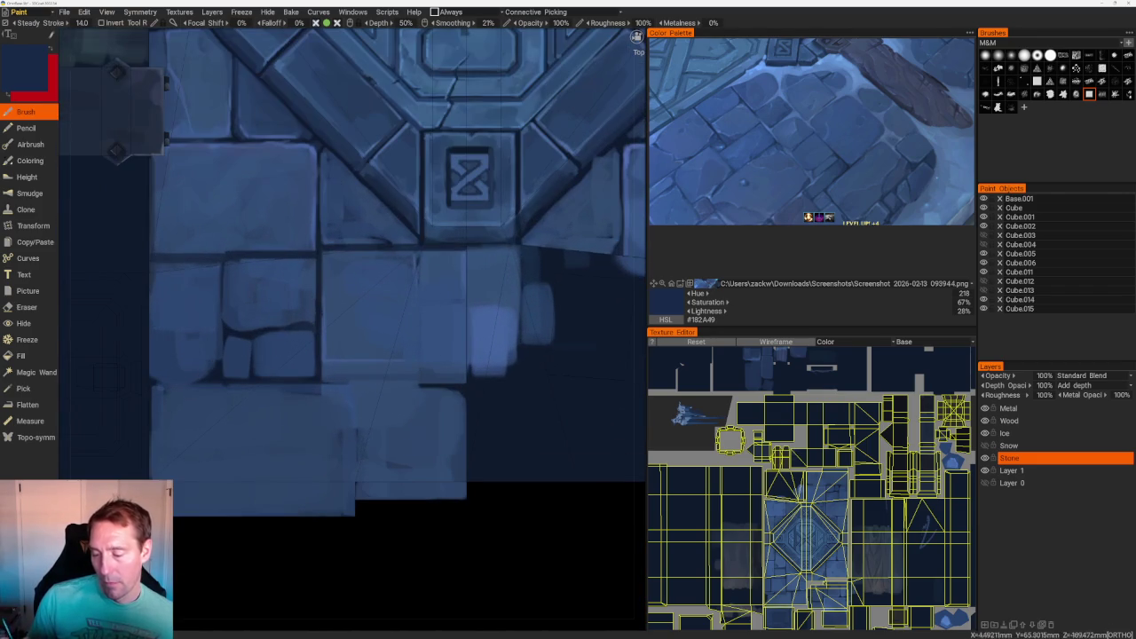
key(v)
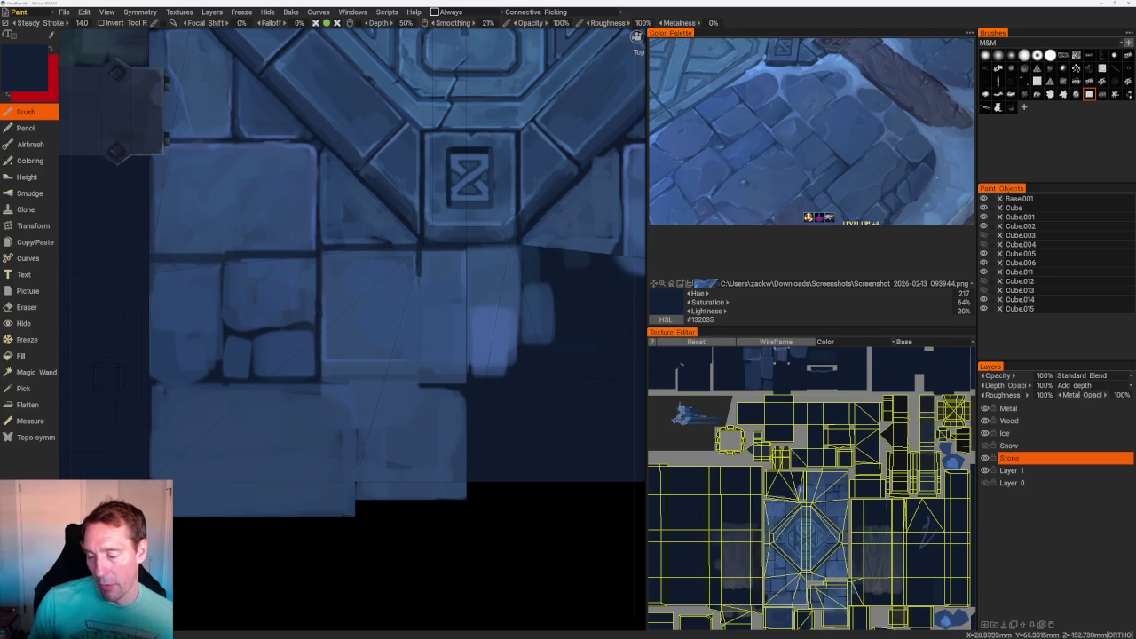
drag(420, 276, 318, 278)
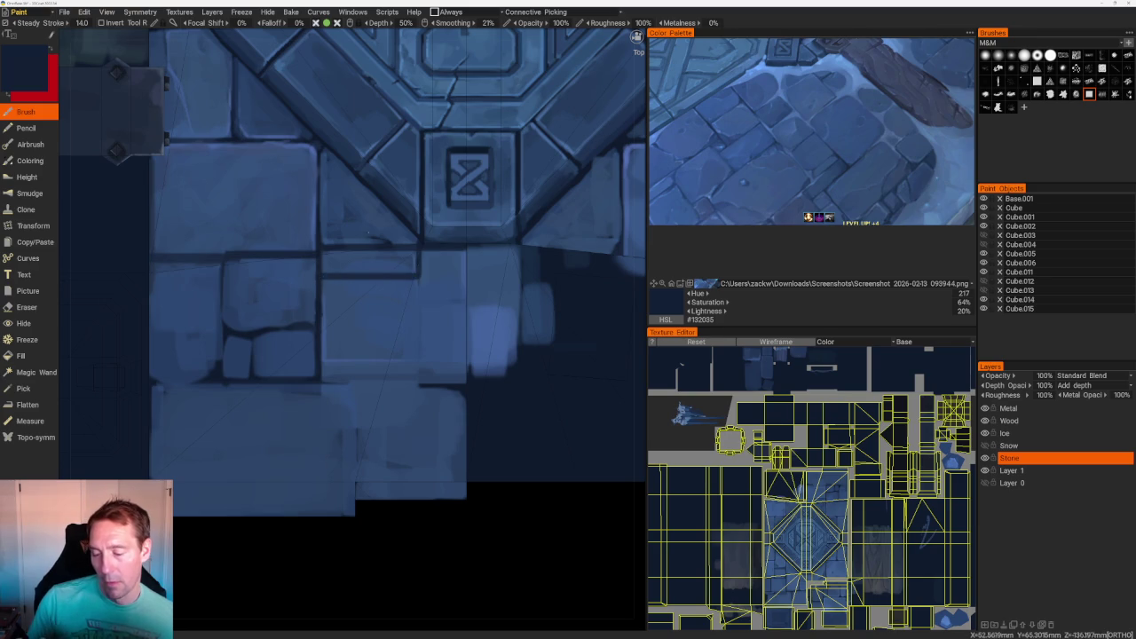
- Brighten the groove edge with lighter stone blues, ending on highlight colour #4F69AA
key(v)
drag(364, 245, 406, 249)
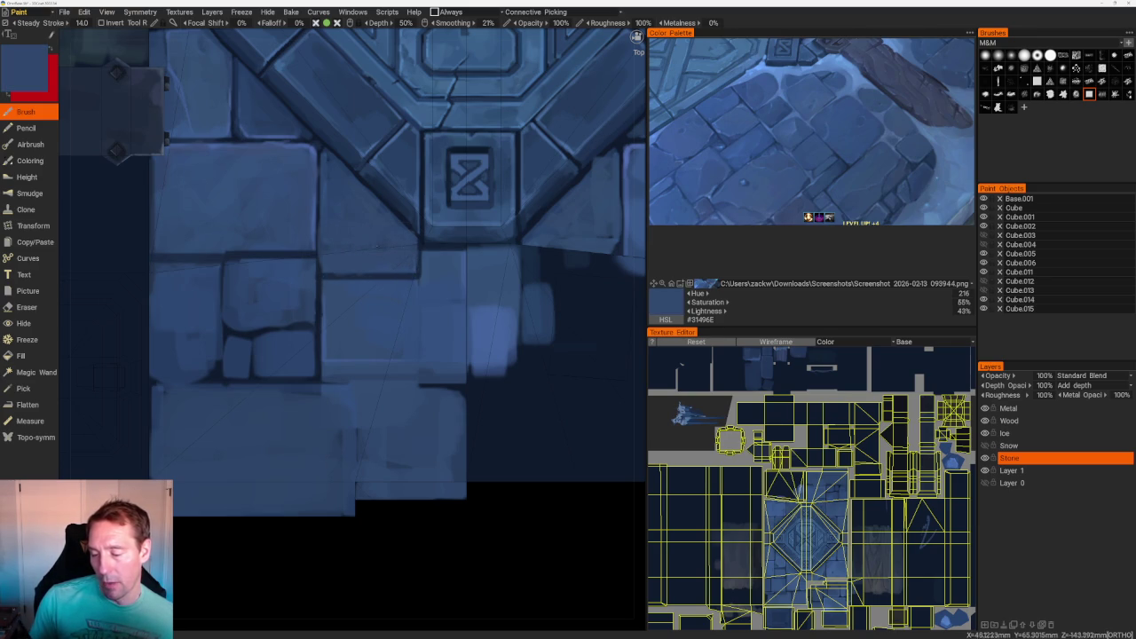
scroll(449, 115, down, 5)
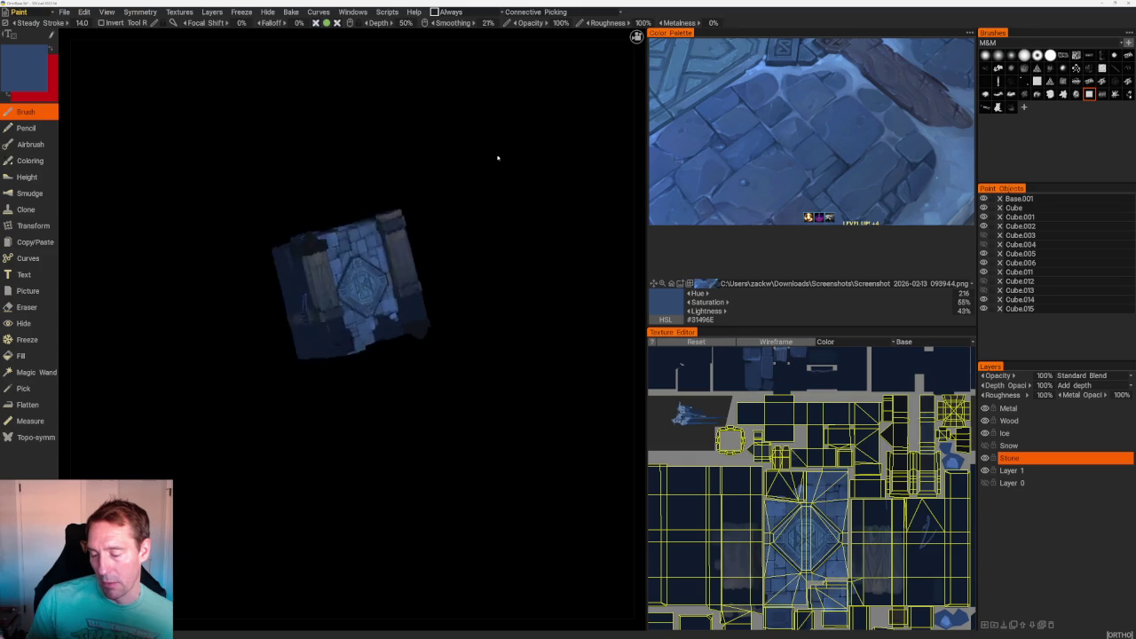
drag(459, 139, 459, 112)
scroll(458, 112, up, 8)
key(v)
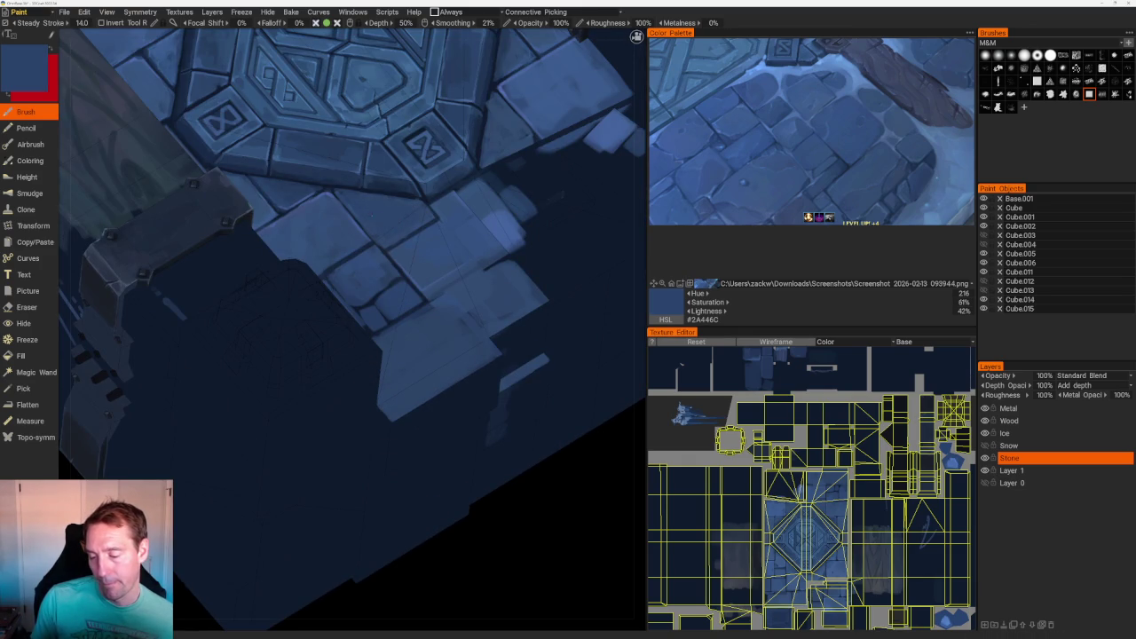
scroll(382, 104, down, 10)
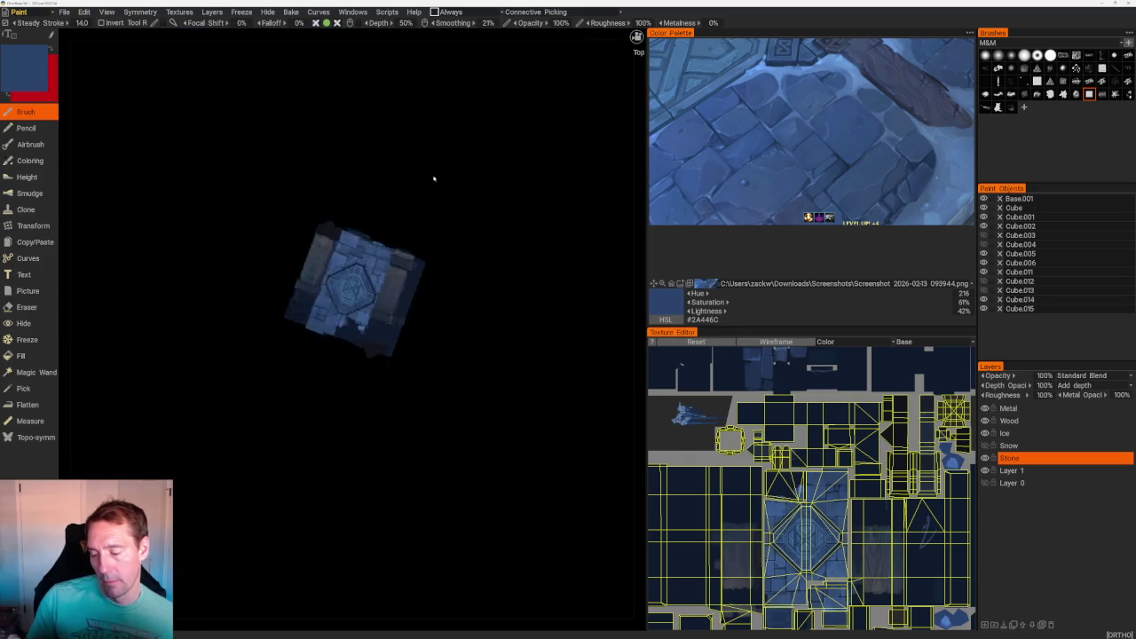
scroll(416, 181, up, 5)
scroll(426, 168, up, 3)
scroll(460, 130, up, 2)
key(v)
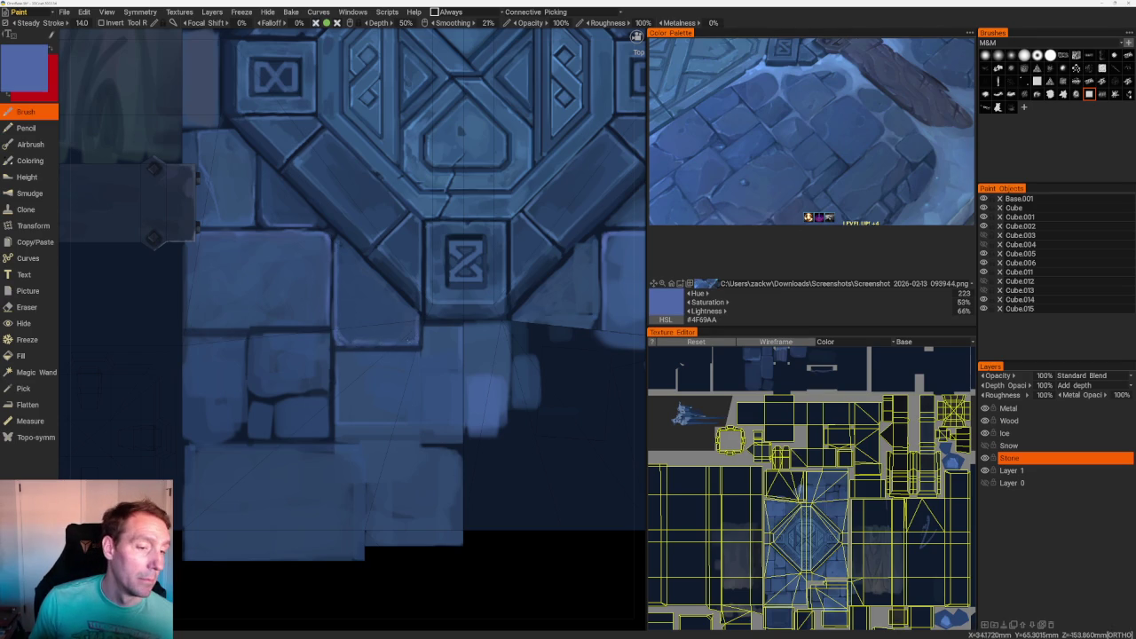
scroll(247, 407, down, 2)
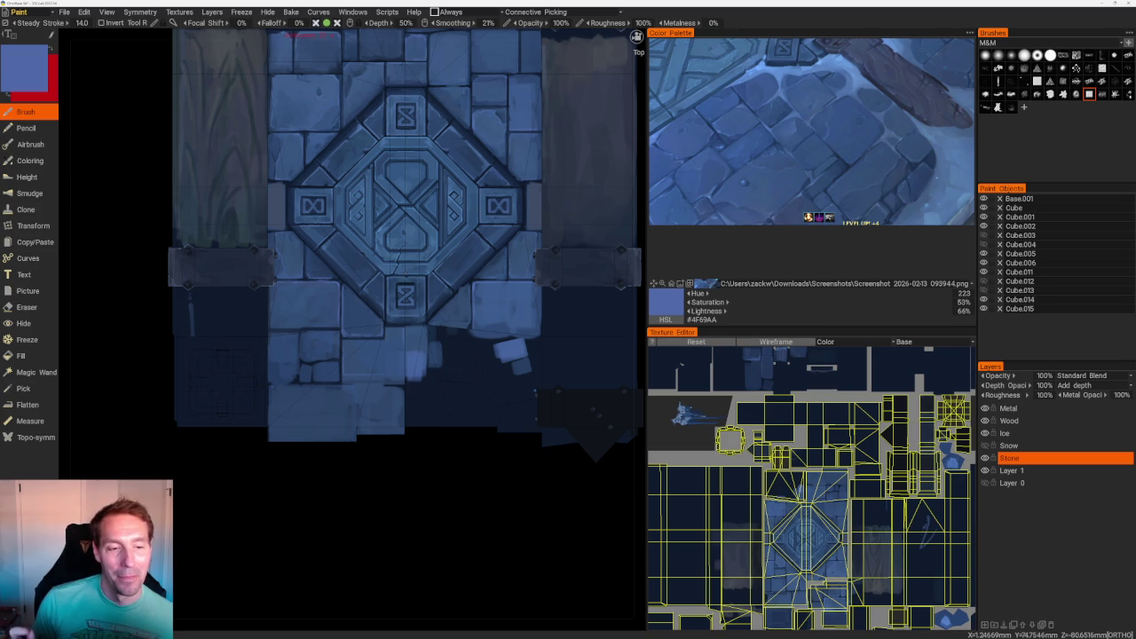
- Inspect the tile from several angles and pick medium blue #456CAC from the reference image
scroll(401, 477, down, 2)
scroll(400, 476, down, 2)
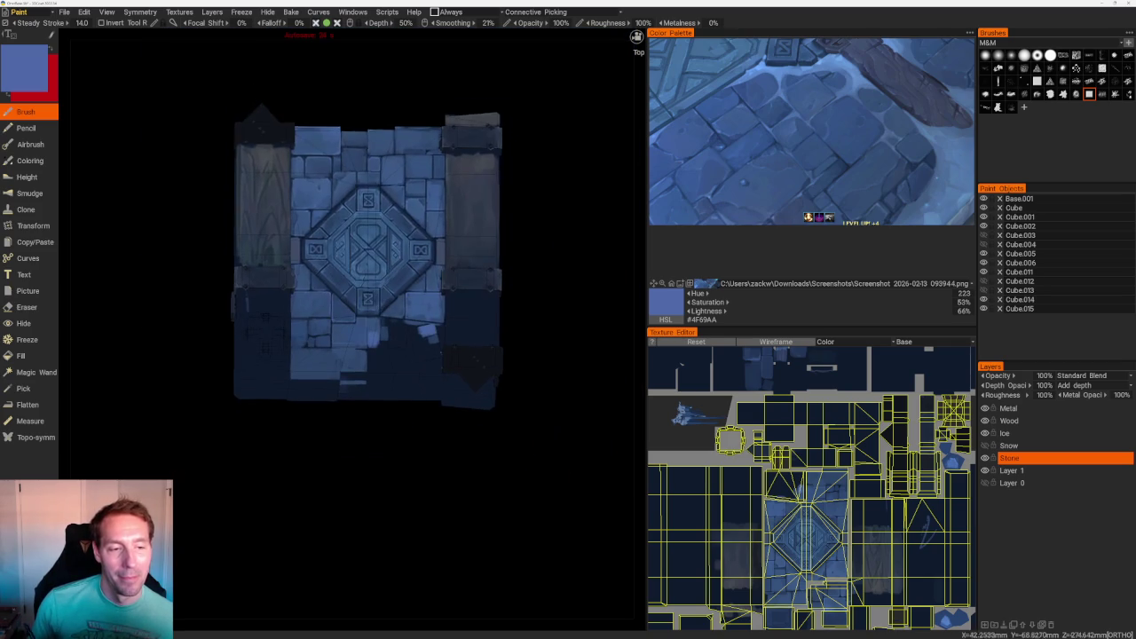
mouse_move(400, 477)
mouse_down()
mouse_move(353, 387)
mouse_move(365, 385)
mouse_up()
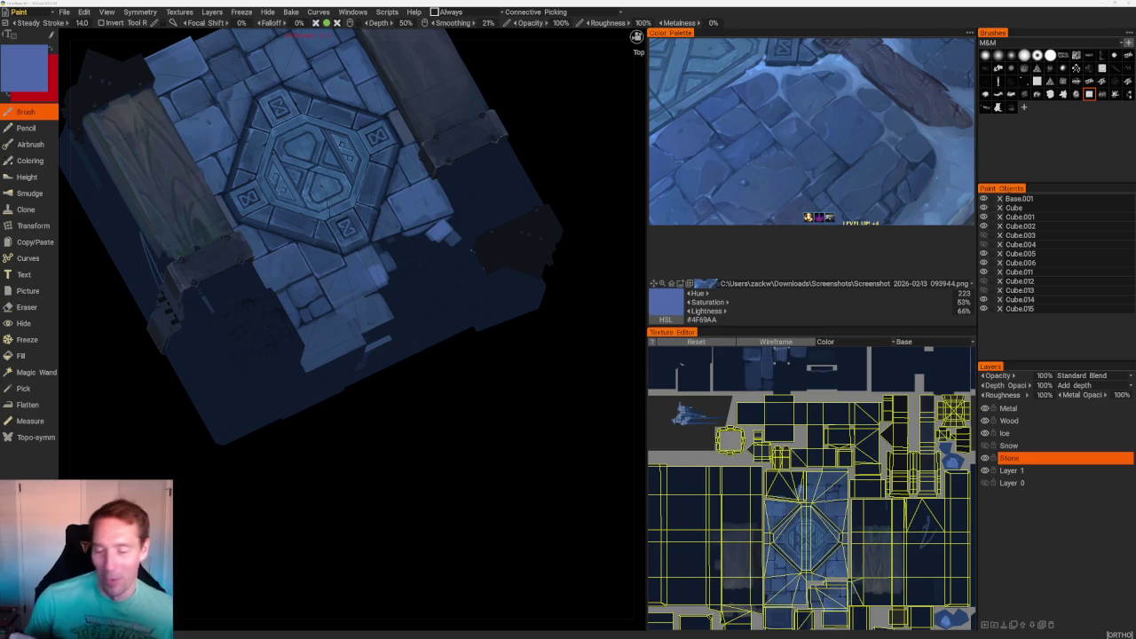
mouse_move(399, 497)
mouse_down()
mouse_move(394, 460)
mouse_move(461, 517)
mouse_up()
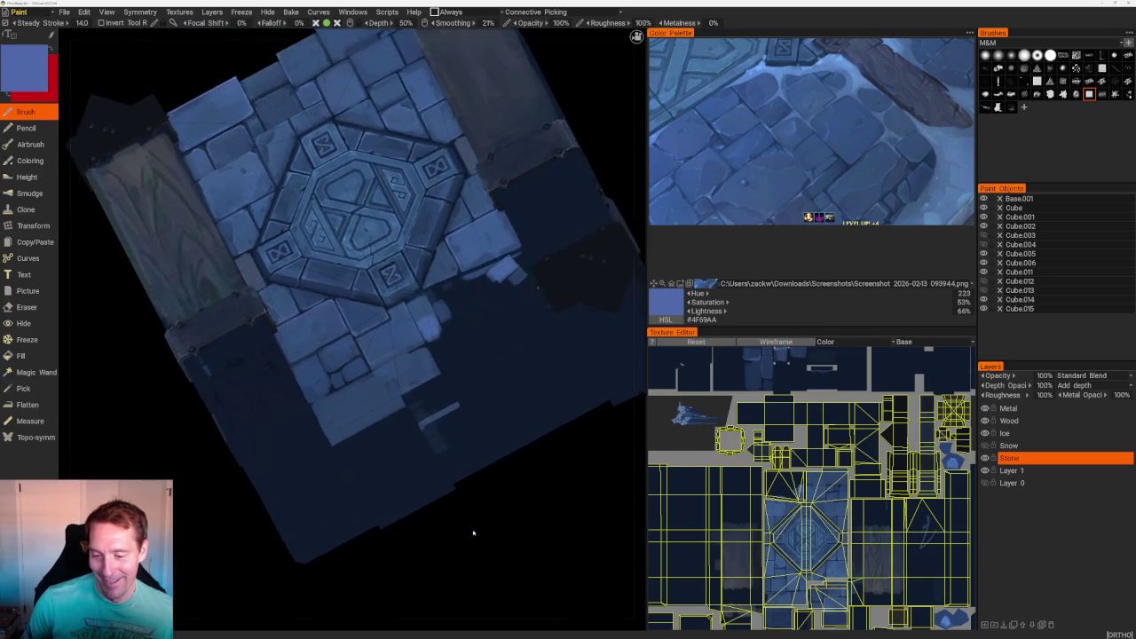
scroll(378, 332, up, 3)
scroll(378, 332, up, 3)
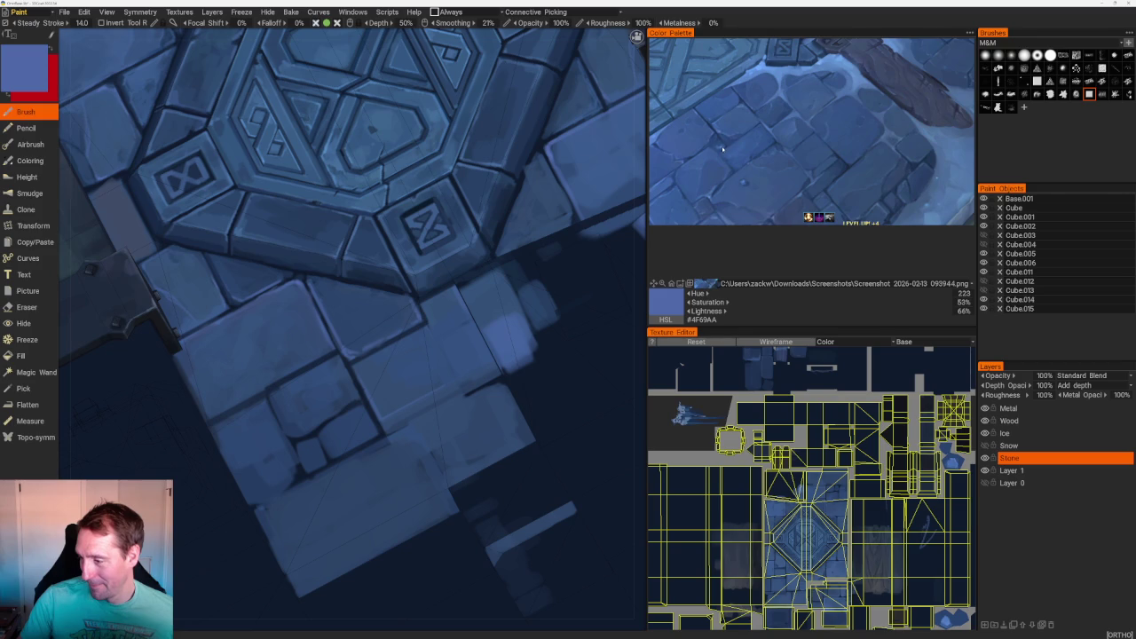
click(744, 184)
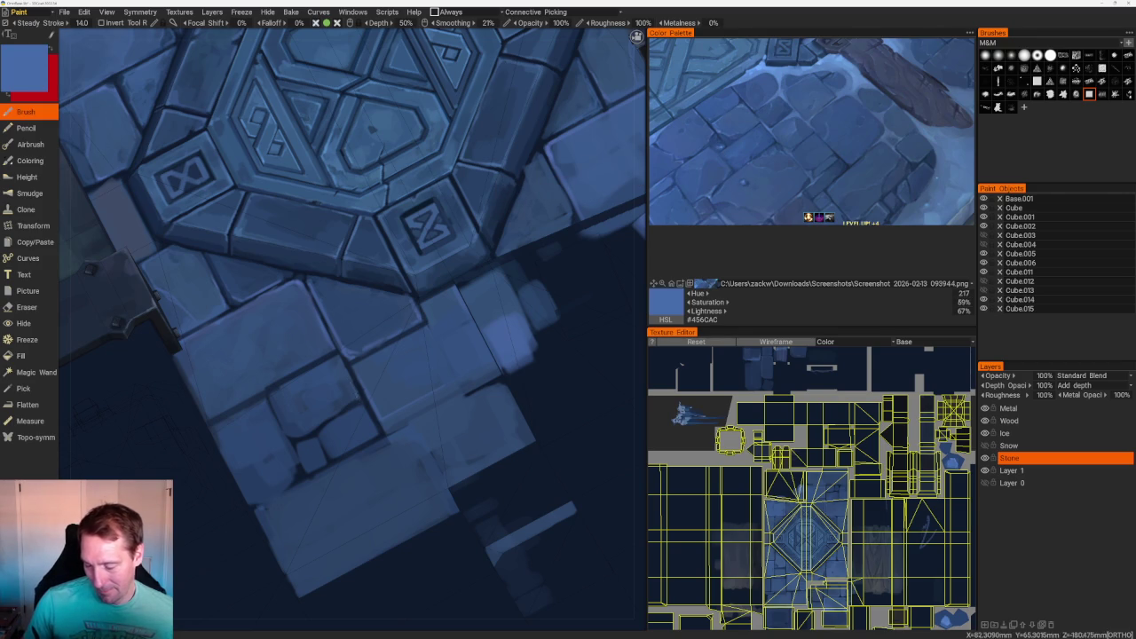
scroll(320, 527, up, 2)
scroll(320, 527, up, 1)
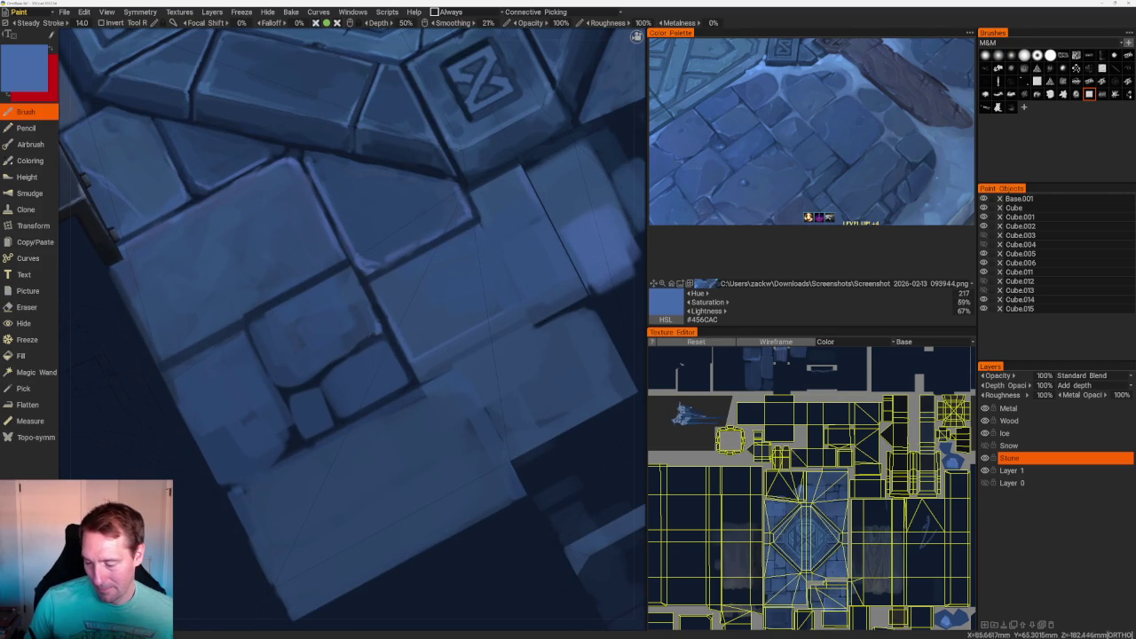
scroll(532, 198, down, 5)
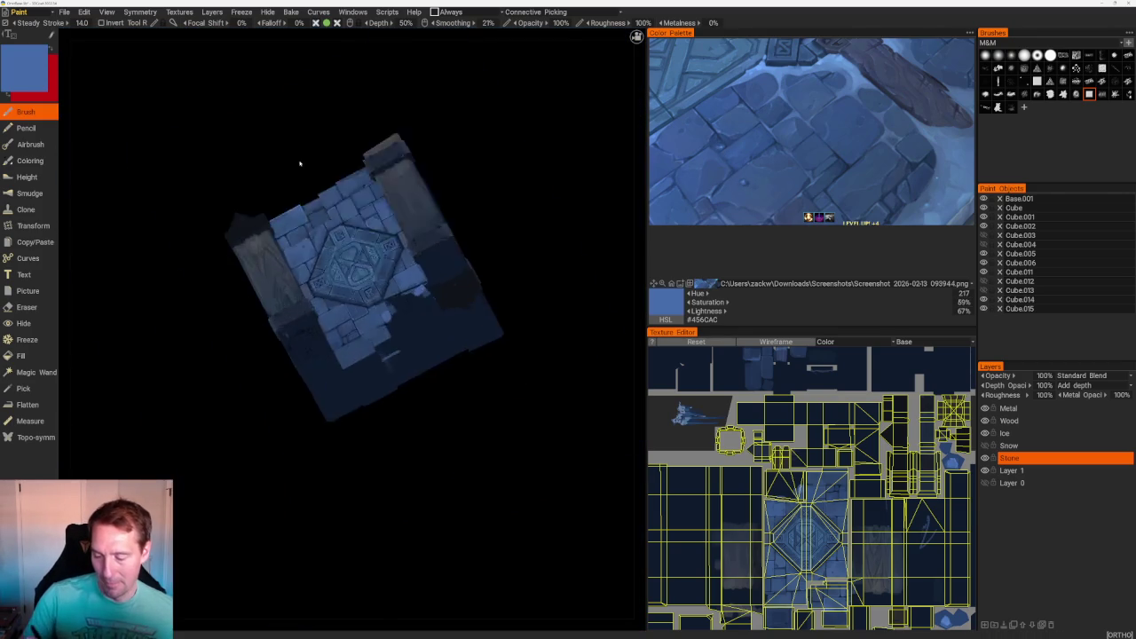
shift+drag(533, 197, 439, 173)
- Refine the stones right of the centerpiece with the dark crack colour and a medium stone blue
scroll(439, 172, up, 5)
middle_drag(372, 420, 371, 370)
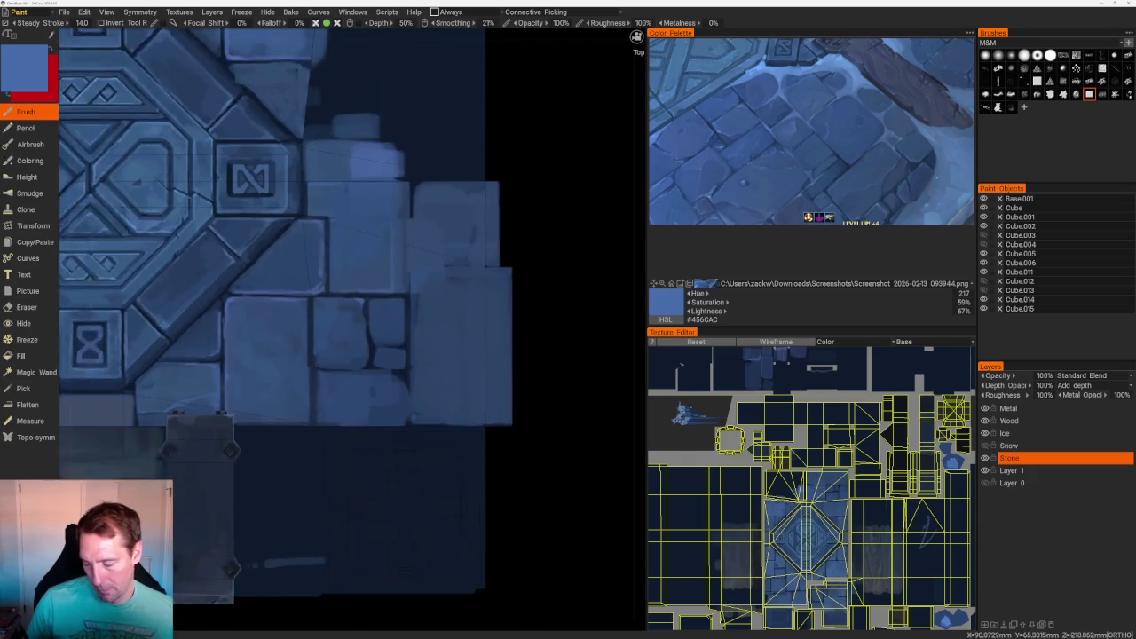
scroll(372, 370, up, 1)
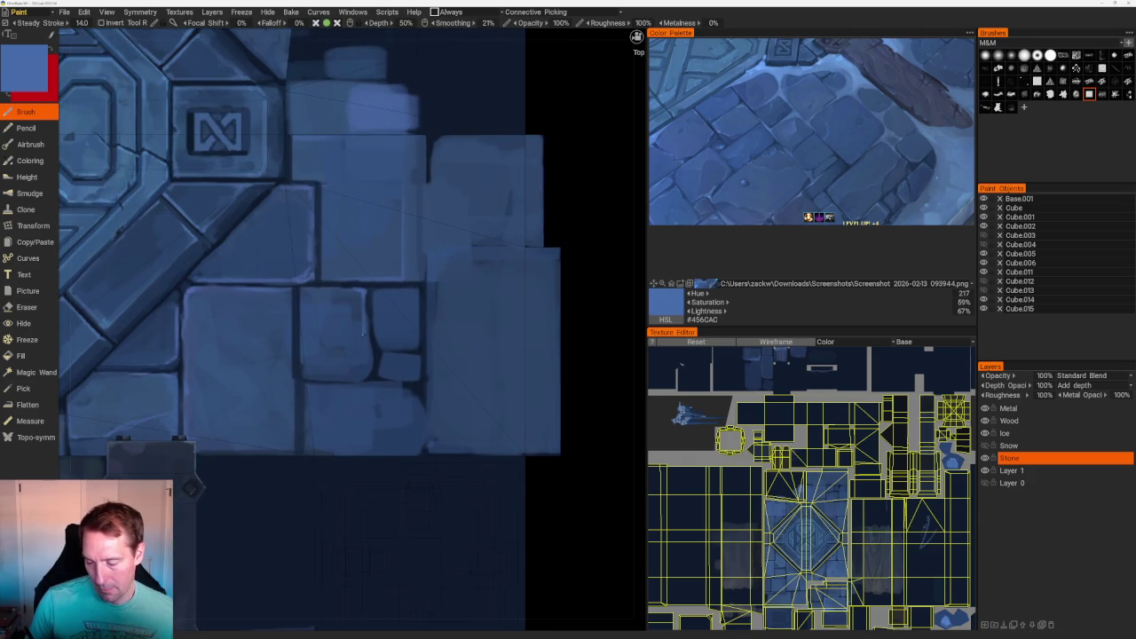
key(v)
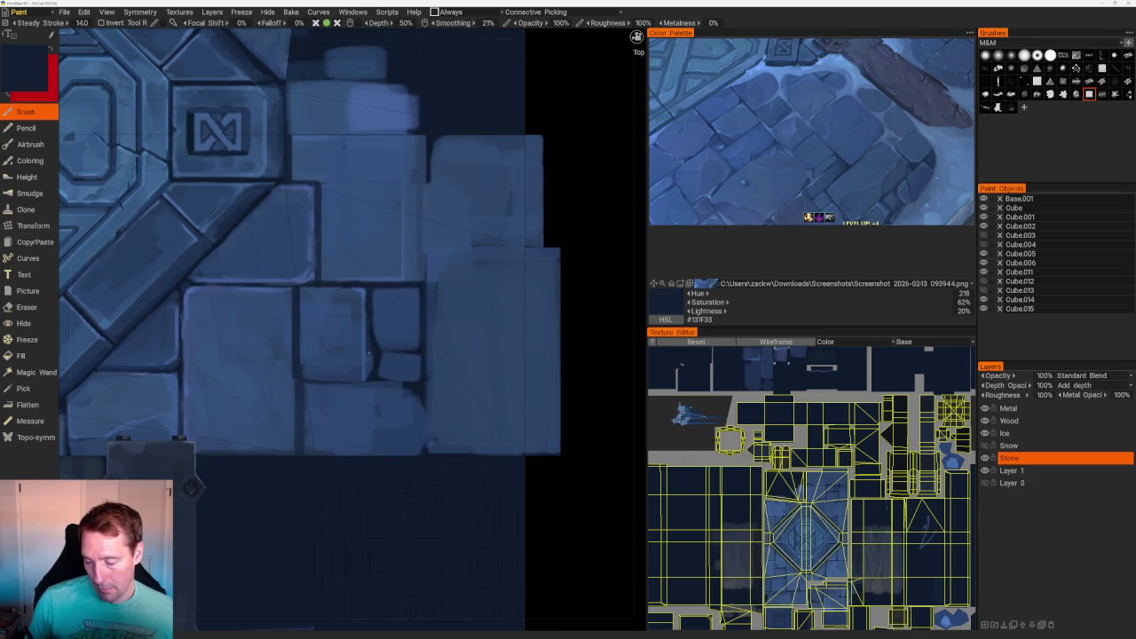
key(v)
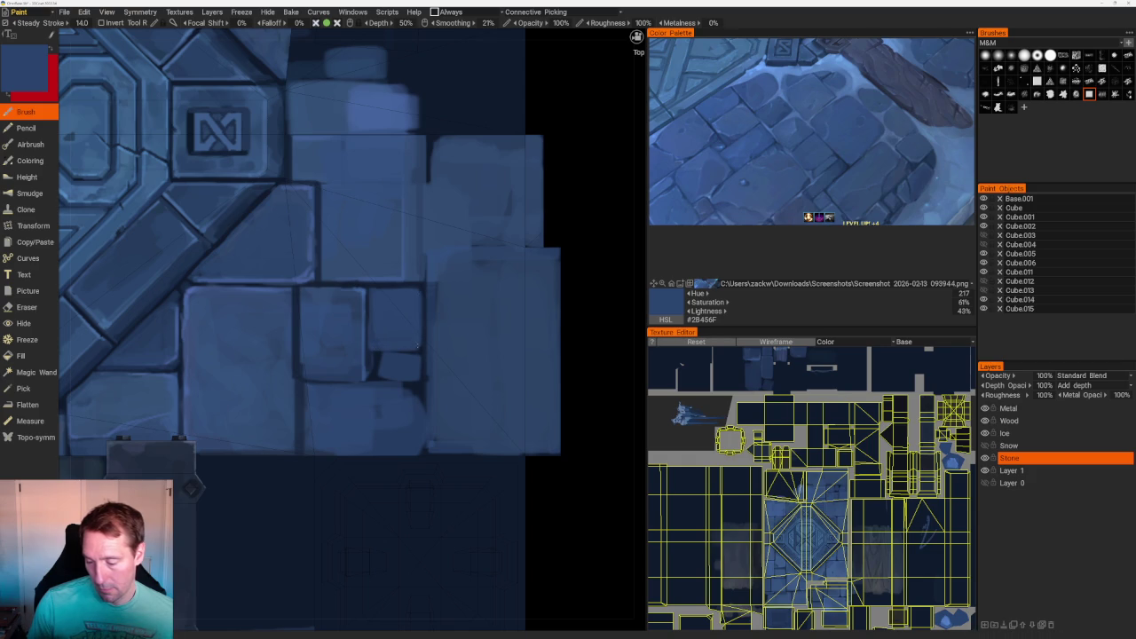
scroll(434, 293, down, 5)
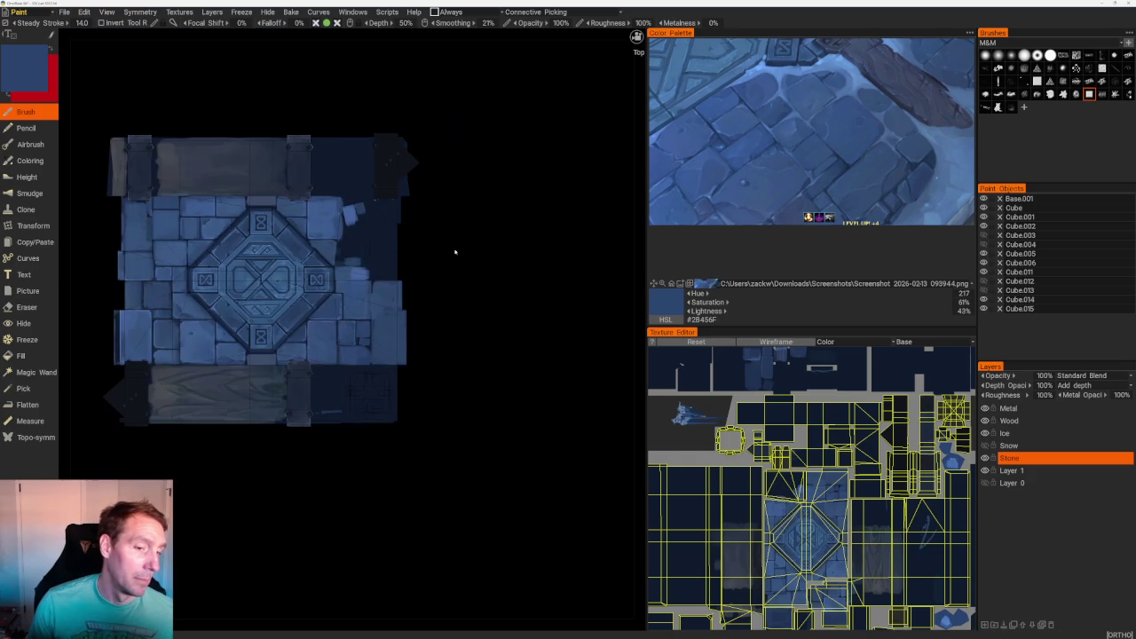
scroll(452, 284, up, 2)
scroll(487, 275, up, 2)
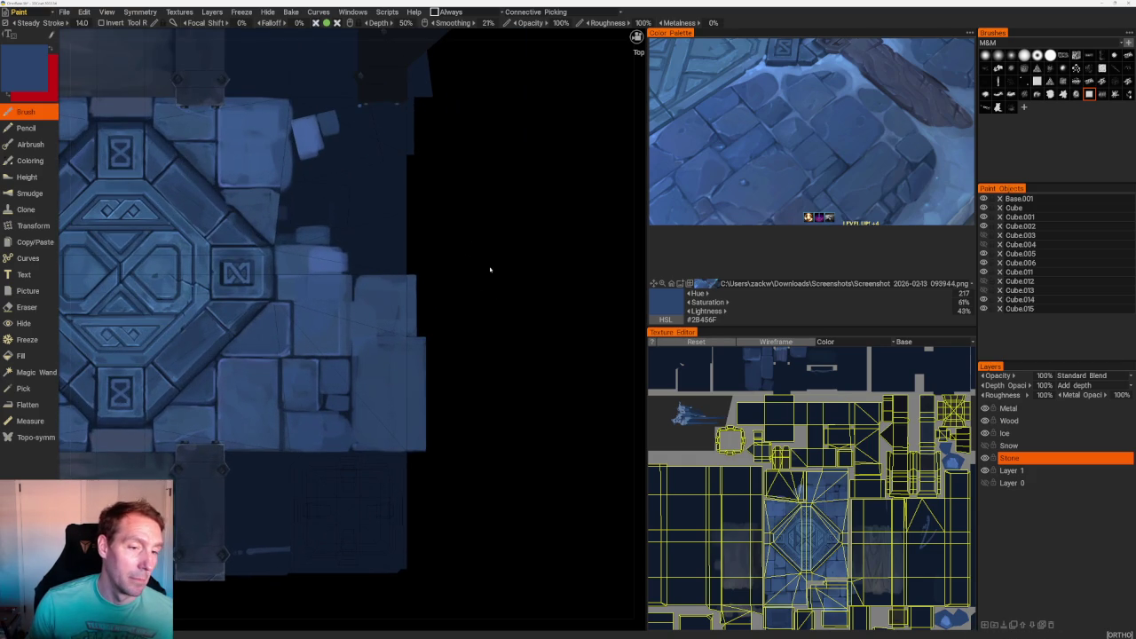
scroll(489, 248, down, 1)
scroll(489, 266, up, 2)
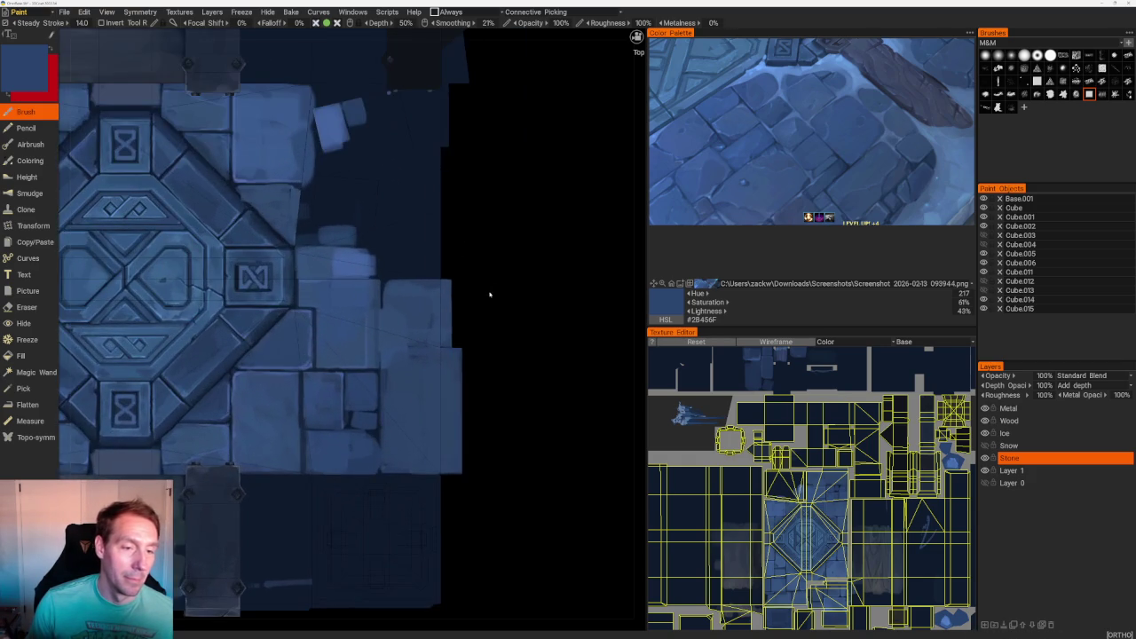
scroll(489, 294, up, 1)
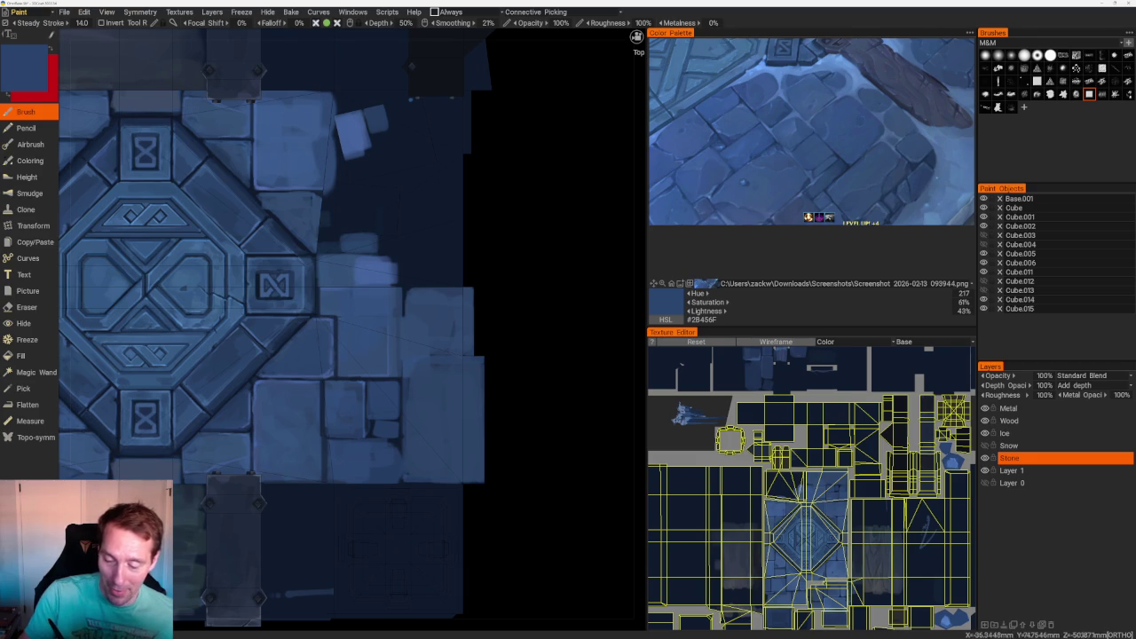
- Add light blue highlights and darker seams to those stones, ending on mid blue #2D4873
key(v)
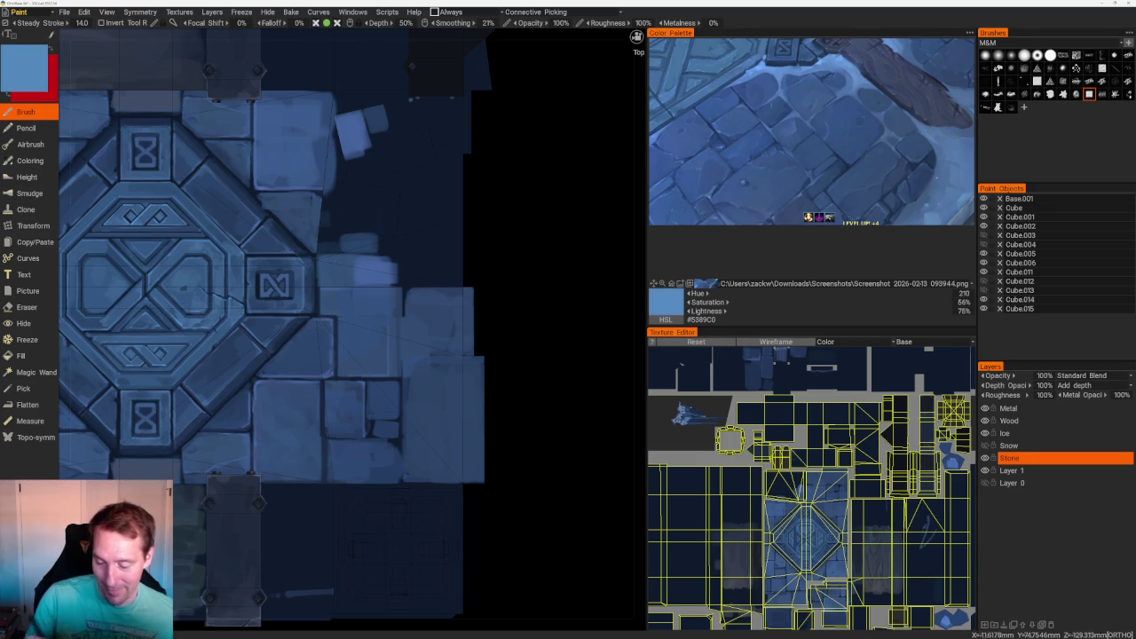
scroll(353, 470, up, 3)
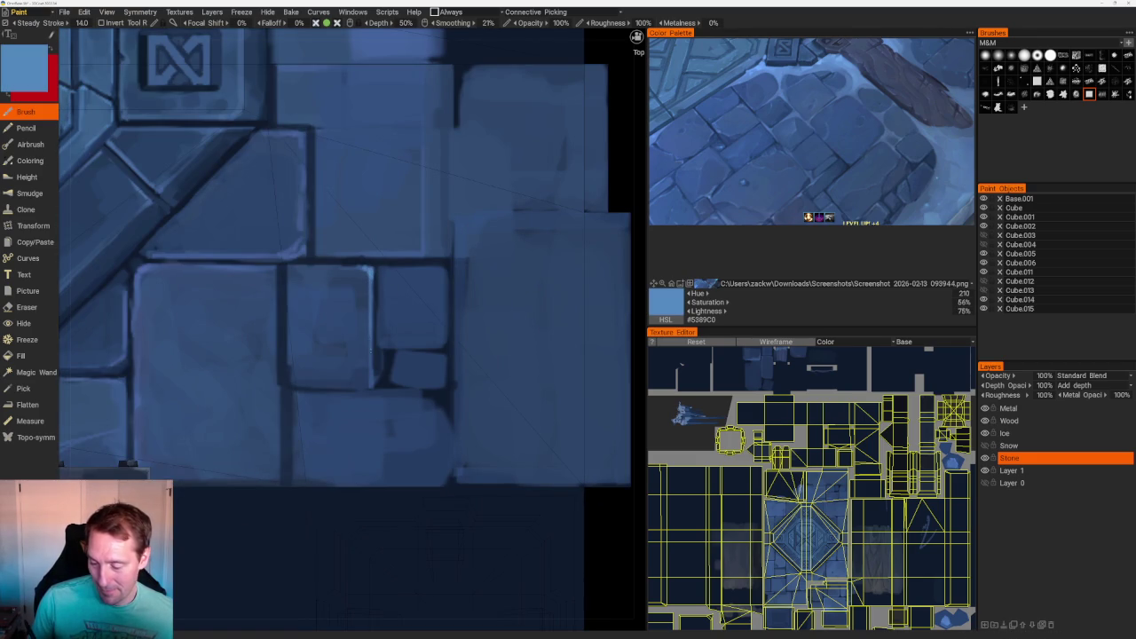
key(v)
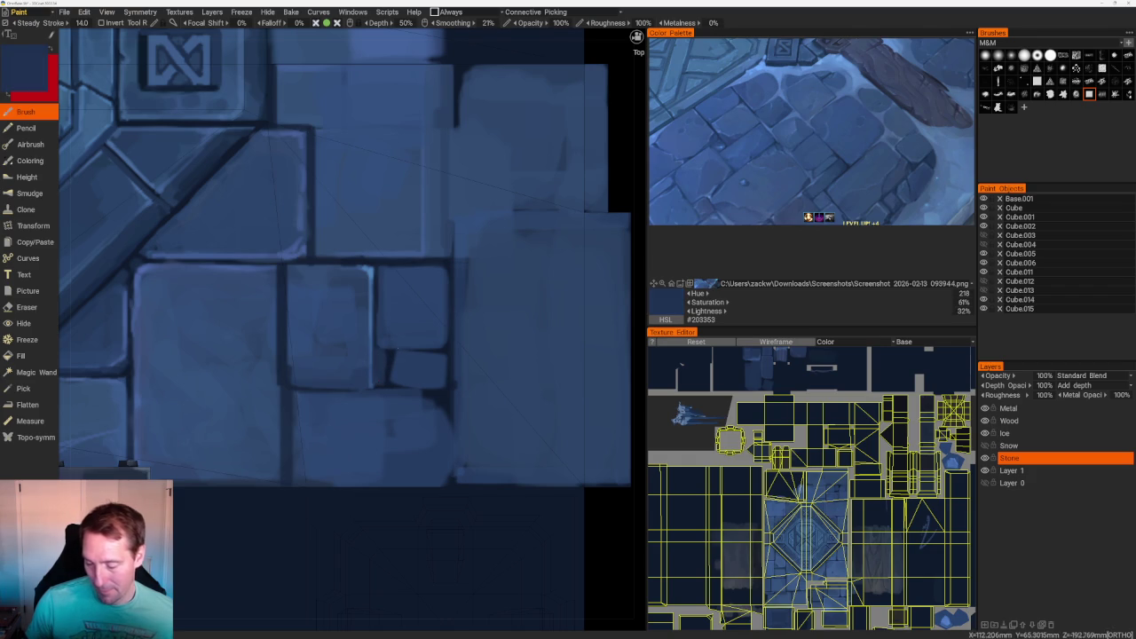
key(v)
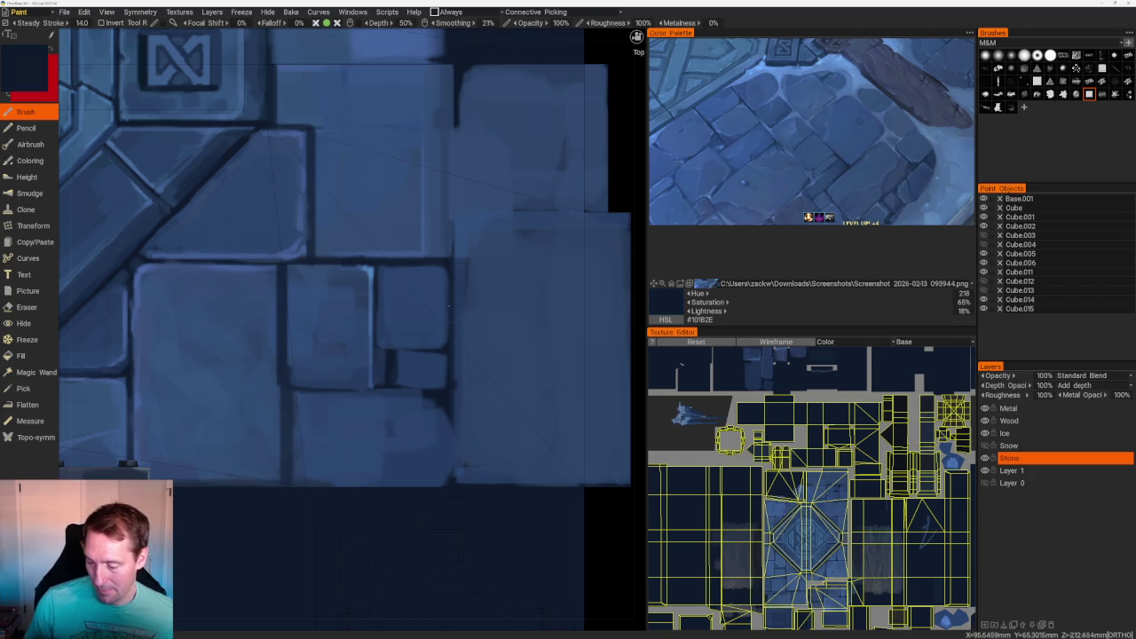
key(v)
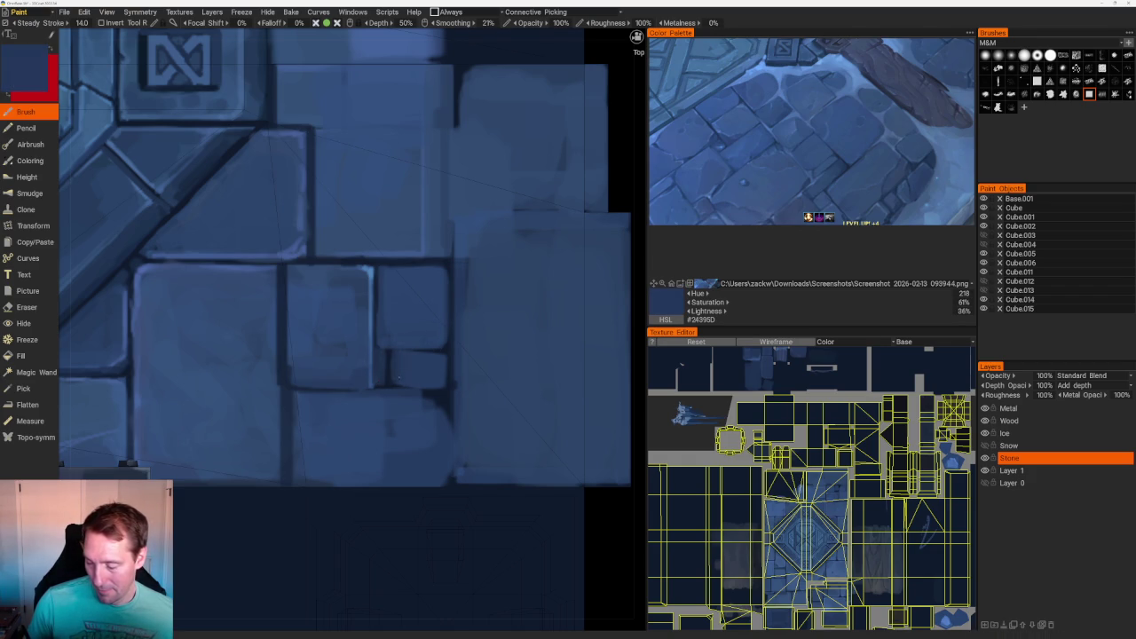
scroll(417, 372, down, 5)
scroll(396, 385, up, 5)
key(v)
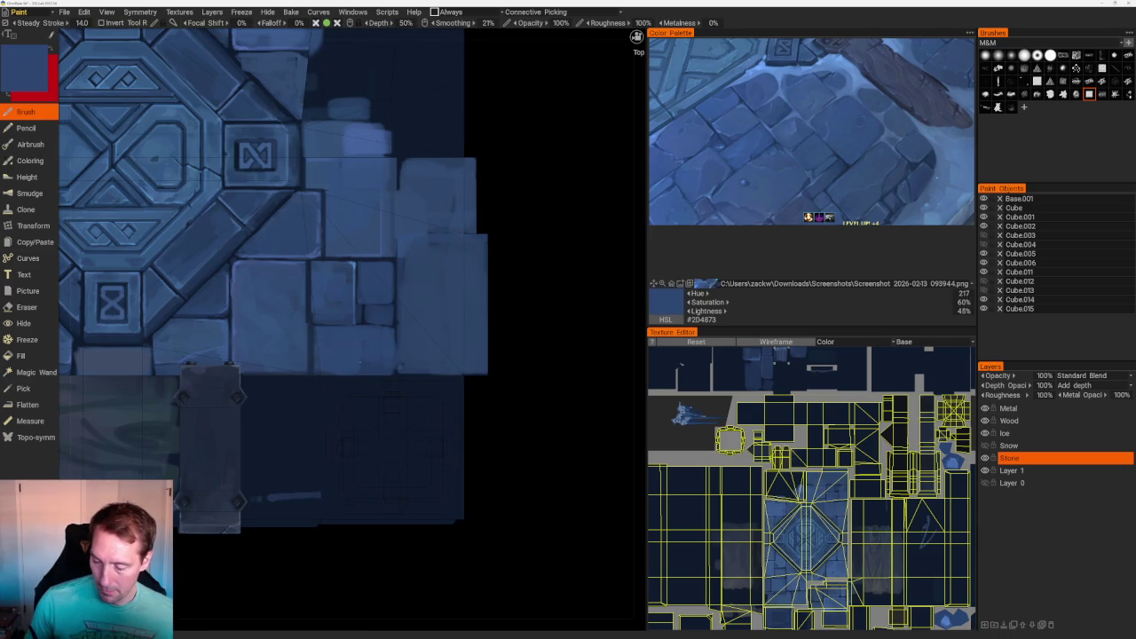
scroll(346, 315, down, 5)
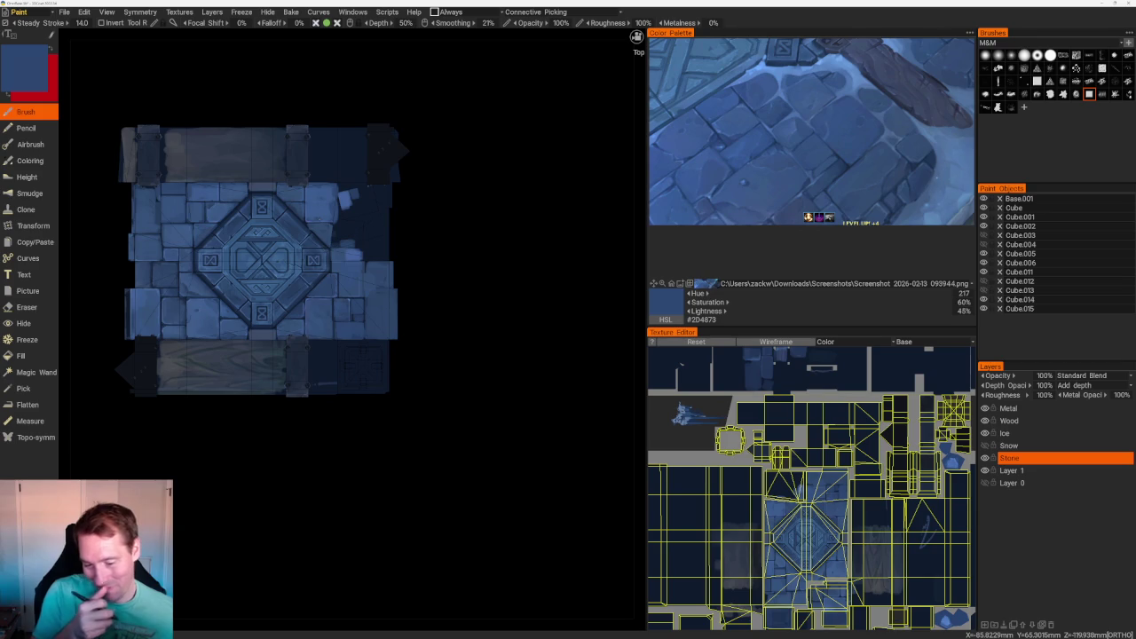
- Paint a lighter stone stroke across the dark front face of the floor block
right_drag(510, 327, 444, 253)
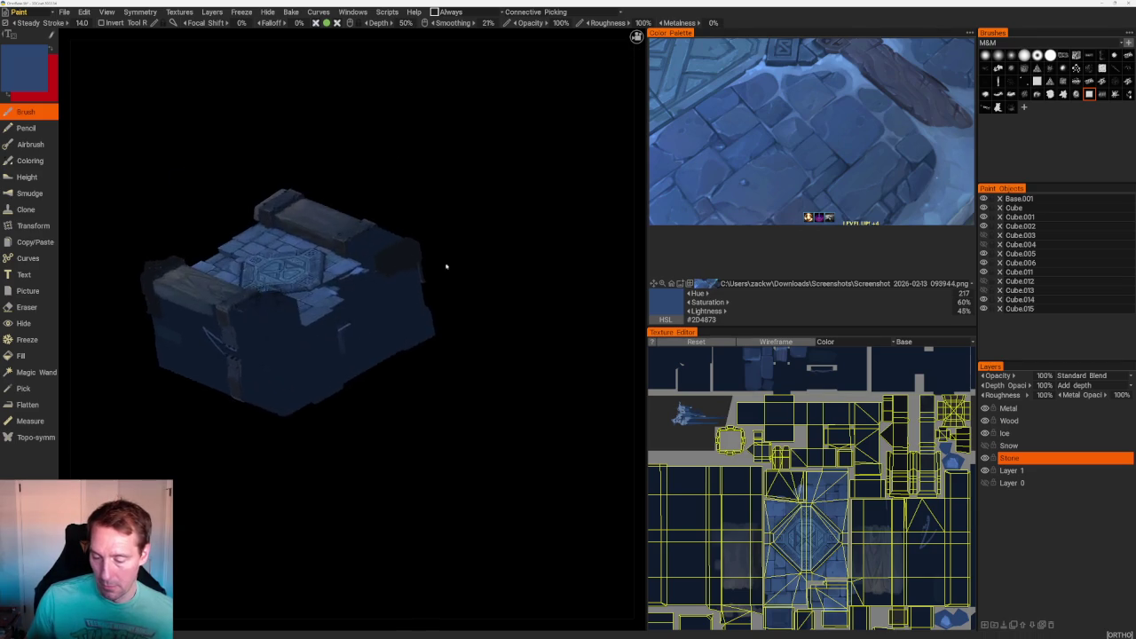
scroll(349, 321, up, 5)
scroll(348, 321, down, 4)
right_drag(348, 321, 431, 393)
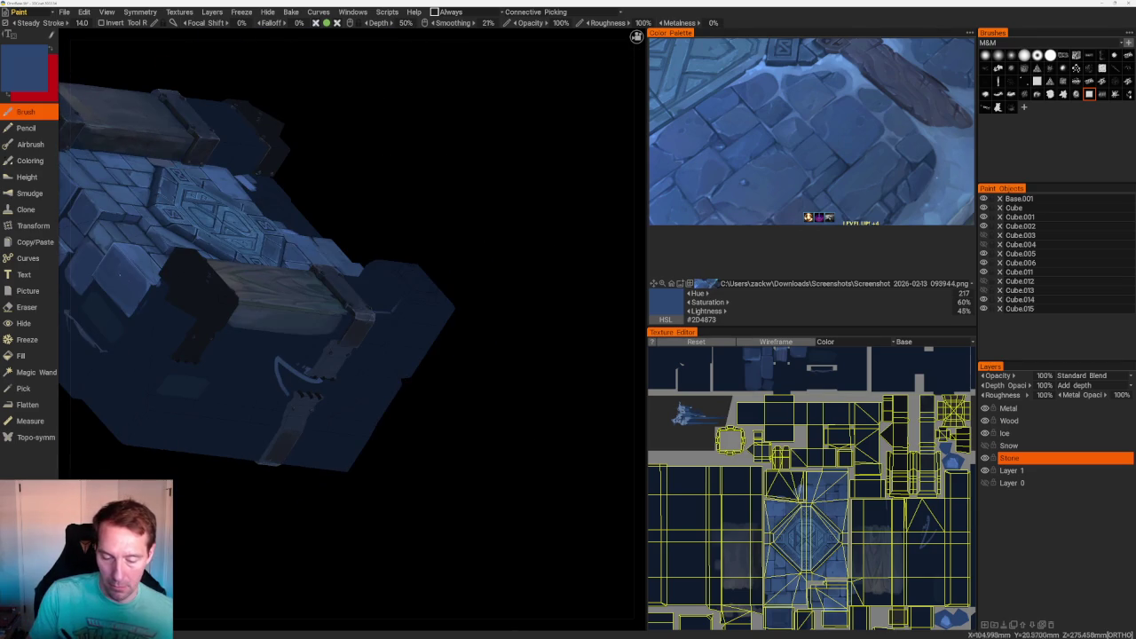
right_drag(444, 278, 384, 305)
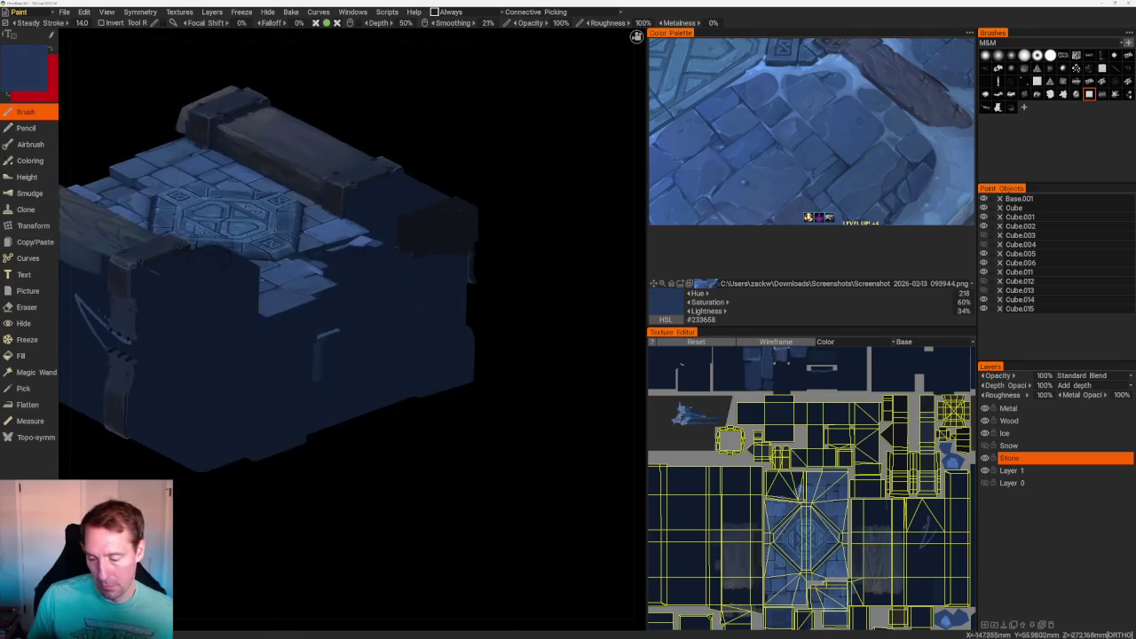
scroll(385, 305, up, 2)
mouse_move(257, 310)
mouse_down()
mouse_move(307, 293)
mouse_move(318, 313)
mouse_up()
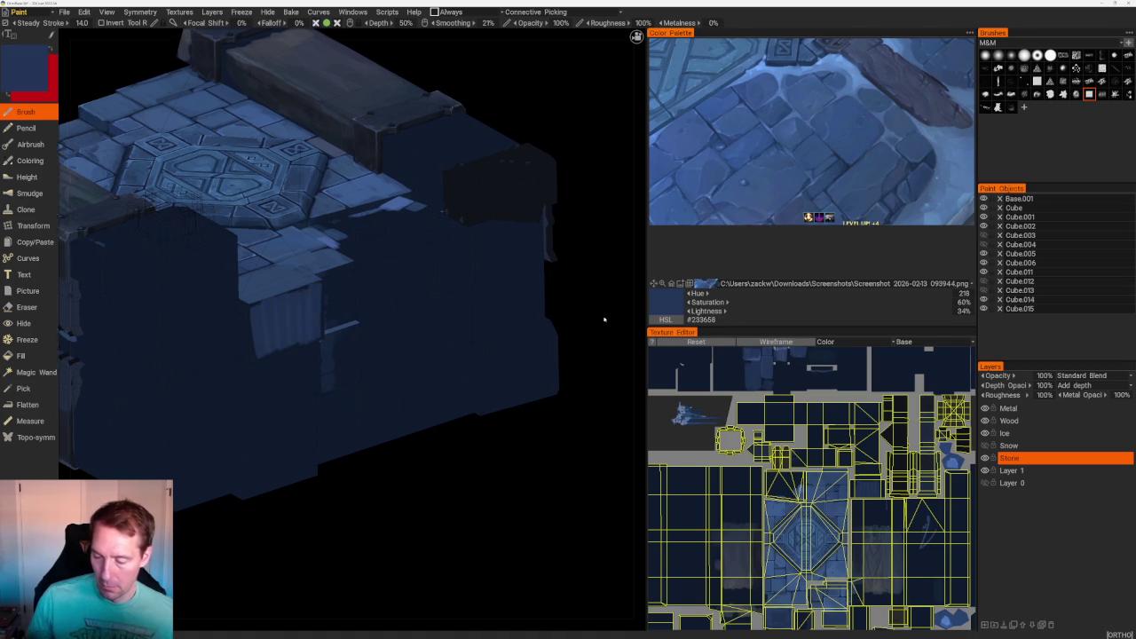
scroll(512, 245, down, 4)
scroll(513, 246, up, 5)
- Brighten the dark side panels with light stone strokes, a lower-left edge and a light patch
right_drag(513, 246, 457, 260)
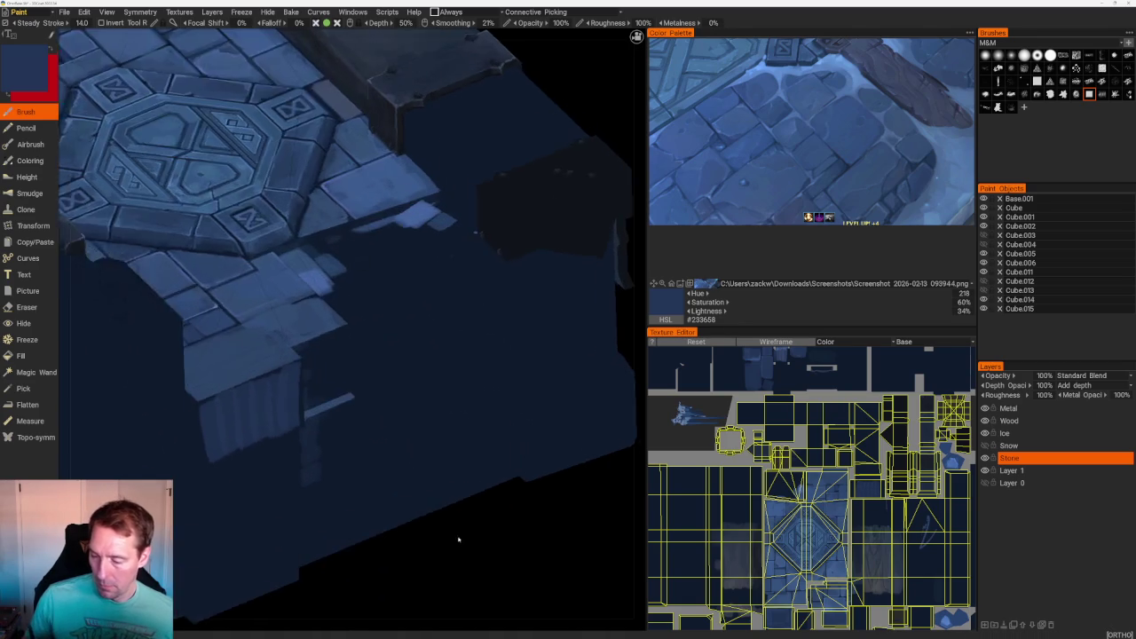
mouse_move(457, 261)
mouse_down()
mouse_move(494, 253)
mouse_move(475, 253)
mouse_up()
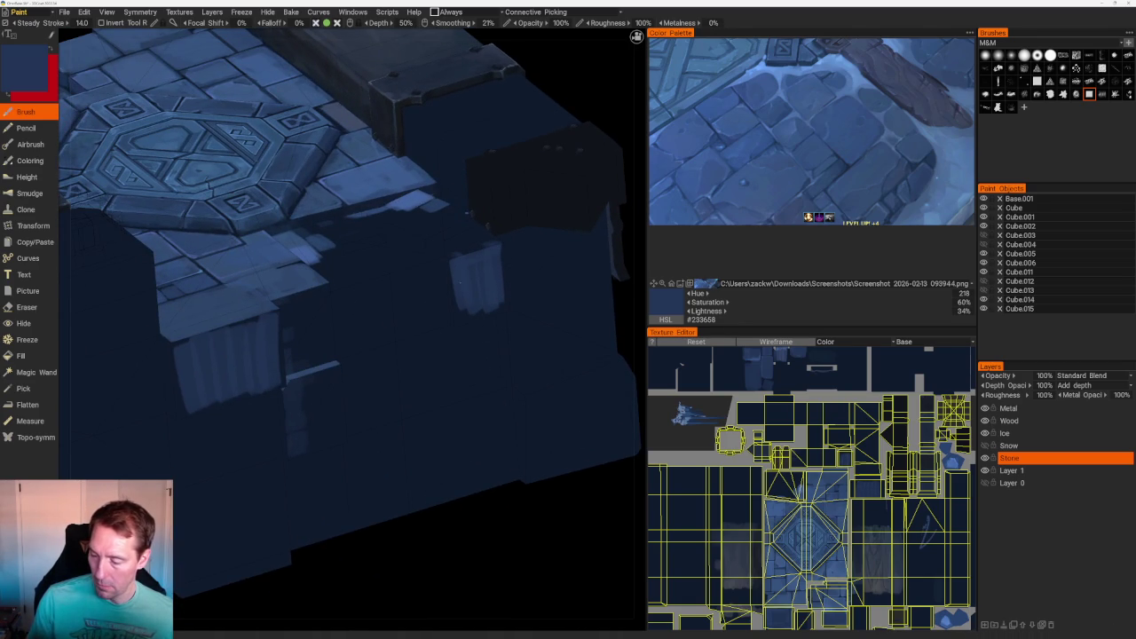
mouse_move(459, 302)
mouse_down()
mouse_move(493, 321)
mouse_move(506, 303)
mouse_move(501, 254)
mouse_up()
drag(502, 302, 475, 246)
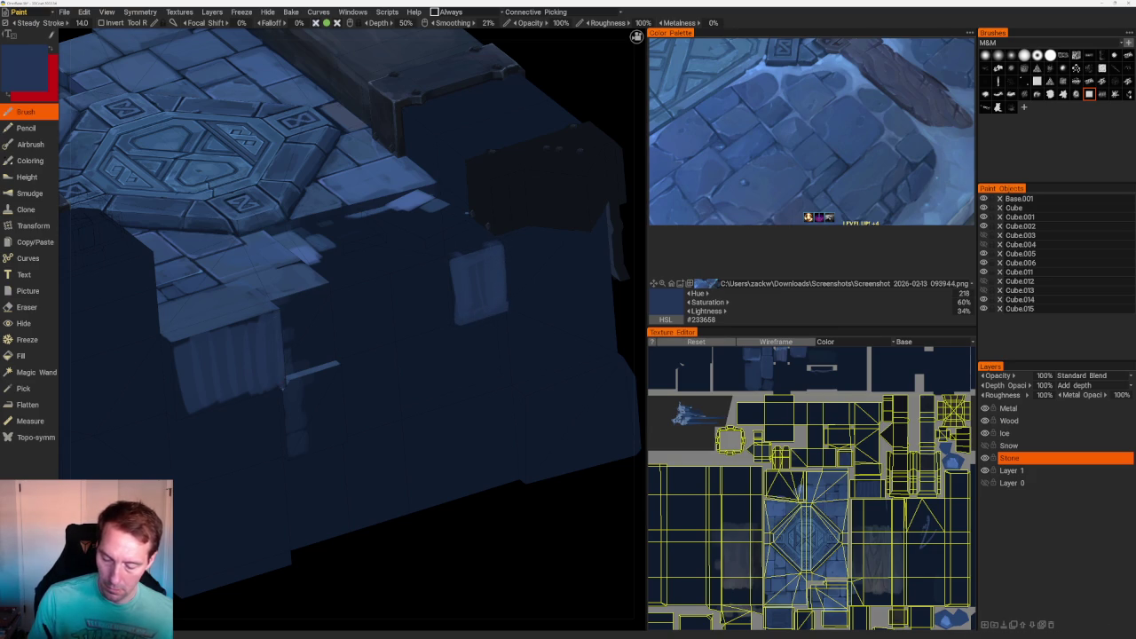
drag(174, 346, 277, 389)
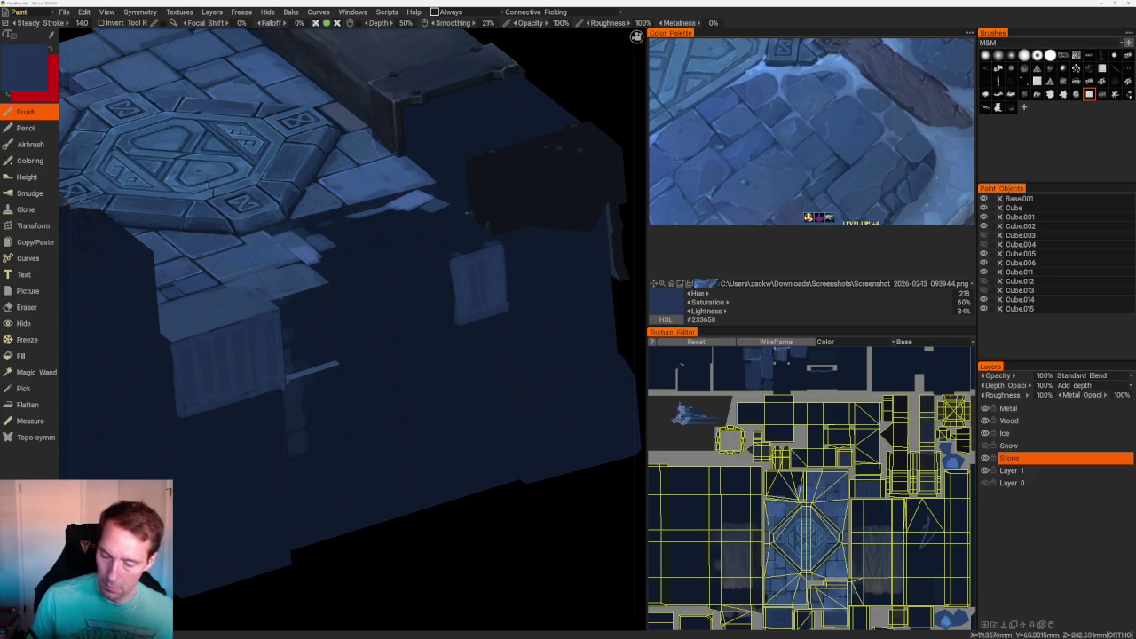
drag(626, 53, 636, 39)
mouse_move(177, 304)
mouse_down()
mouse_move(224, 315)
mouse_move(238, 348)
mouse_move(204, 362)
mouse_up()
drag(204, 362, 237, 353)
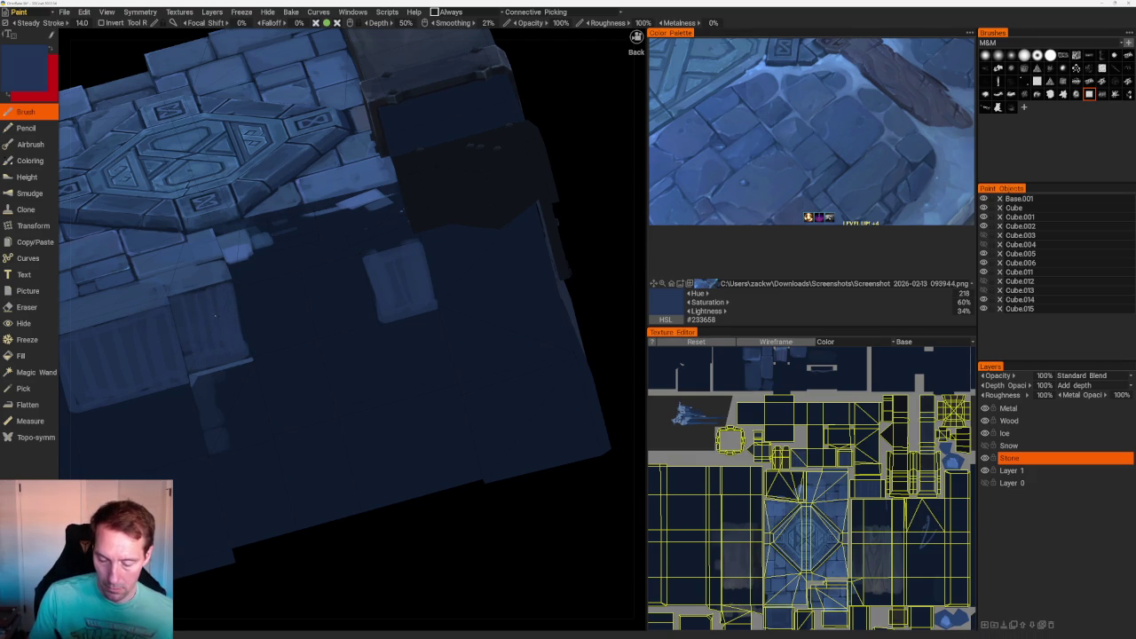
- Tone down bright spots with darker blue and fill the dark gap beside a tile, briefly toggling Hide
key(KP_5)
mouse_move(320, 151)
middle_down()
mouse_move(439, 198)
mouse_move(398, 218)
mouse_move(434, 252)
middle_up()
scroll(190, 506, up, 3)
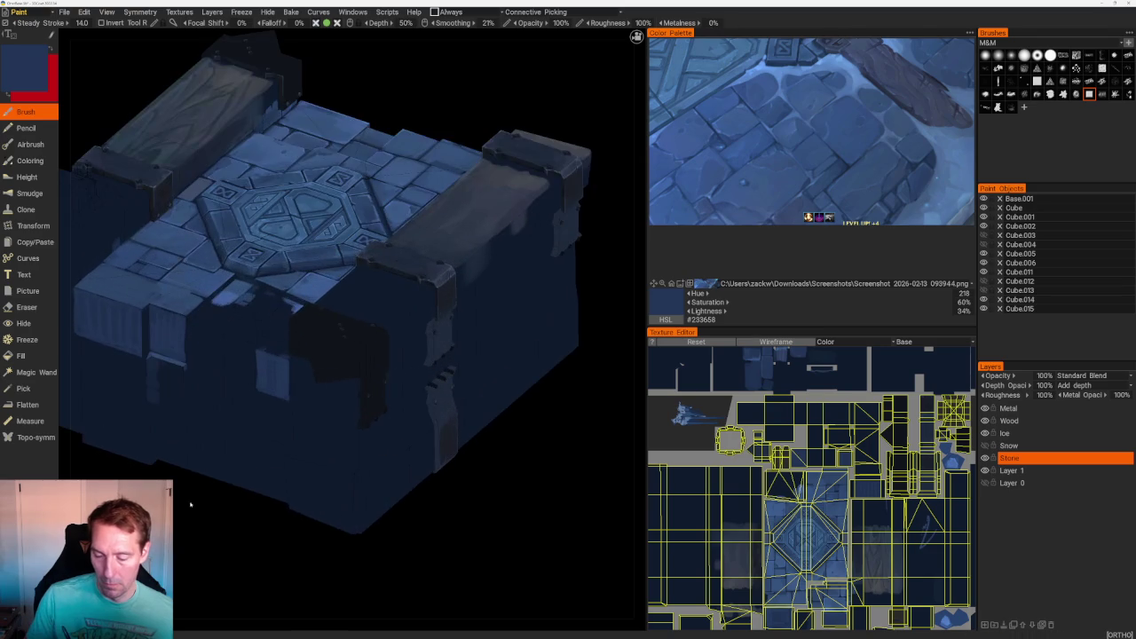
scroll(221, 512, up, 2)
scroll(260, 450, up, 3)
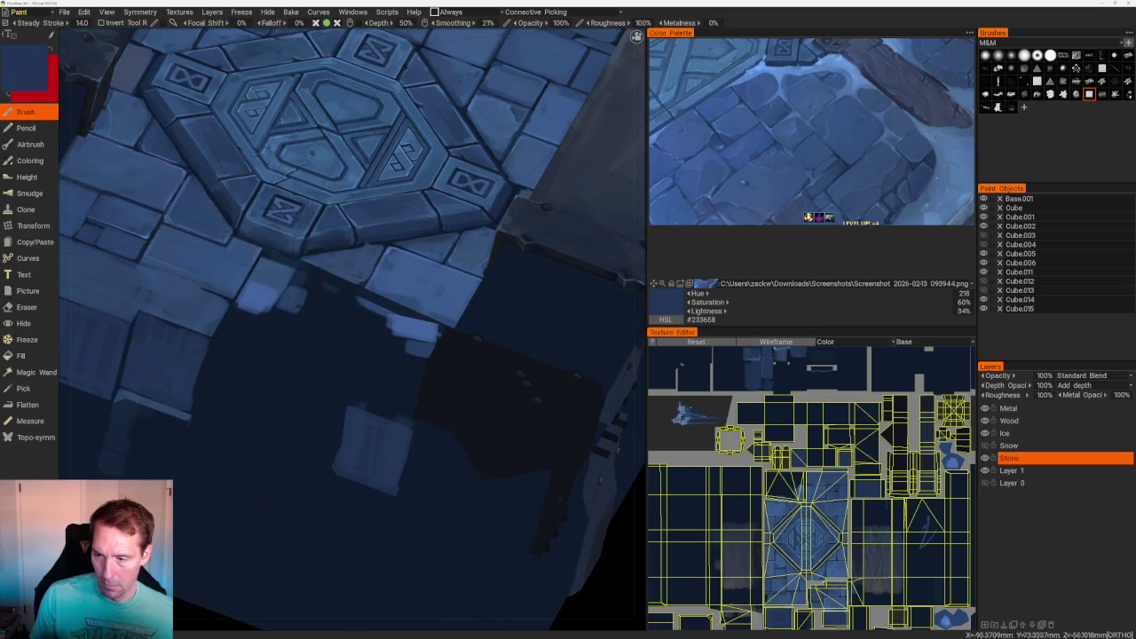
scroll(351, 328, down, 4)
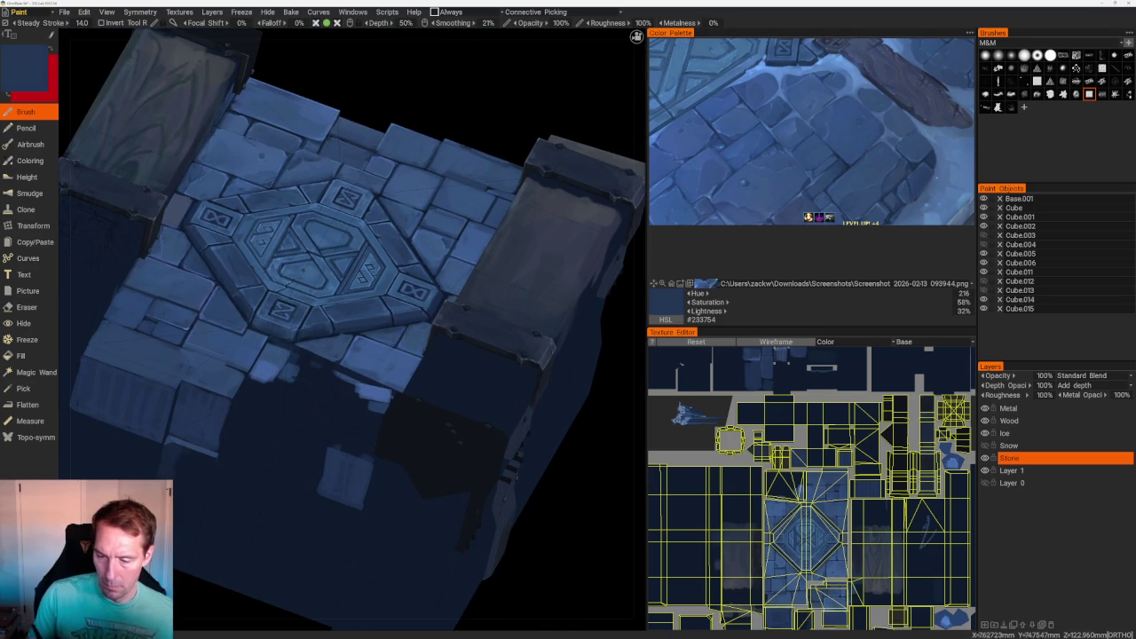
drag(258, 366, 289, 373)
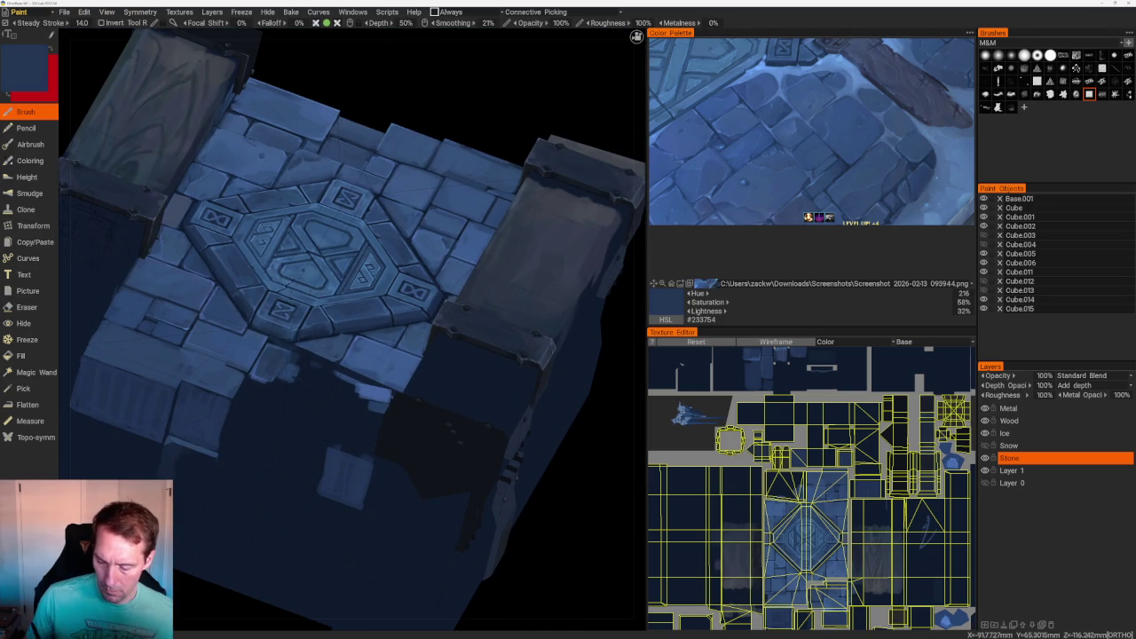
scroll(290, 282, up, 3)
click(26, 324)
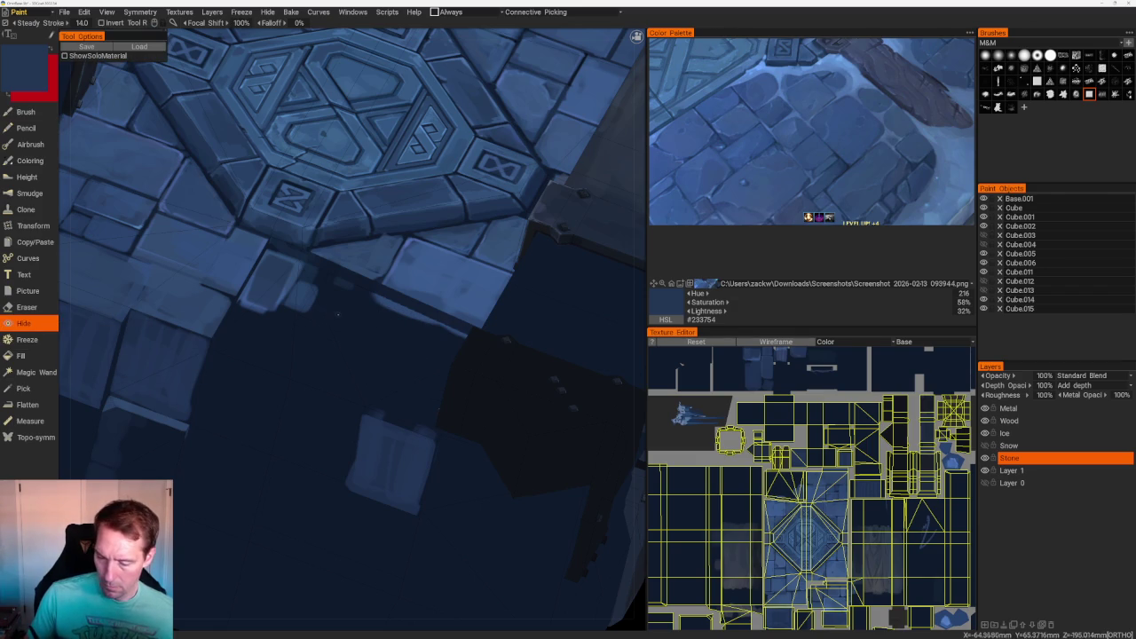
key(b)
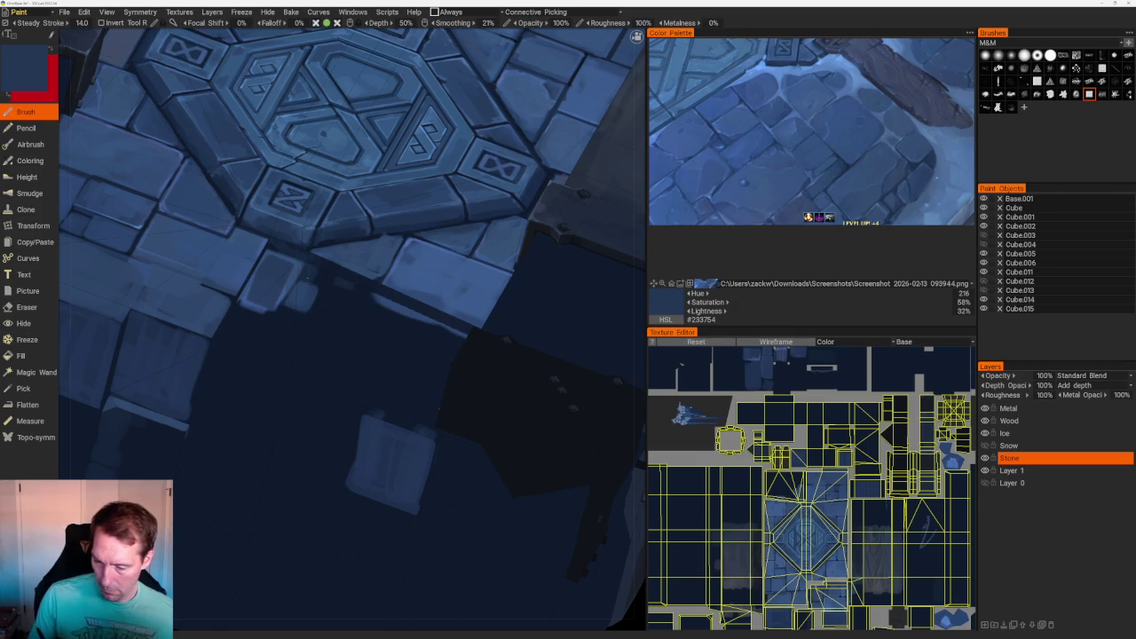
drag(312, 293, 295, 297)
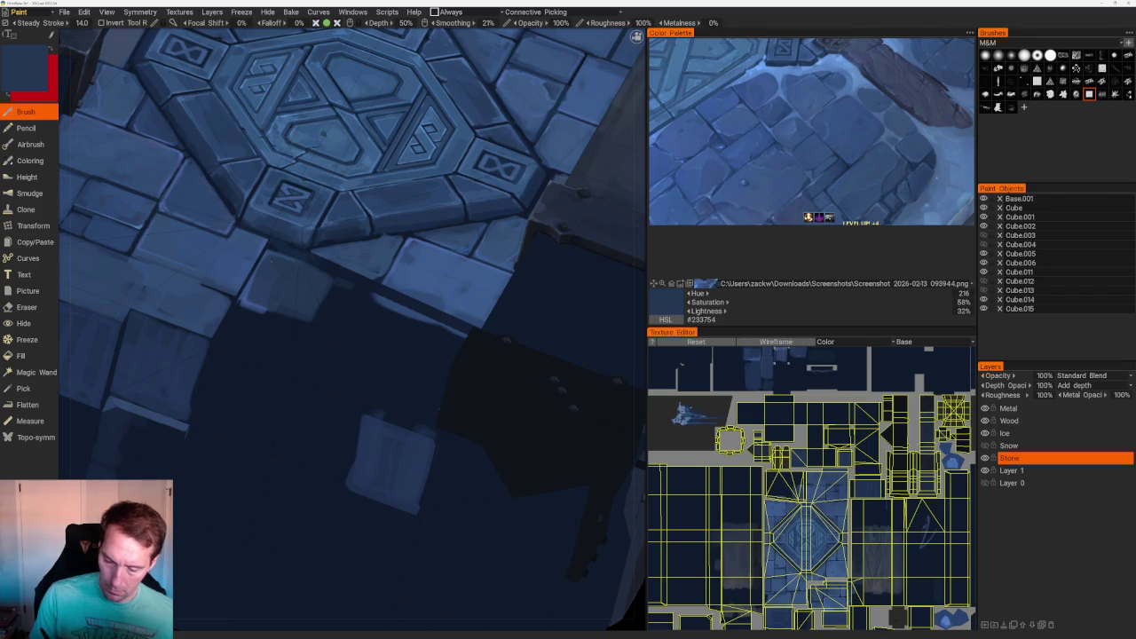
- From the top-down view, paint a lighter stroke beside the stone tiles
key(KP_8)
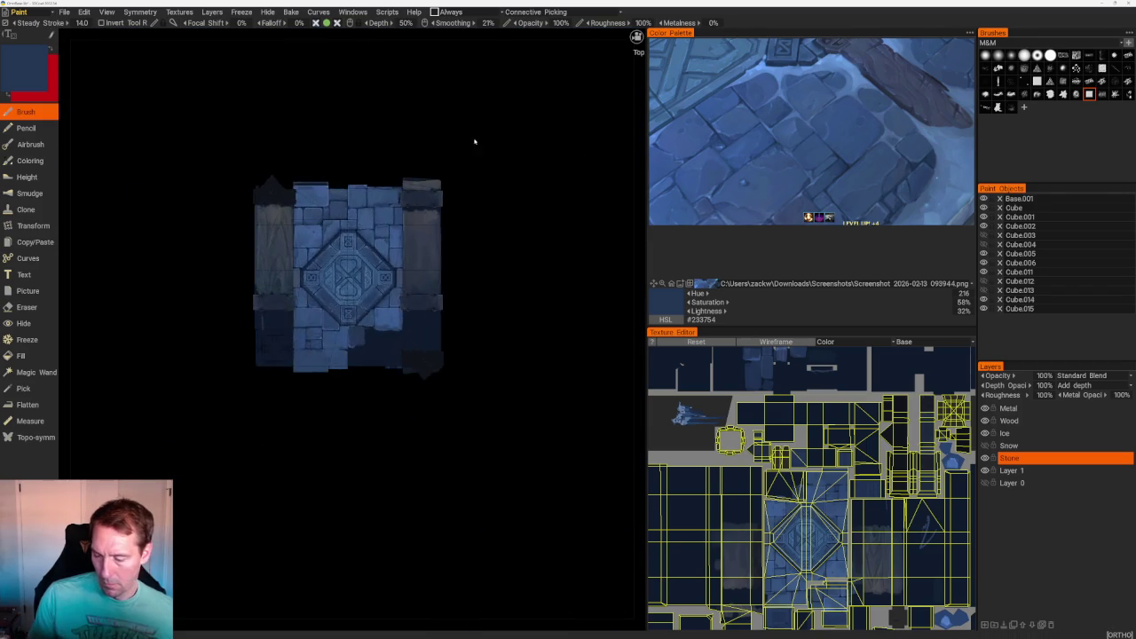
drag(636, 36, 636, 36)
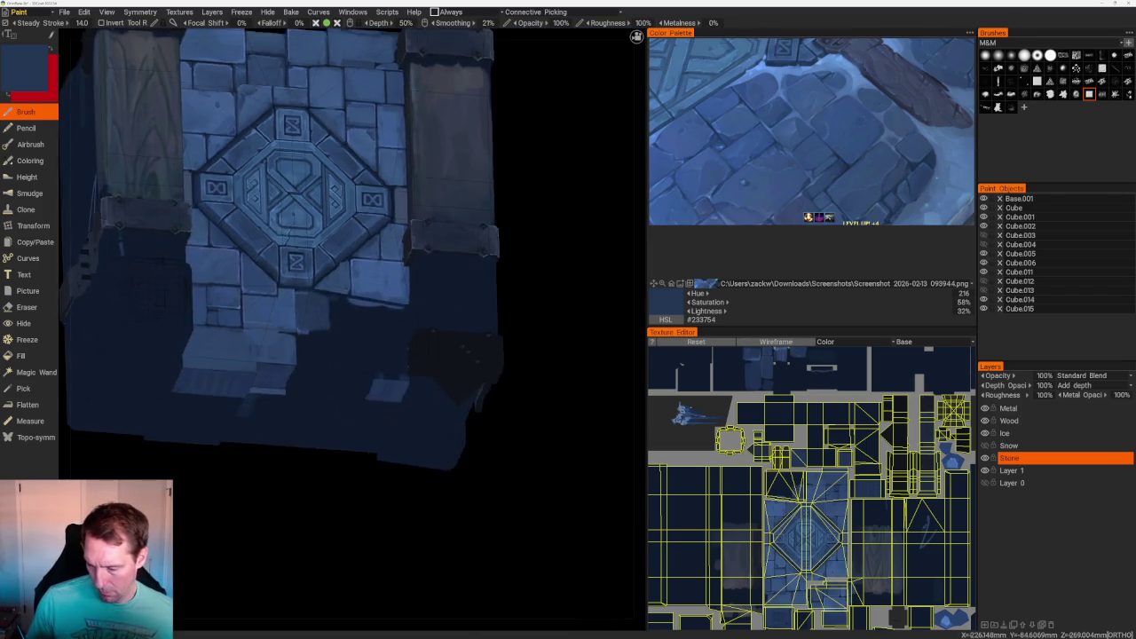
key(KP_8)
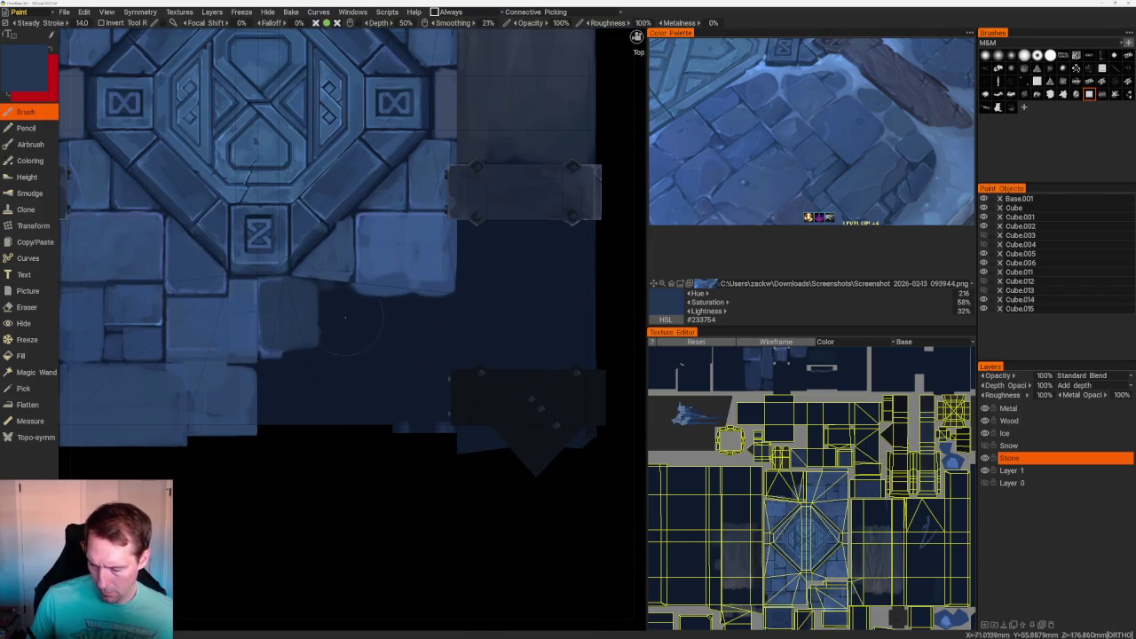
mouse_move(337, 326)
mouse_down()
mouse_move(379, 327)
mouse_move(381, 300)
mouse_move(328, 298)
mouse_move(344, 299)
mouse_up()
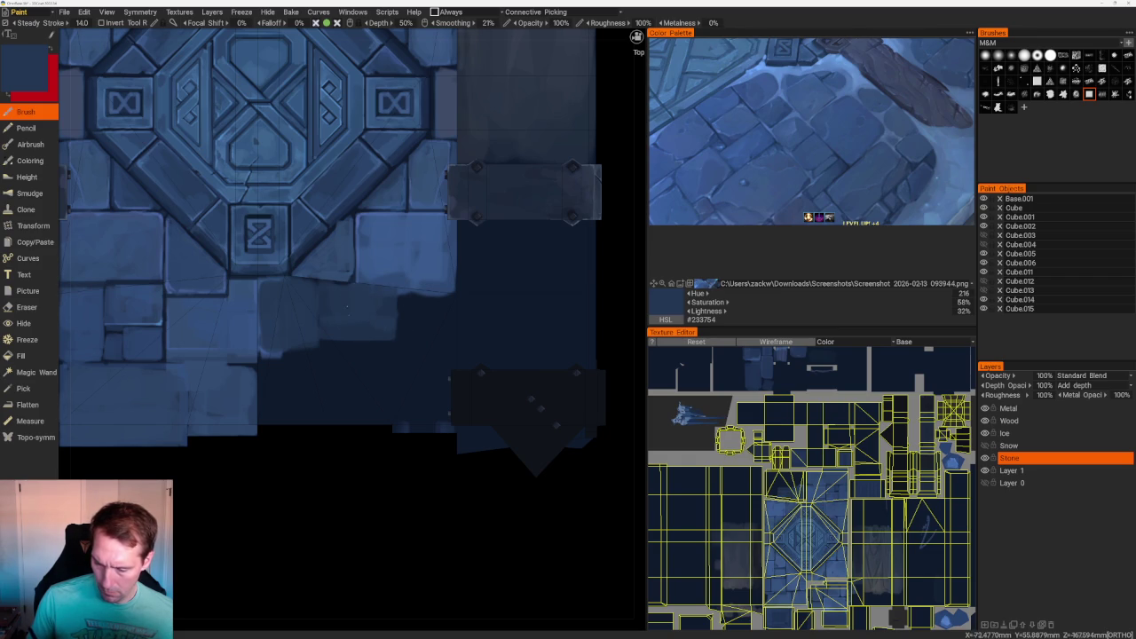
scroll(340, 185, down, 10)
drag(477, 236, 417, 258)
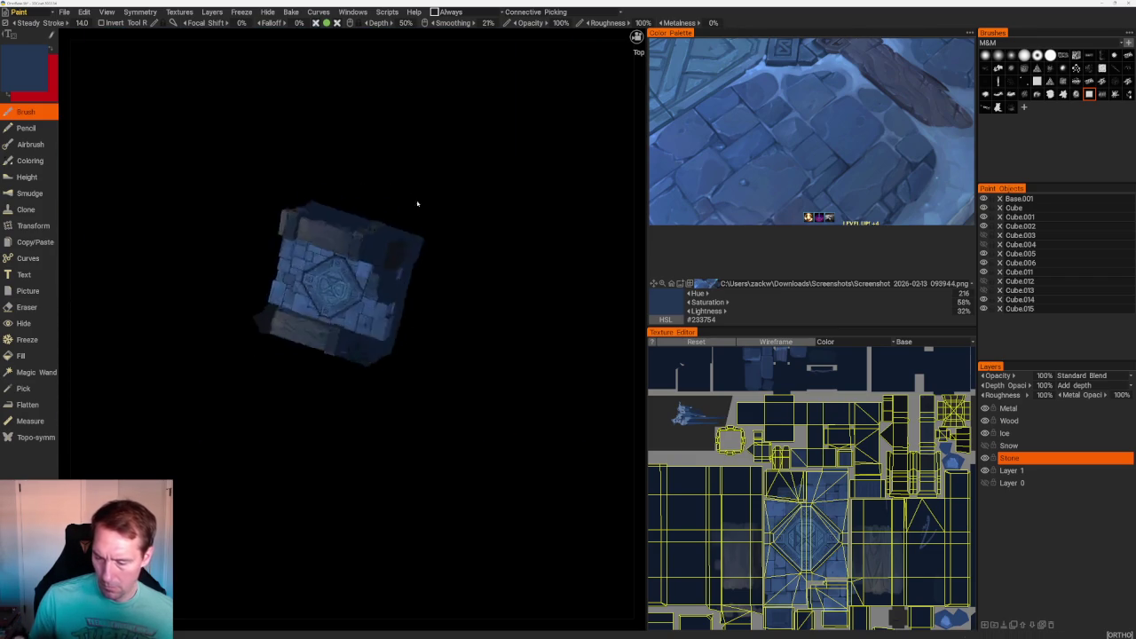
- Paint a light horizontal stone stroke and a small stone under the dark bracket
scroll(453, 349, up, 3)
scroll(454, 350, up, 3)
scroll(457, 348, up, 1)
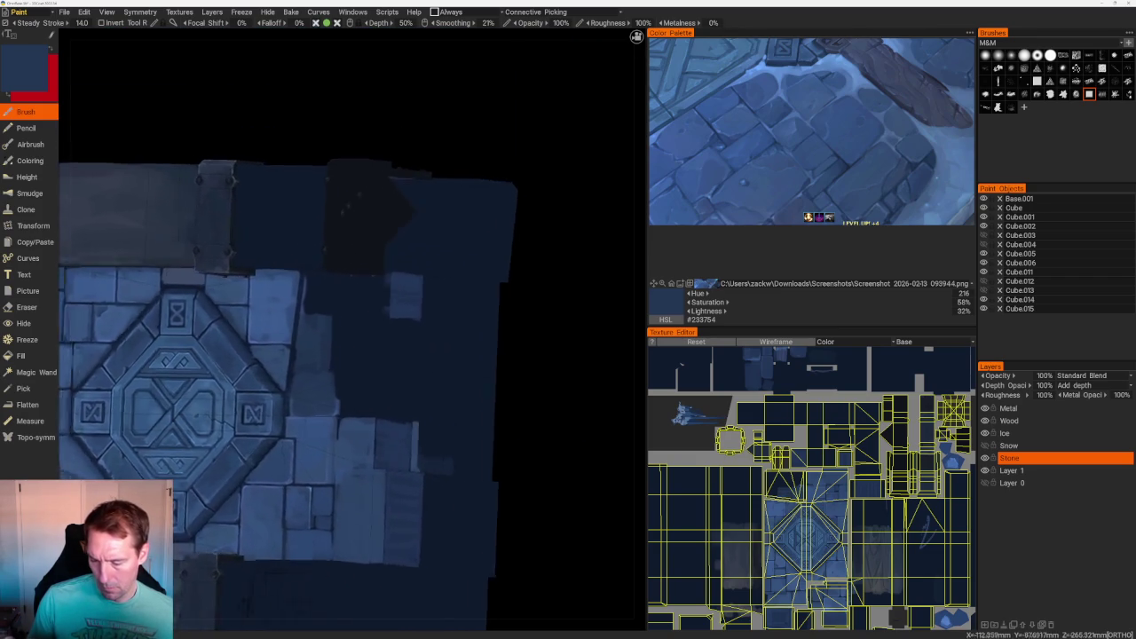
scroll(477, 343, up, 3)
scroll(477, 342, up, 2)
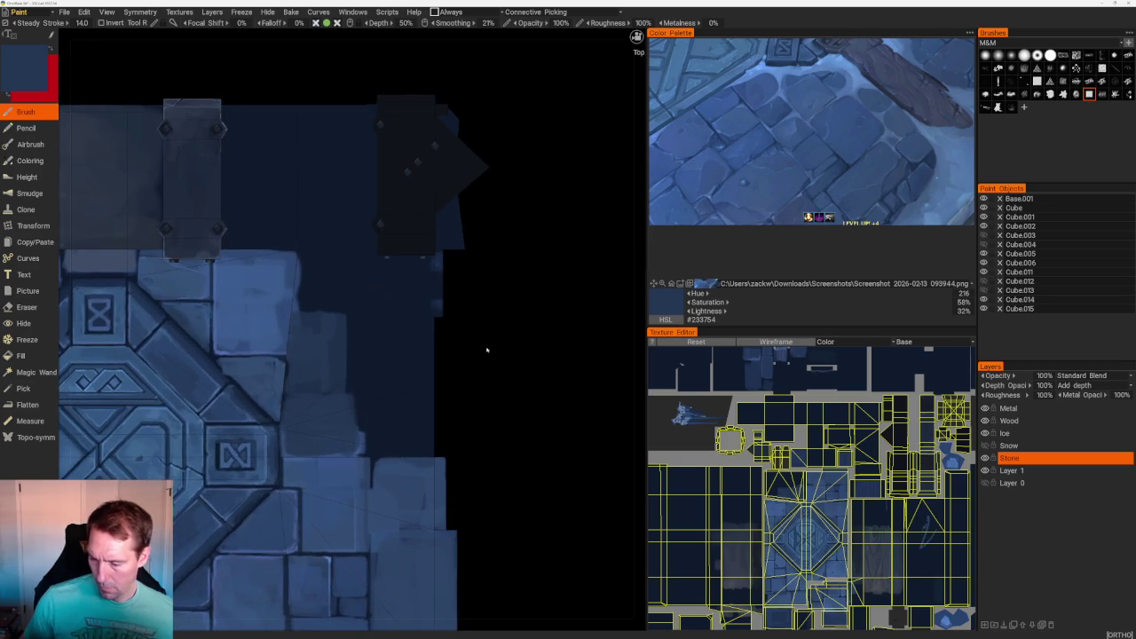
drag(441, 306, 371, 307)
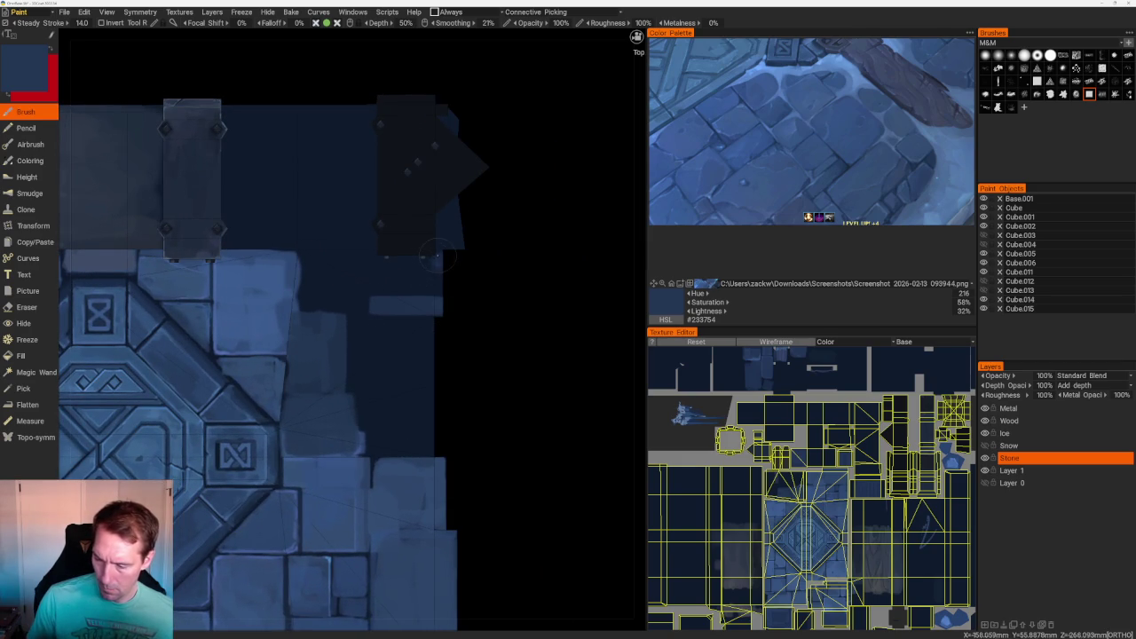
drag(385, 257, 362, 260)
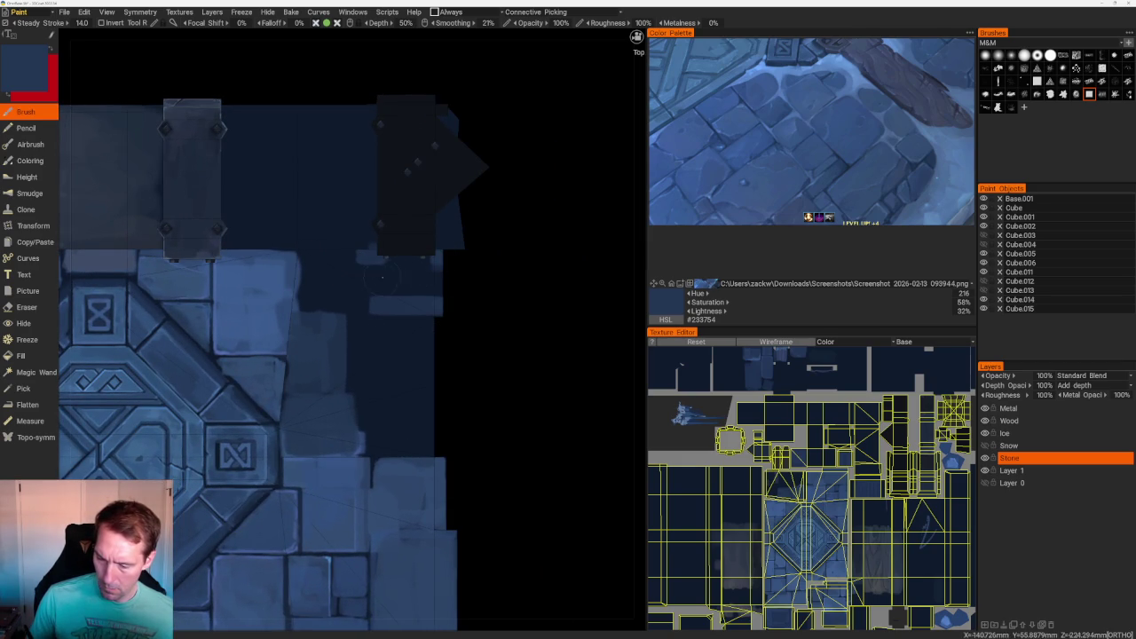
- Paint a light stone block into the dark area and extend it leftward
drag(517, 271, 522, 259)
mouse_move(409, 285)
mouse_down()
mouse_move(364, 291)
mouse_move(381, 306)
mouse_move(413, 289)
mouse_up()
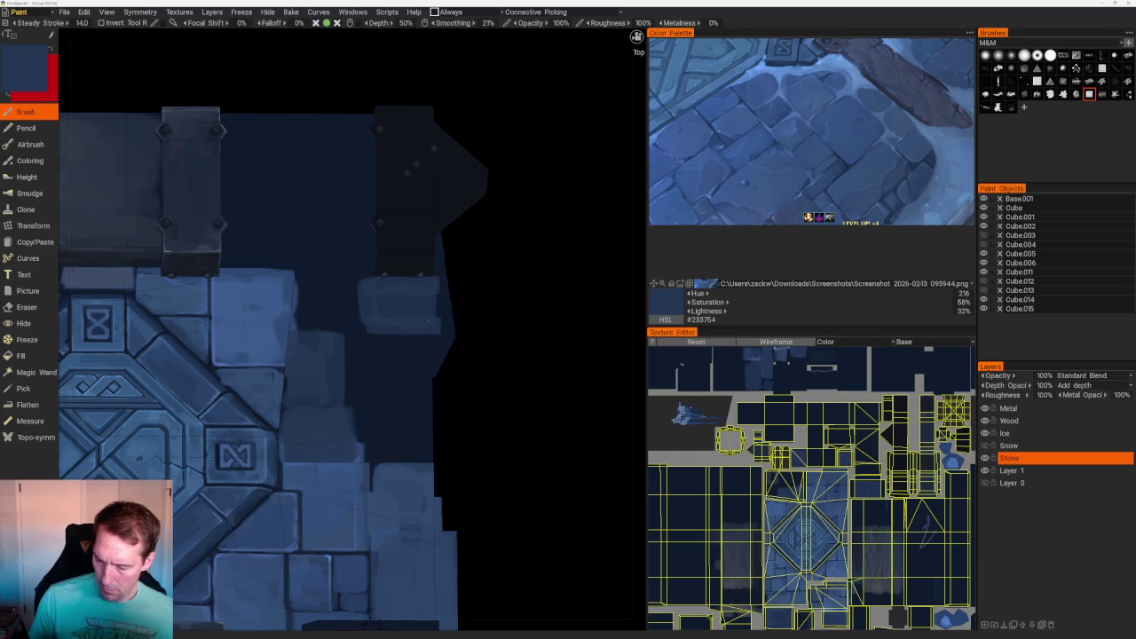
drag(511, 302, 506, 322)
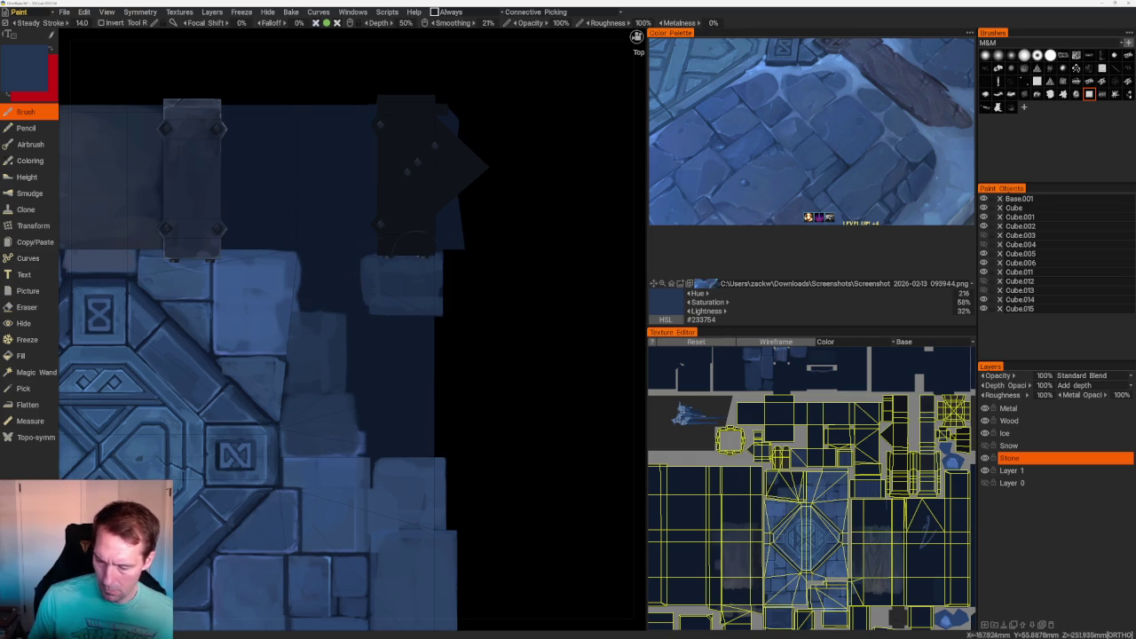
drag(353, 265, 357, 309)
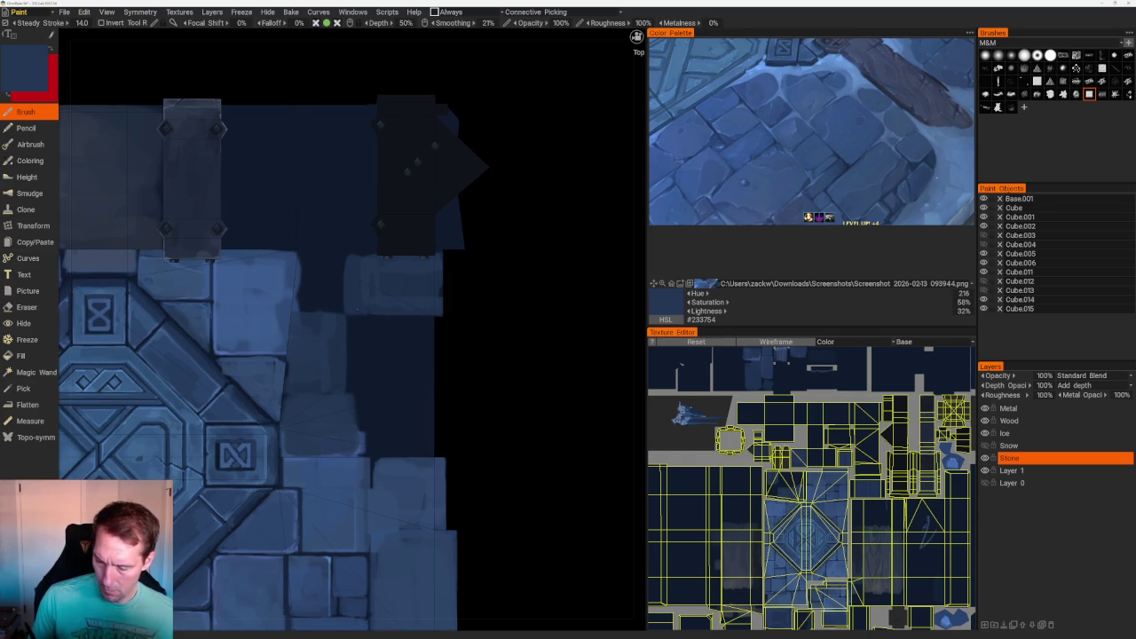
mouse_move(506, 367)
mouse_down()
mouse_move(413, 333)
mouse_move(355, 379)
mouse_up()
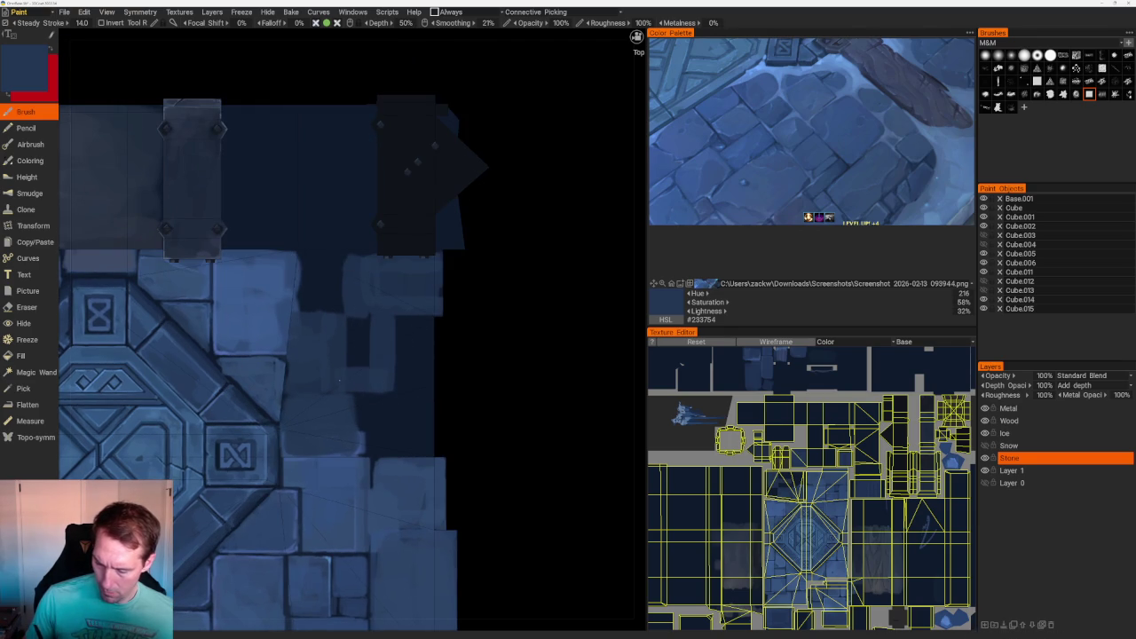
- Paint a new rounded light stone block on the side wall from an angled back view
mouse_move(313, 254)
mouse_down()
mouse_move(330, 304)
mouse_move(305, 263)
mouse_up()
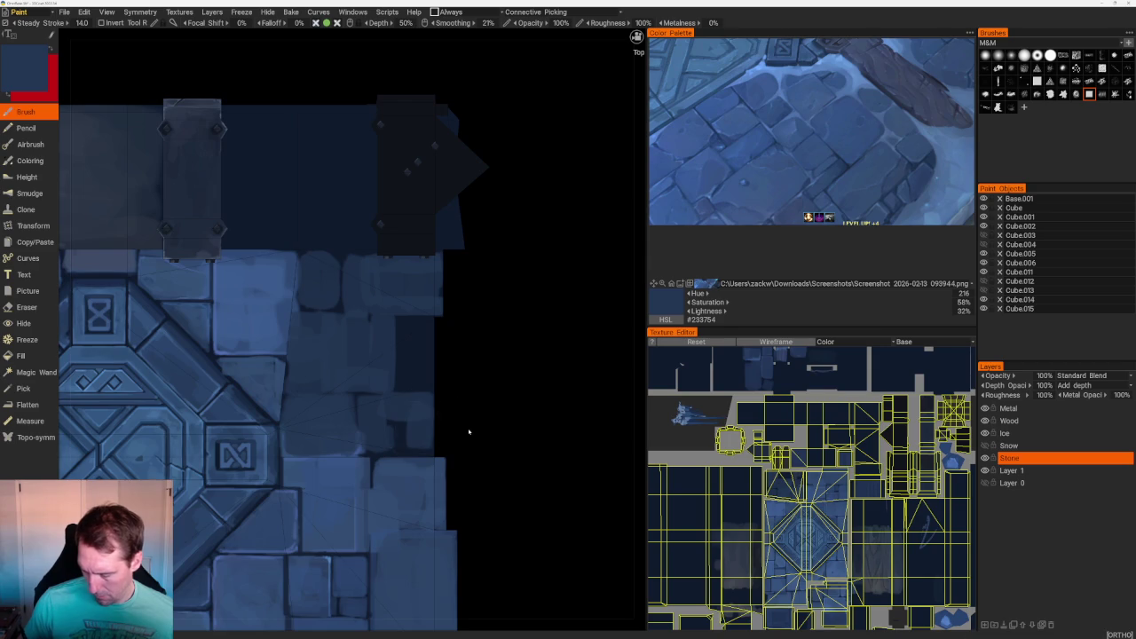
right_drag(417, 426, 248, 430)
mouse_move(248, 430)
mouse_down()
mouse_move(298, 417)
mouse_move(306, 470)
mouse_move(253, 461)
mouse_up()
right_drag(252, 462, 500, 317)
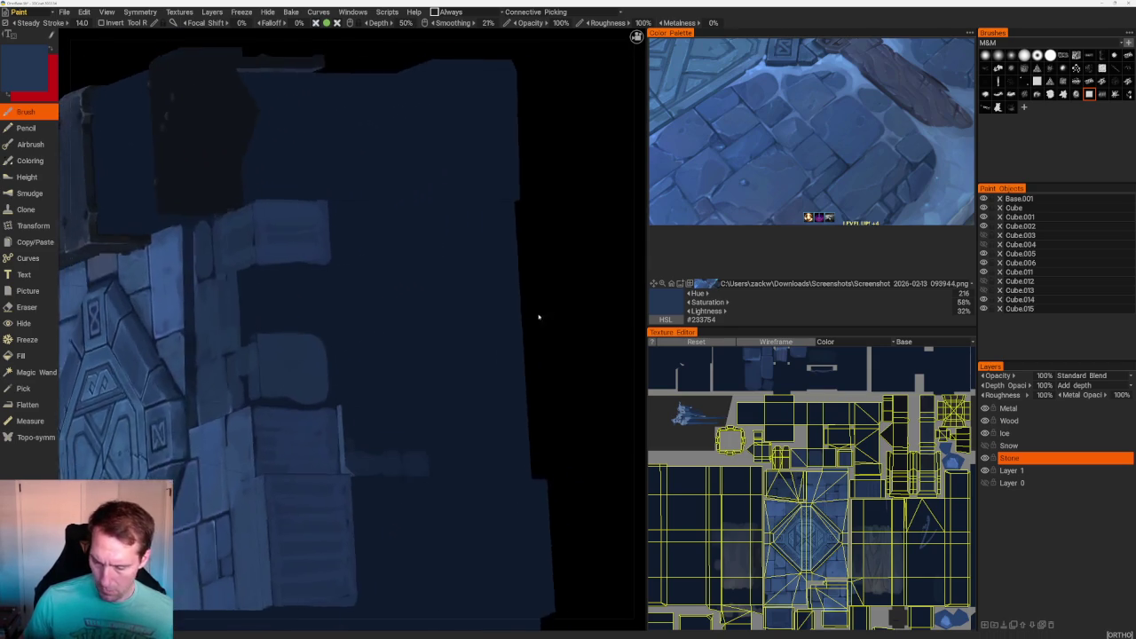
- Paint light stone block shapes, an outline and a narrow vertical band on the wall
mouse_move(238, 402)
mouse_down()
mouse_move(262, 417)
mouse_move(260, 450)
mouse_move(228, 395)
mouse_move(237, 448)
mouse_up()
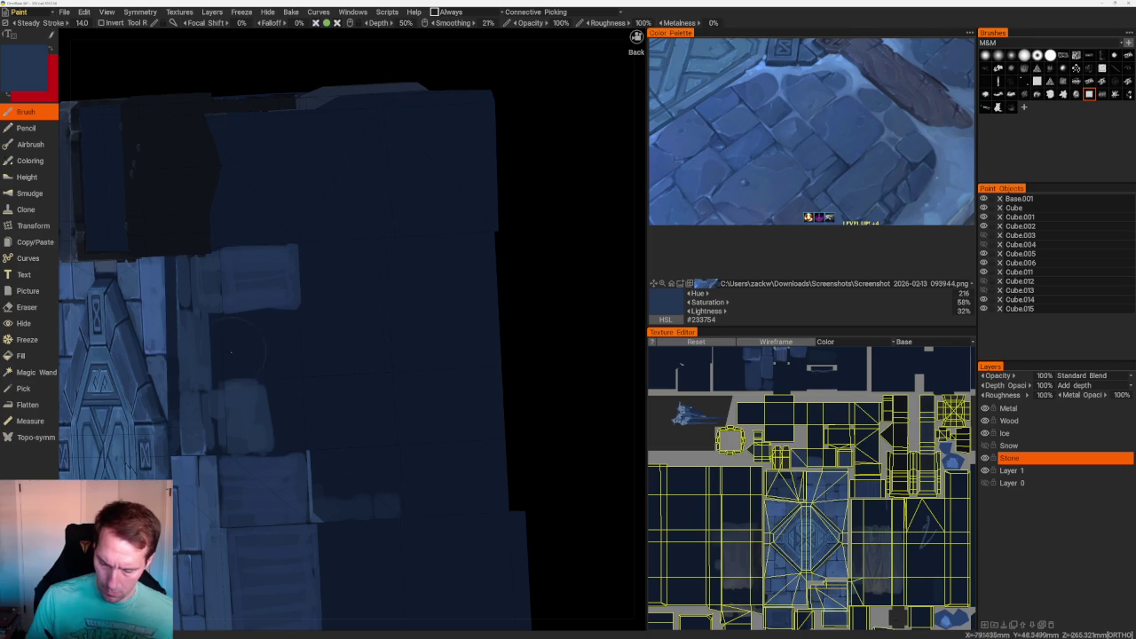
mouse_move(222, 368)
mouse_down()
mouse_move(290, 364)
mouse_move(288, 326)
mouse_move(218, 327)
mouse_move(226, 359)
mouse_move(267, 337)
mouse_up()
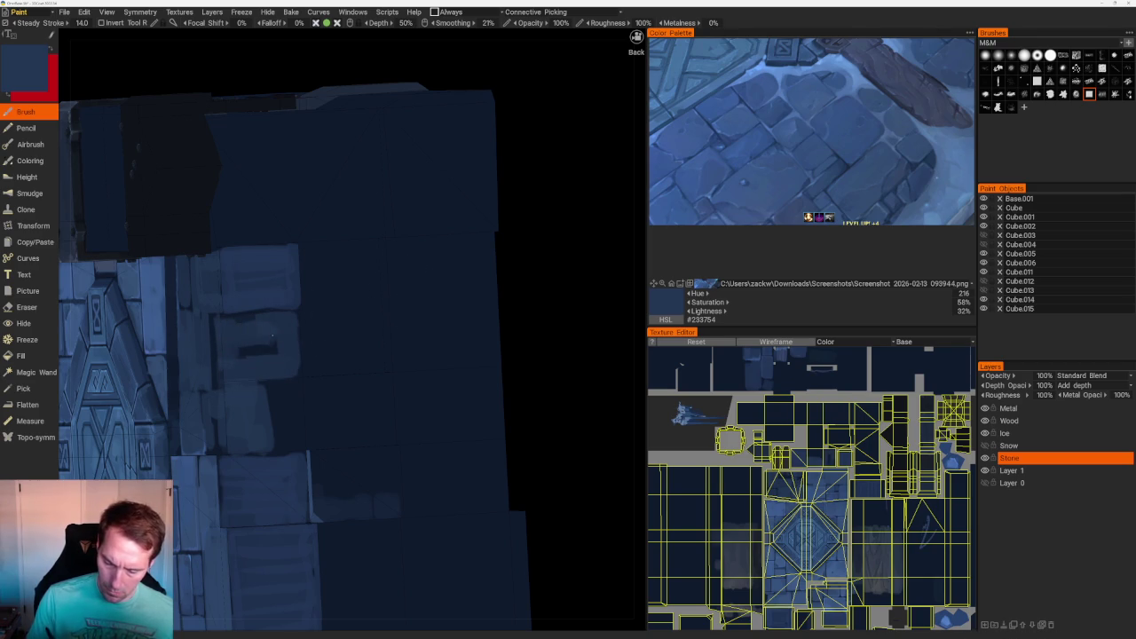
scroll(556, 299, up, 1)
scroll(362, 327, up, 2)
mouse_move(327, 311)
mouse_down()
mouse_move(327, 365)
mouse_move(333, 355)
mouse_up()
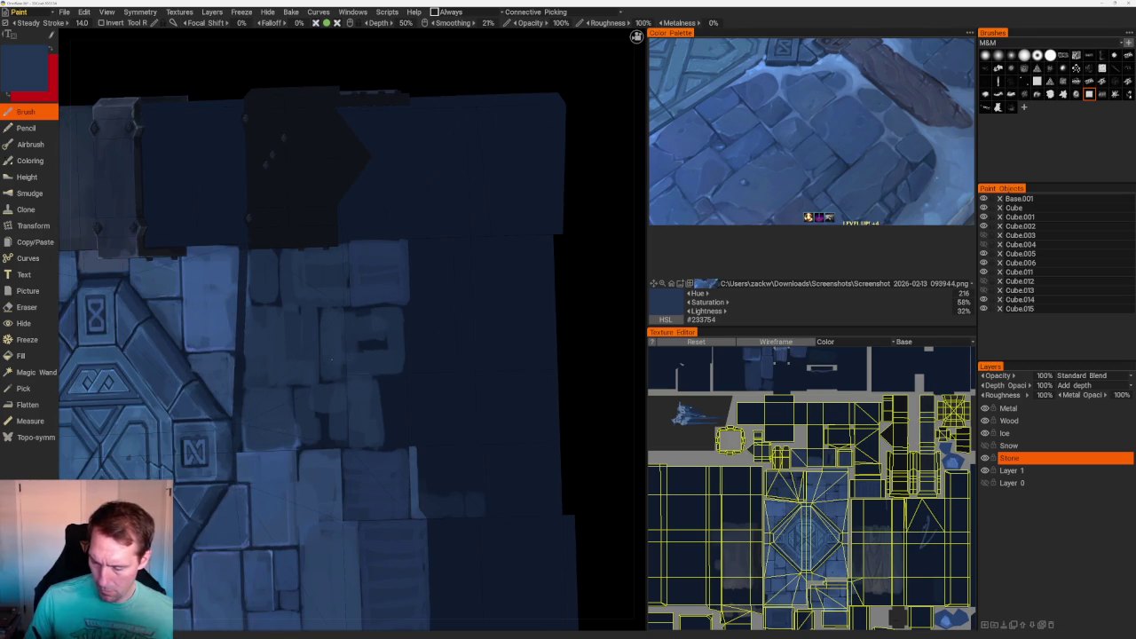
scroll(377, 358, down, 10)
mouse_move(447, 237)
middle_down()
mouse_move(390, 180)
mouse_move(486, 328)
mouse_move(540, 347)
middle_up()
scroll(546, 372, up, 4)
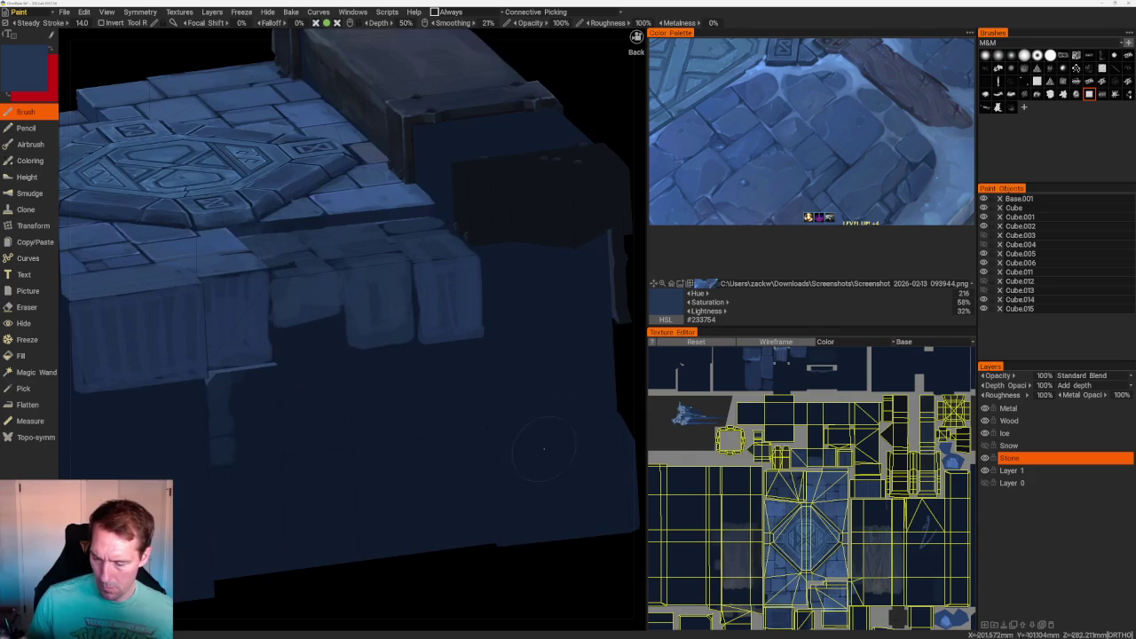
- Darken the light band with sampled navy, then add a lighter vertical stroke
key(v)
drag(408, 328, 350, 339)
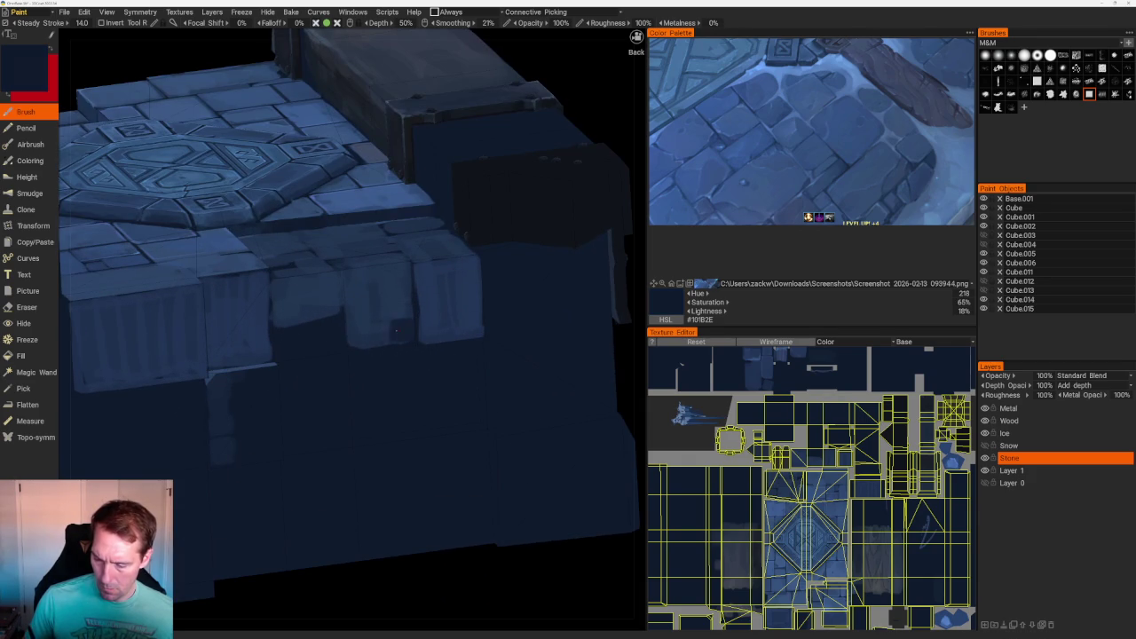
key(v)
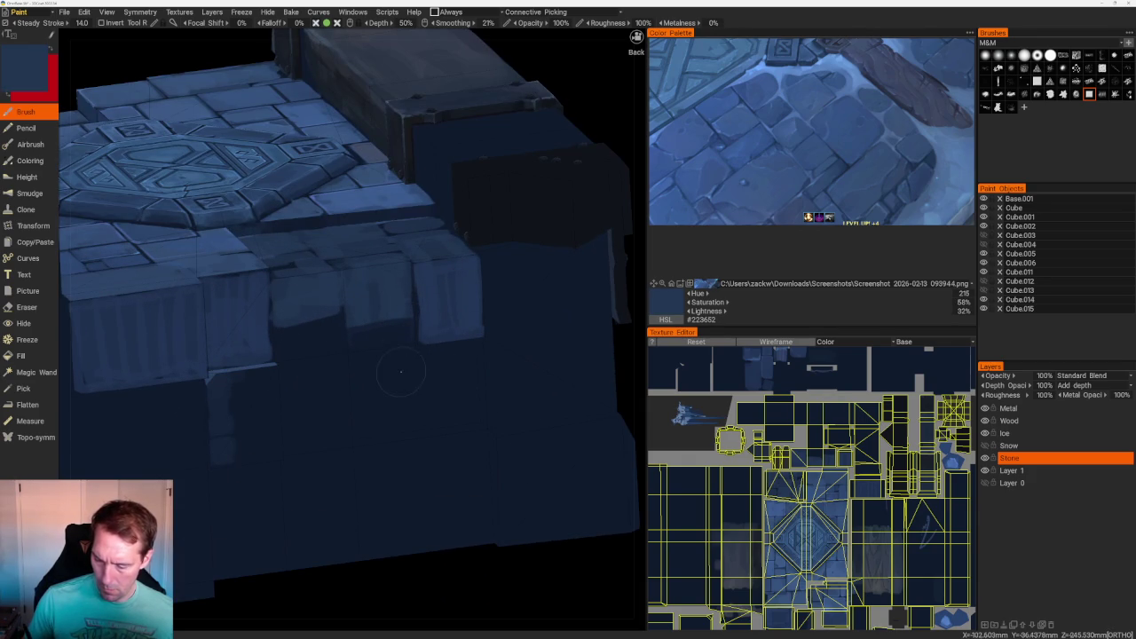
drag(401, 341, 404, 376)
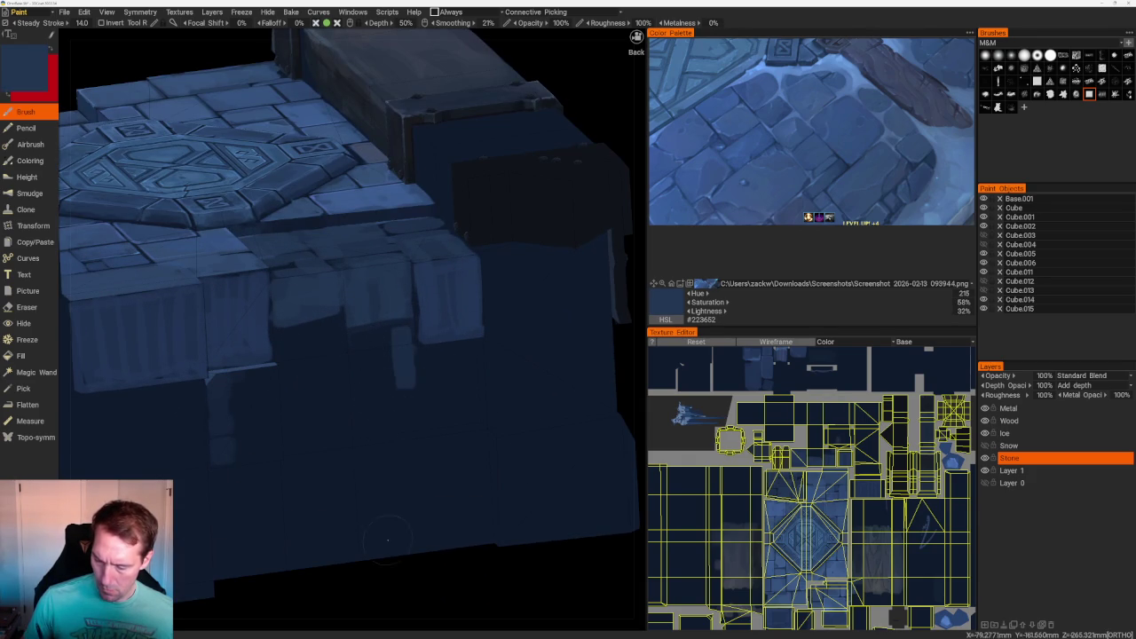
- Lay a light stone stroke across the wall and fill the L-shape into a solid block
middle_drag(382, 524, 323, 333)
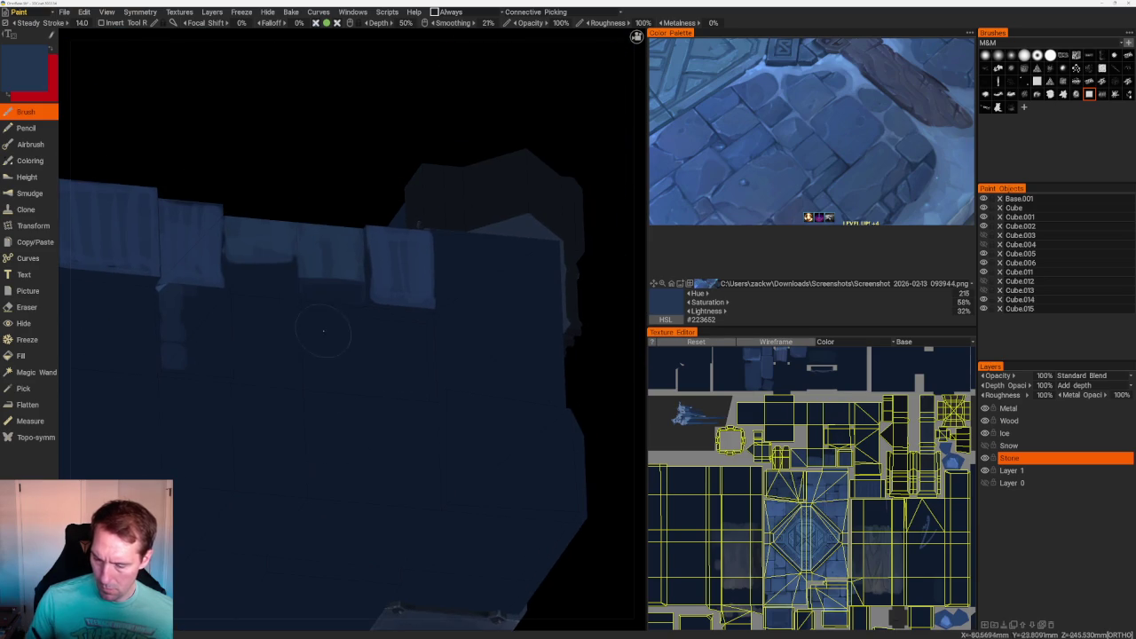
drag(323, 334, 414, 359)
mouse_move(414, 359)
middle_down()
mouse_move(395, 232)
mouse_move(492, 267)
middle_up()
scroll(491, 266, up, 3)
mouse_move(212, 414)
mouse_down()
mouse_move(304, 418)
mouse_move(296, 372)
mouse_move(234, 392)
mouse_up()
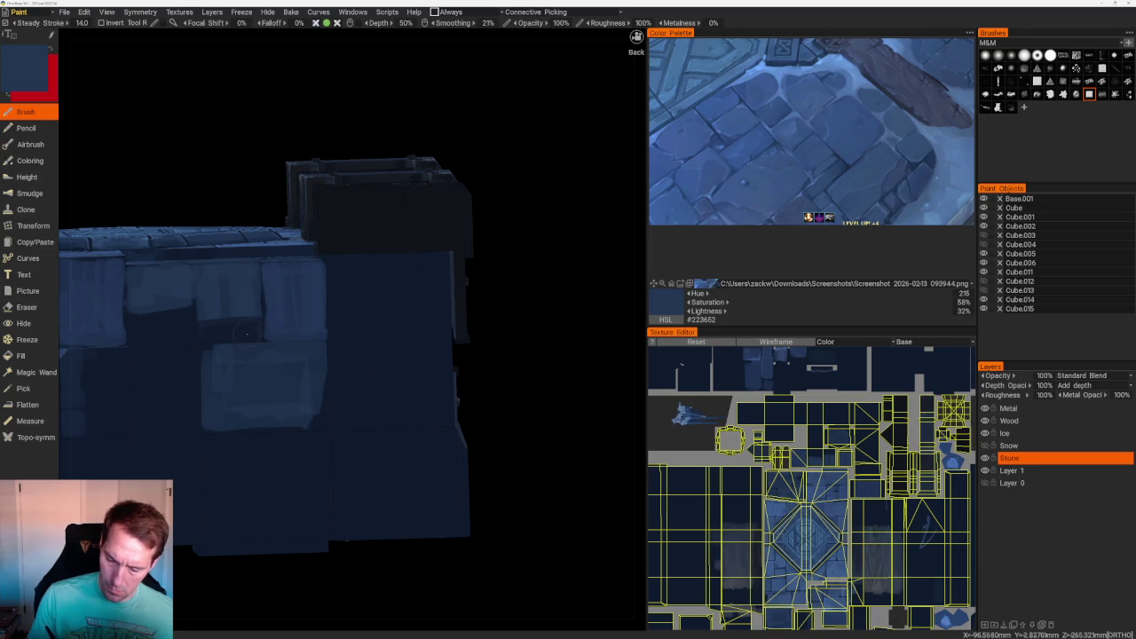
- Paint a short dark horizontal seam on the wall after undoing a stray dark stroke
key(v)
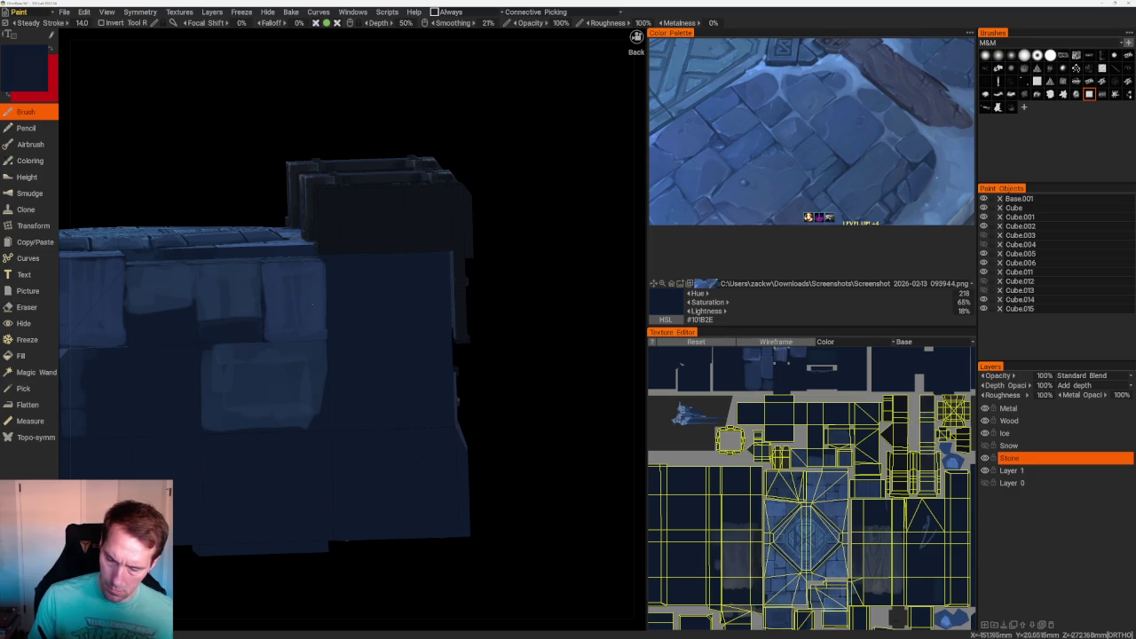
drag(276, 298, 323, 296)
key(ctrl+z)
key(KP_5)
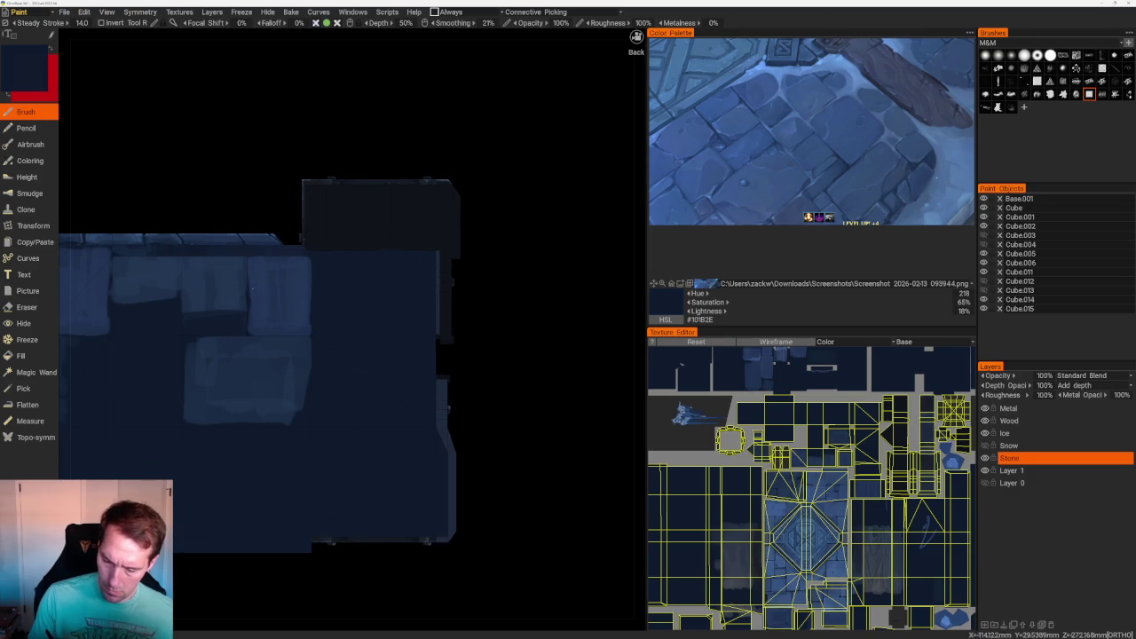
drag(252, 291, 301, 292)
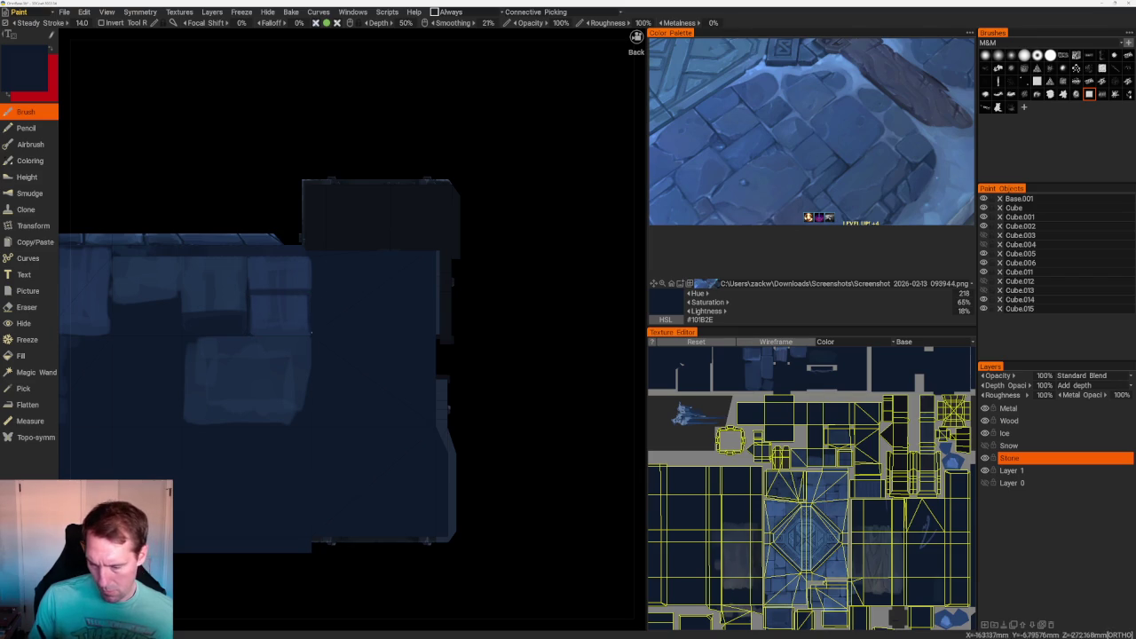
- Add a thin dark navy horizontal seam and check the textured block in perspective
right_drag(310, 331, 526, 245)
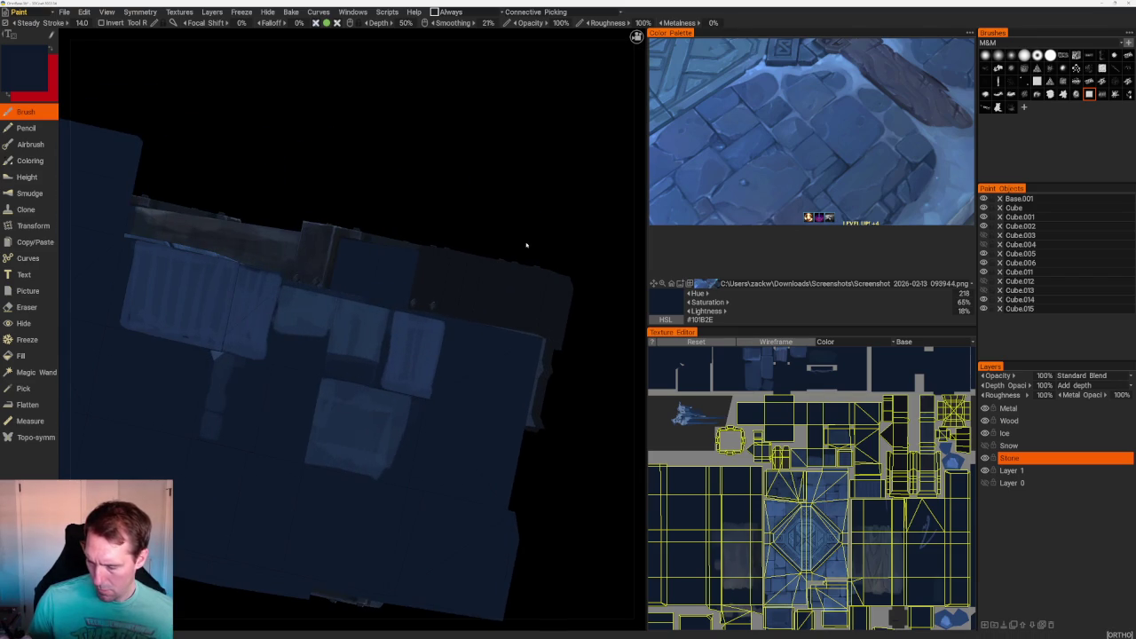
key(v)
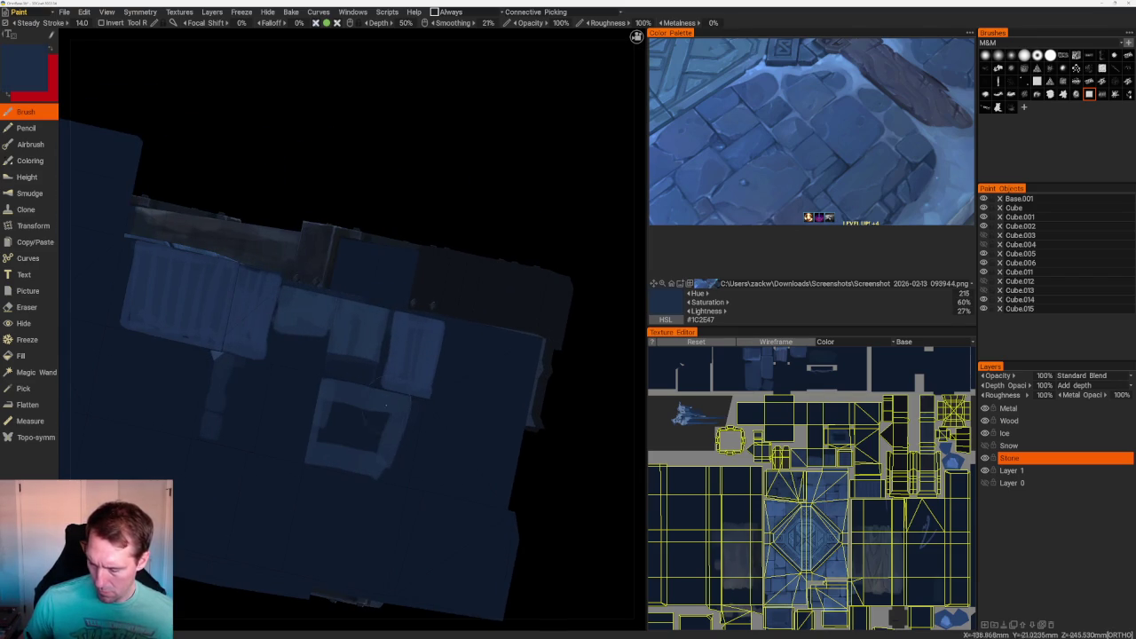
shift+right_drag(319, 431, 534, 218)
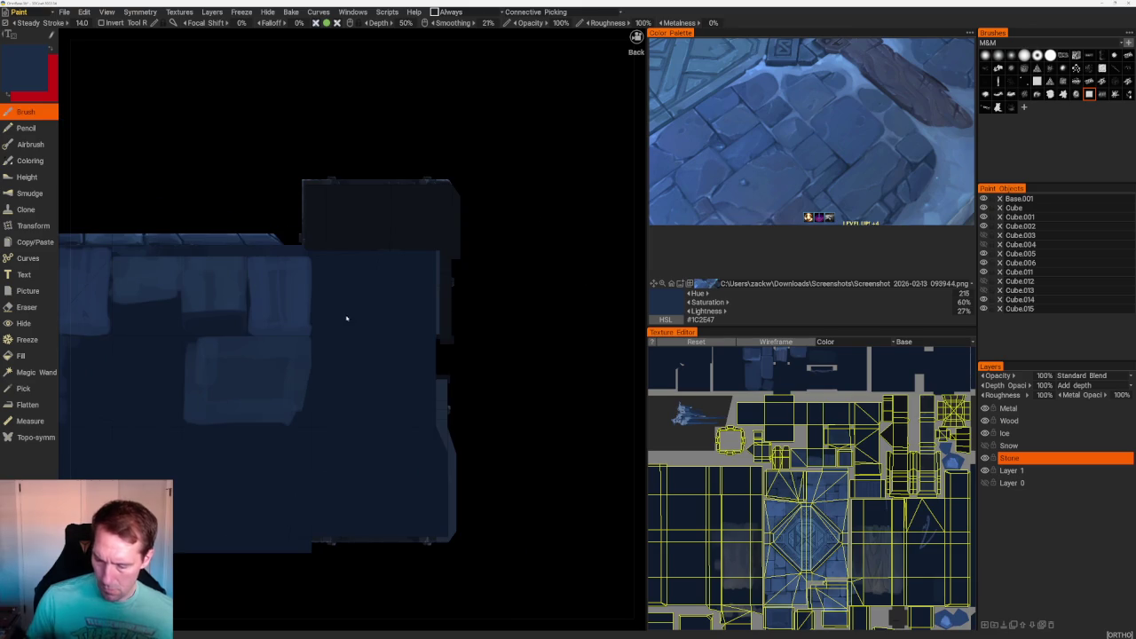
key(v)
mouse_move(246, 300)
mouse_down()
mouse_move(184, 302)
mouse_move(180, 291)
mouse_move(165, 335)
mouse_move(116, 329)
mouse_move(134, 310)
mouse_move(190, 330)
mouse_move(241, 325)
mouse_move(202, 314)
mouse_up()
key(v)
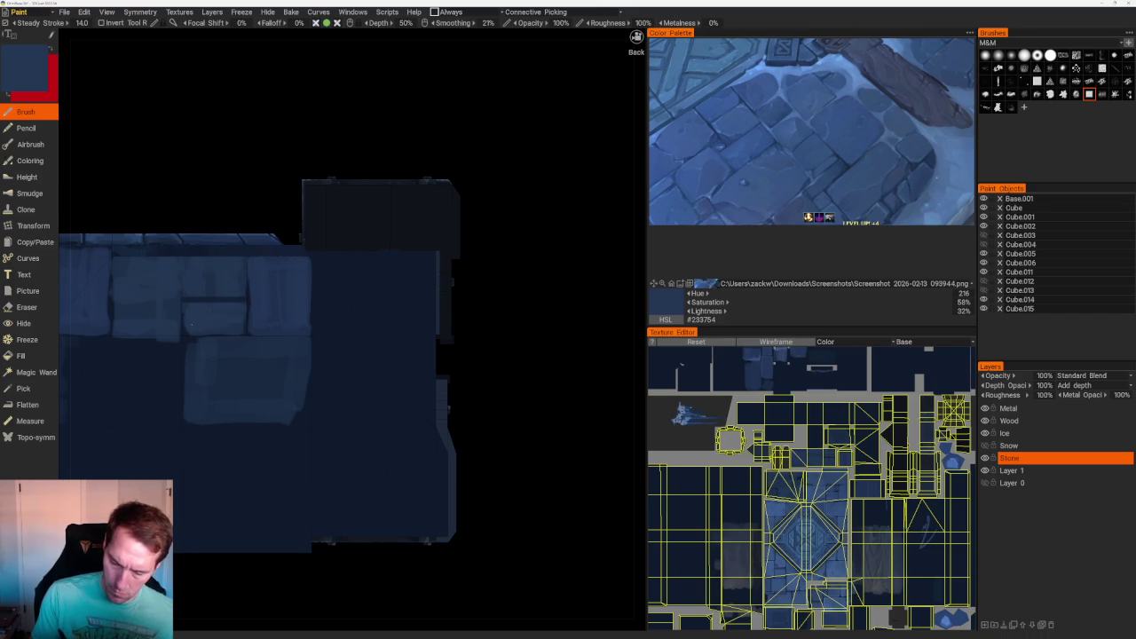
scroll(398, 198, down, 5)
mouse_move(398, 198)
mouse_down()
mouse_move(417, 253)
mouse_move(434, 258)
mouse_up()
scroll(434, 258, up, 5)
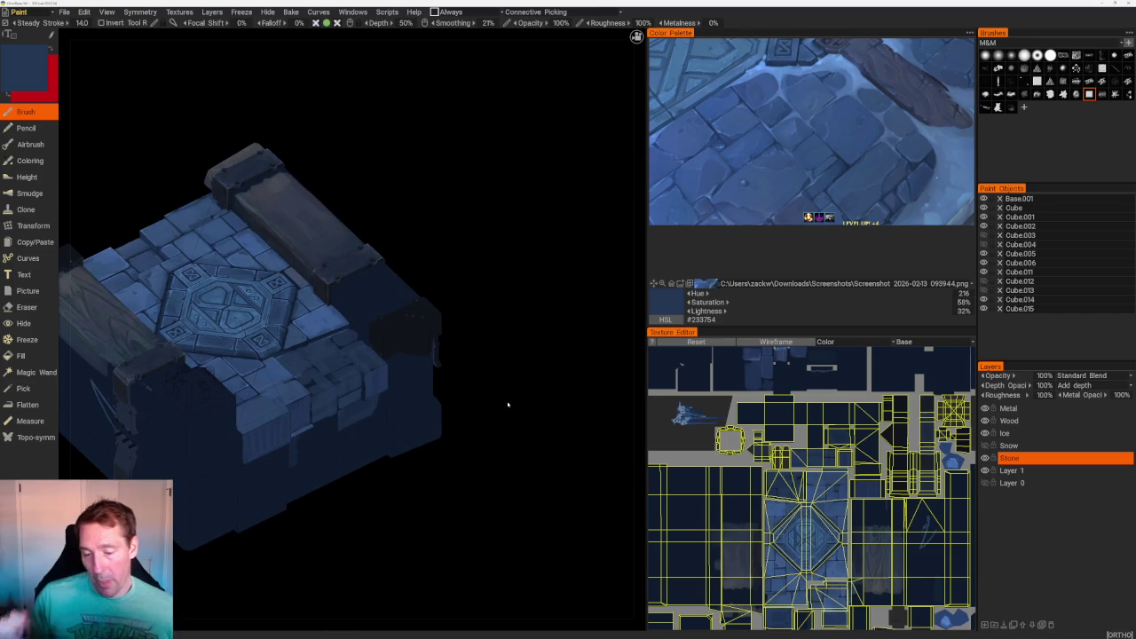
mouse_move(547, 254)
mouse_down()
mouse_move(480, 305)
mouse_move(535, 286)
mouse_move(550, 329)
mouse_move(535, 332)
mouse_up()
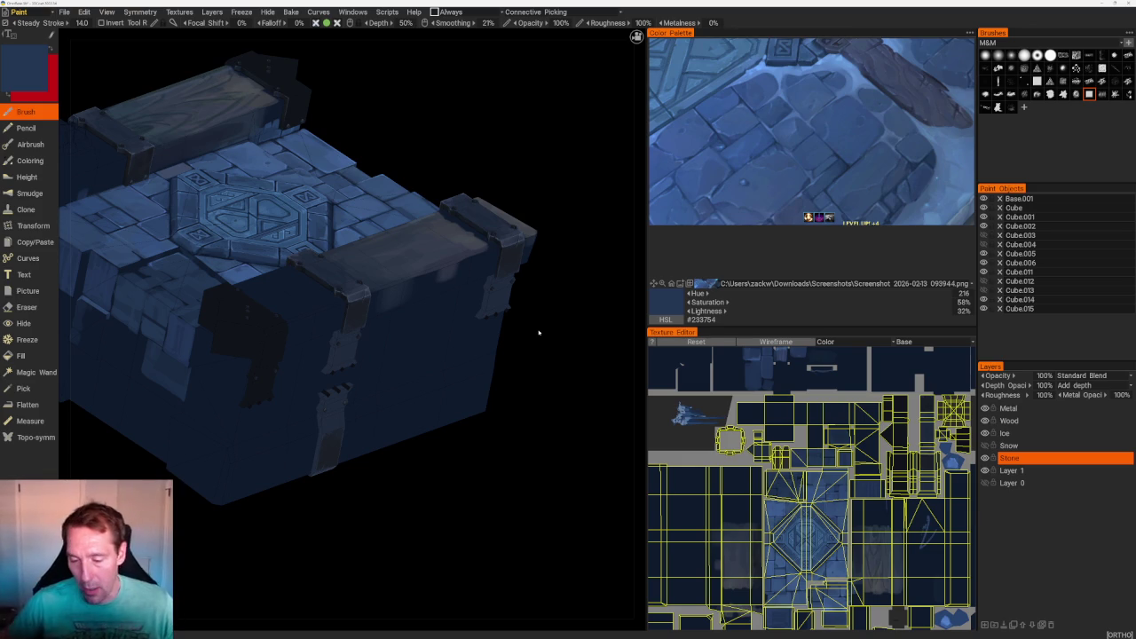
drag(538, 333, 583, 408)
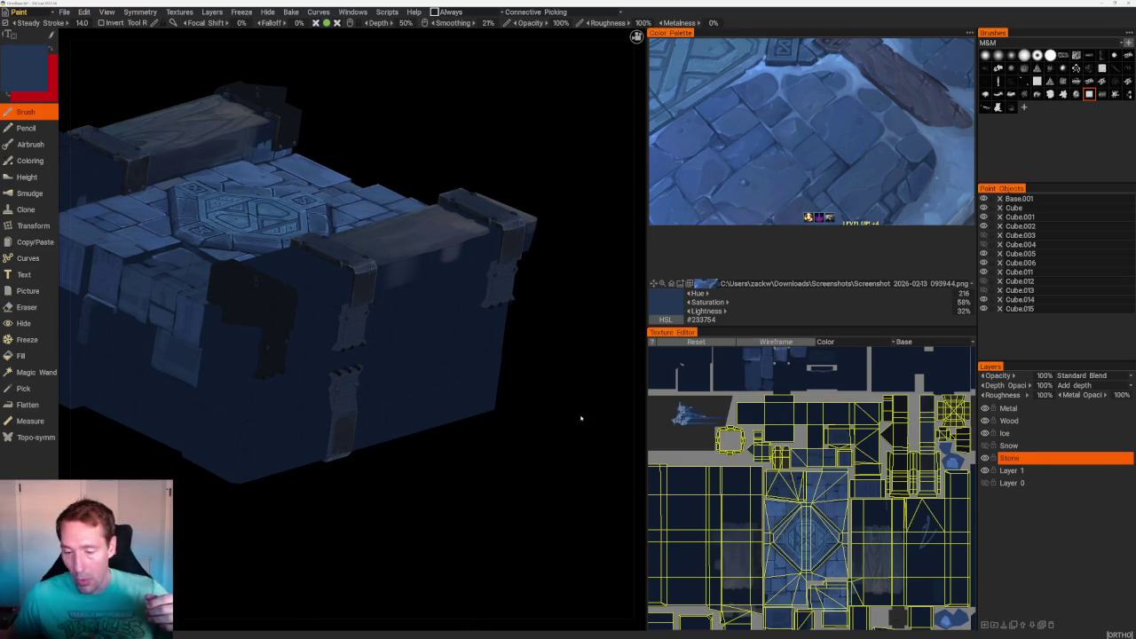
drag(518, 405, 559, 432)
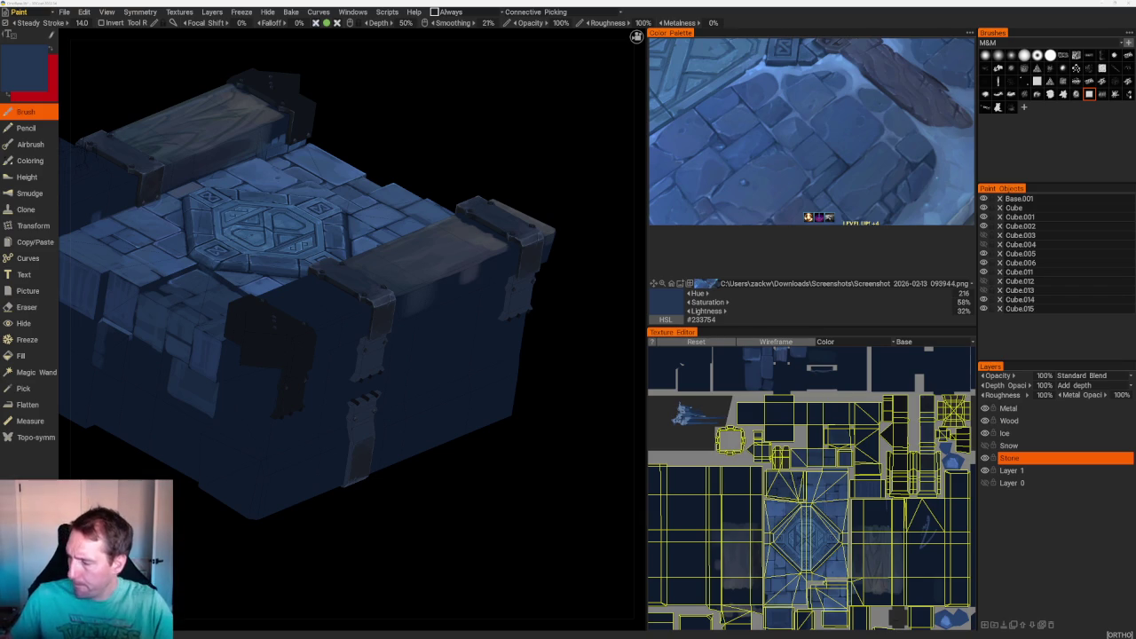
- On the Metal layer, sample a greyer blue and frame the bracket from the top view
click(1021, 410)
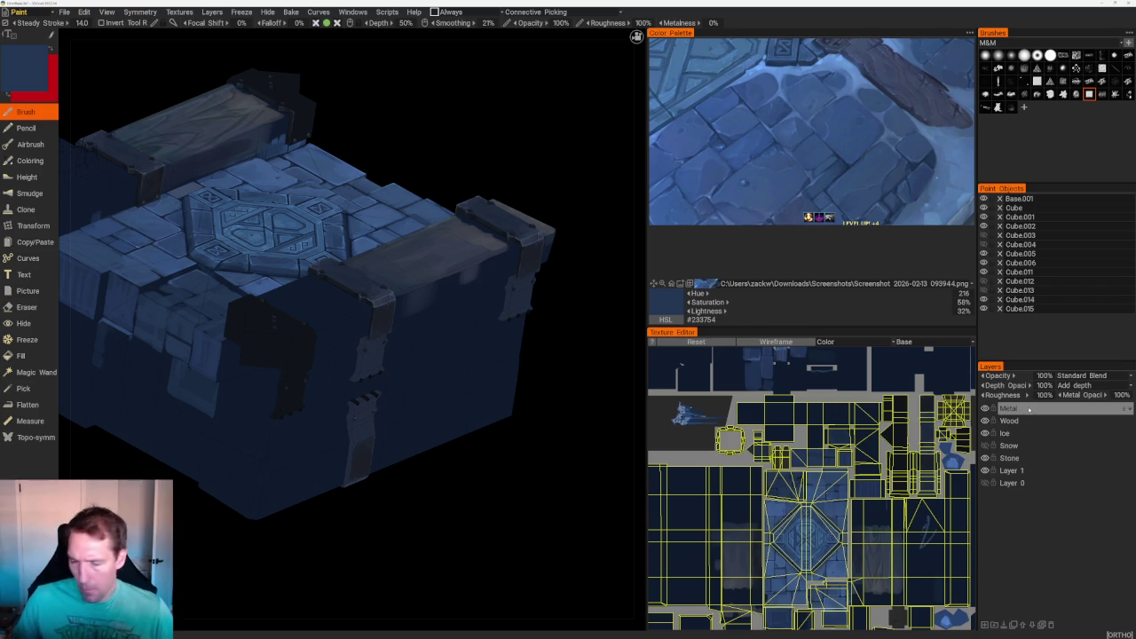
drag(444, 532, 462, 532)
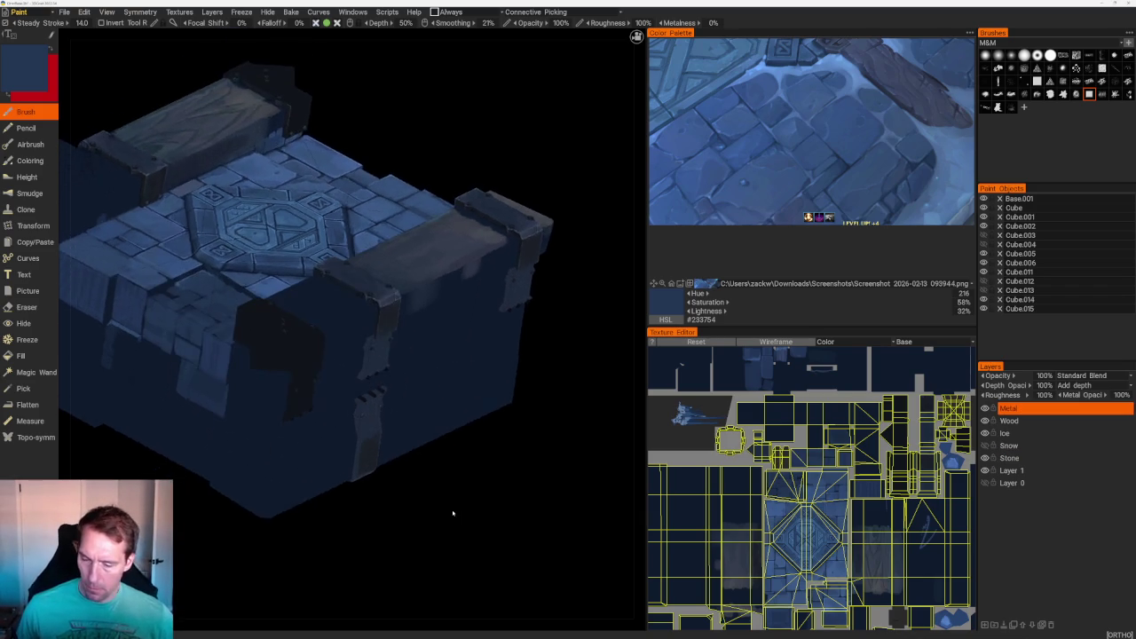
scroll(429, 480, up, 3)
scroll(428, 480, up, 3)
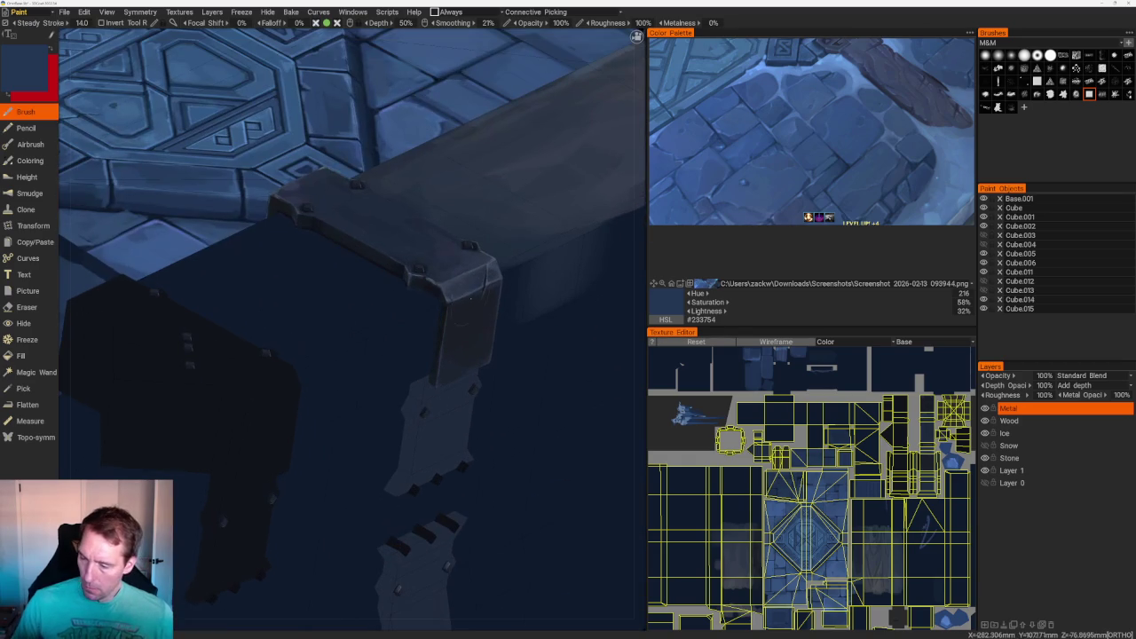
key(v)
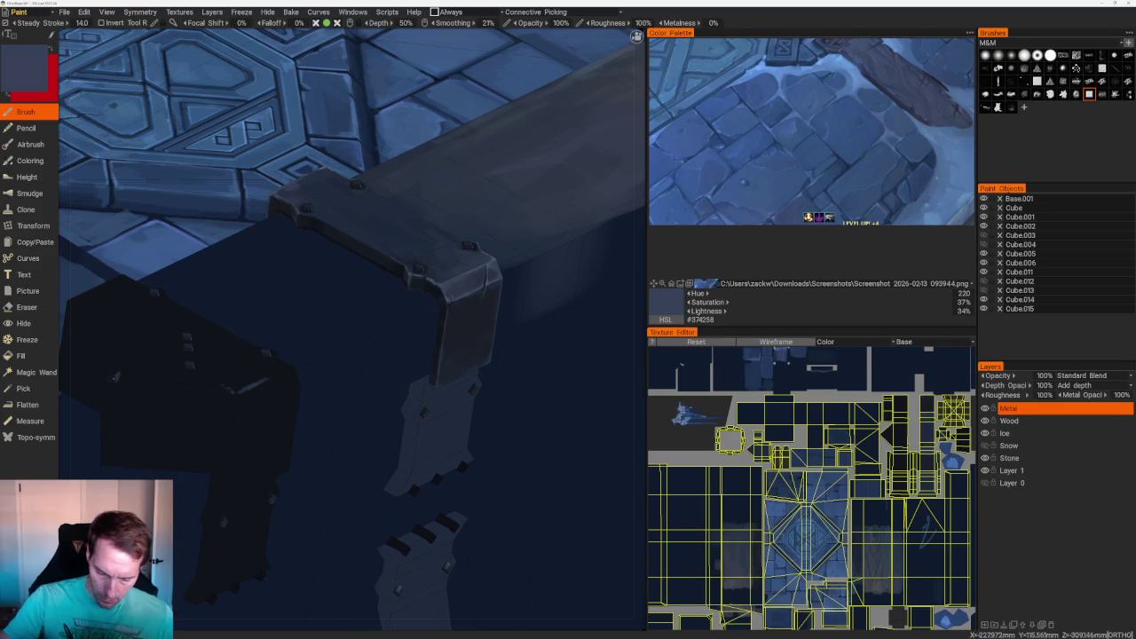
scroll(355, 266, down, 5)
mouse_move(355, 152)
mouse_down()
mouse_move(462, 284)
mouse_move(479, 355)
mouse_up()
scroll(500, 435, up, 5)
scroll(500, 435, up, 3)
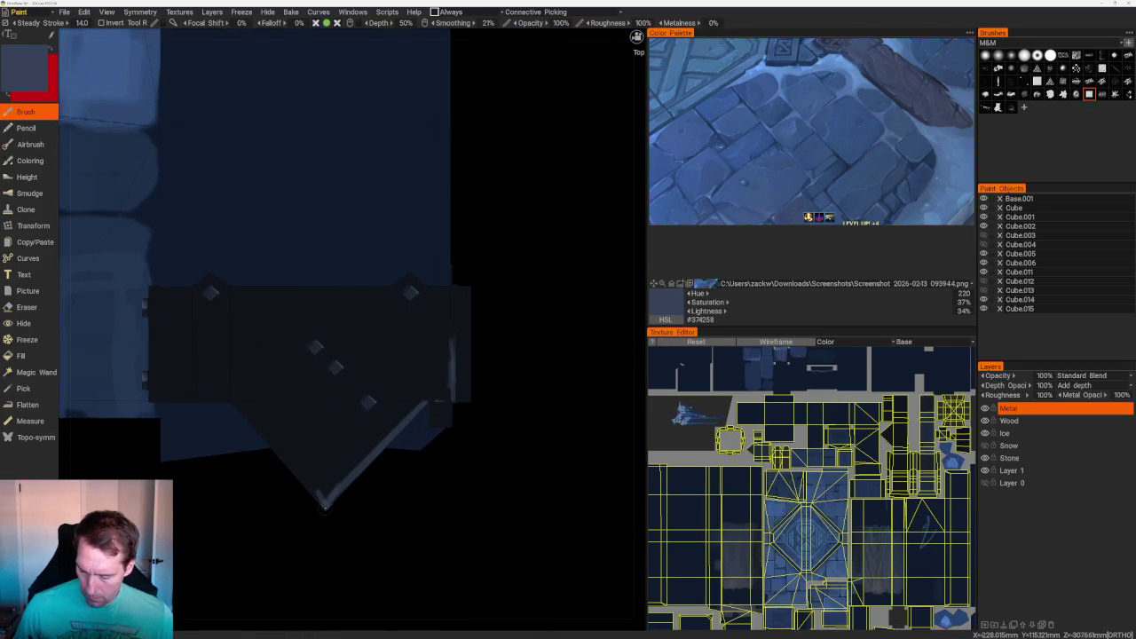
- Paint a light edge along the V's lower-left side, then cover it in near-black #10151B
drag(229, 400, 319, 502)
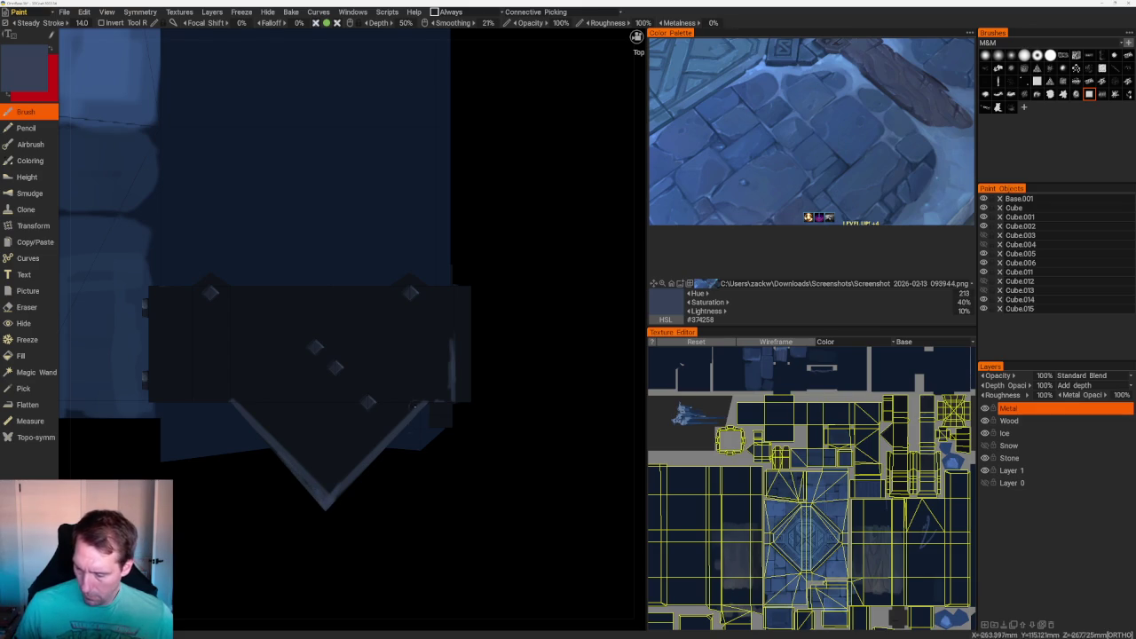
key(v)
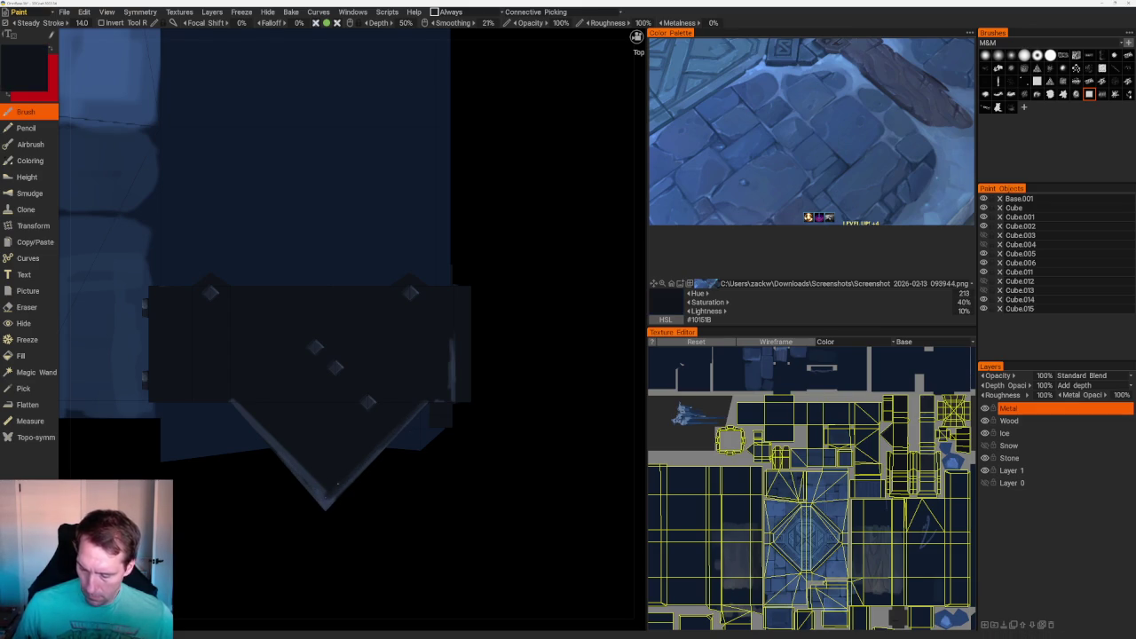
drag(237, 402, 313, 484)
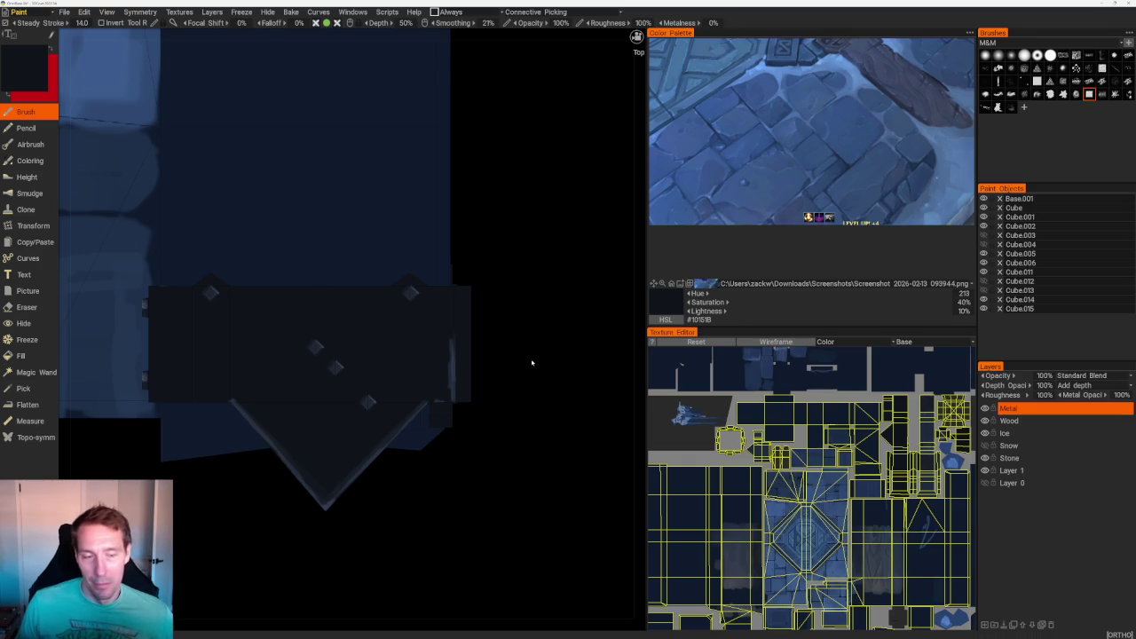
mouse_move(537, 355)
mouse_down()
mouse_move(565, 279)
mouse_move(437, 295)
mouse_up()
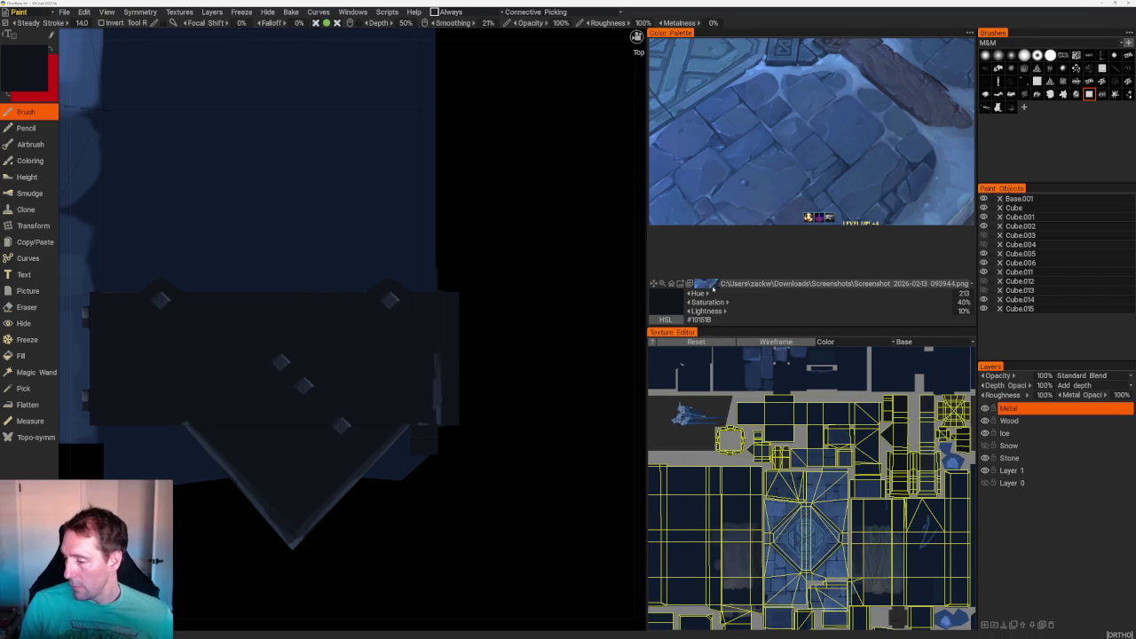
- Switch the colour reference to the 093921 screenshot and sample a light blue-grey from it
click(705, 283)
click(754, 213)
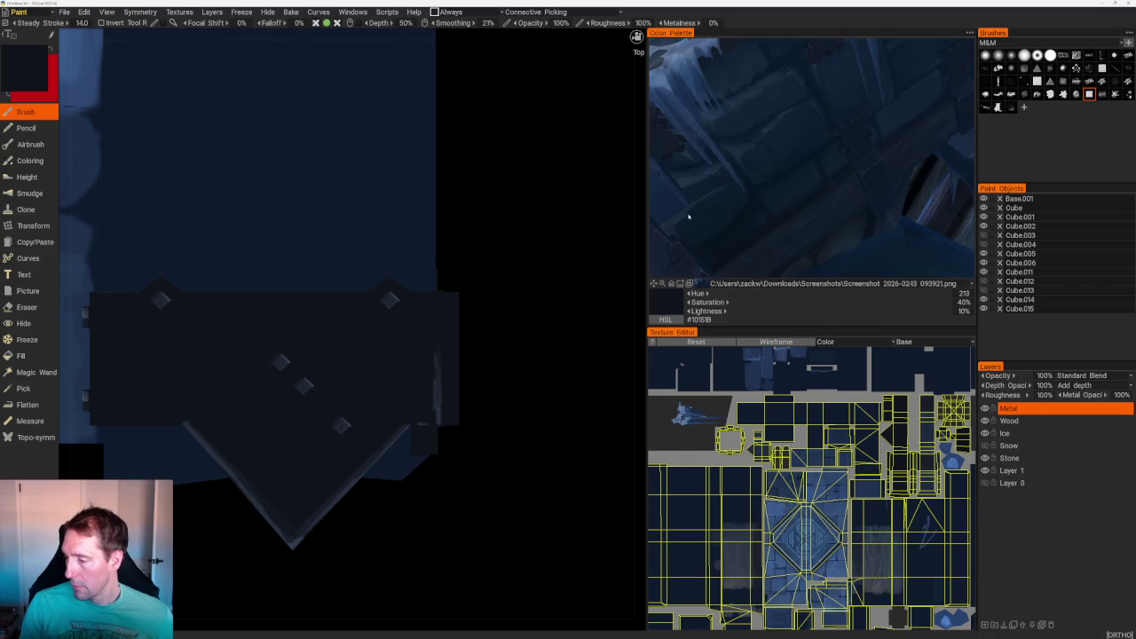
mouse_move(762, 150)
mouse_down()
mouse_move(823, 184)
mouse_move(780, 225)
mouse_up()
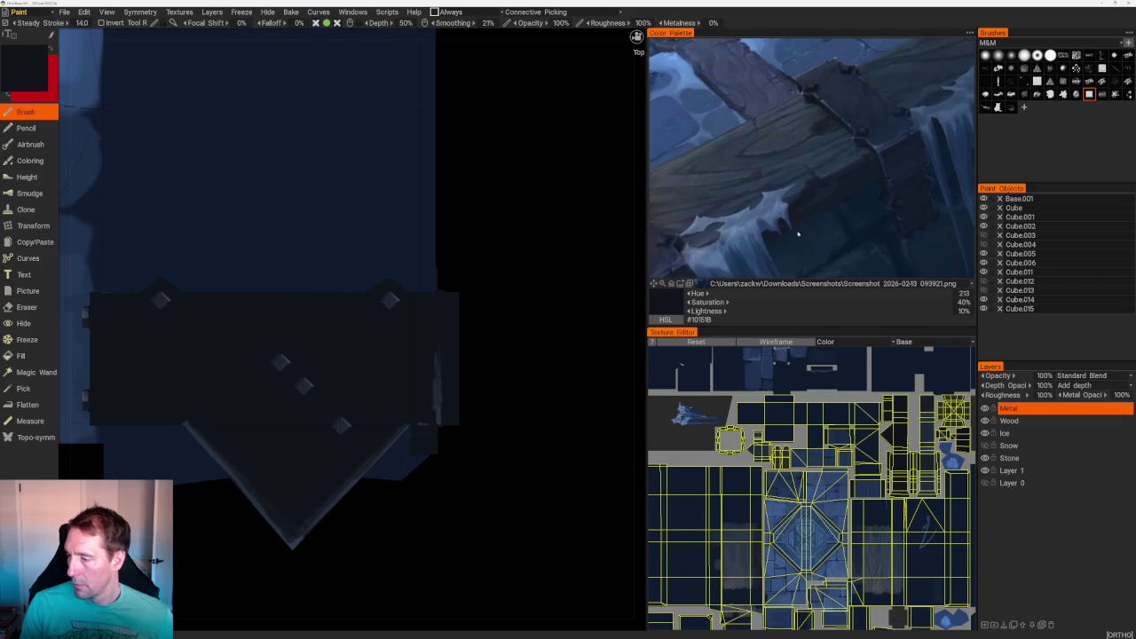
scroll(803, 178, up, 2)
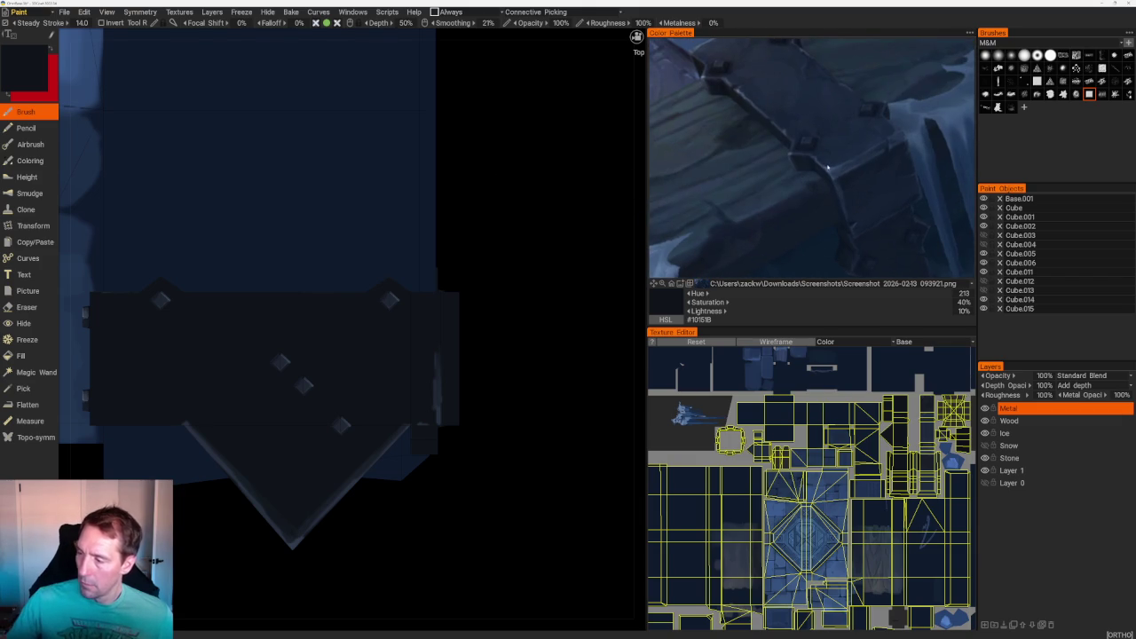
click(825, 169)
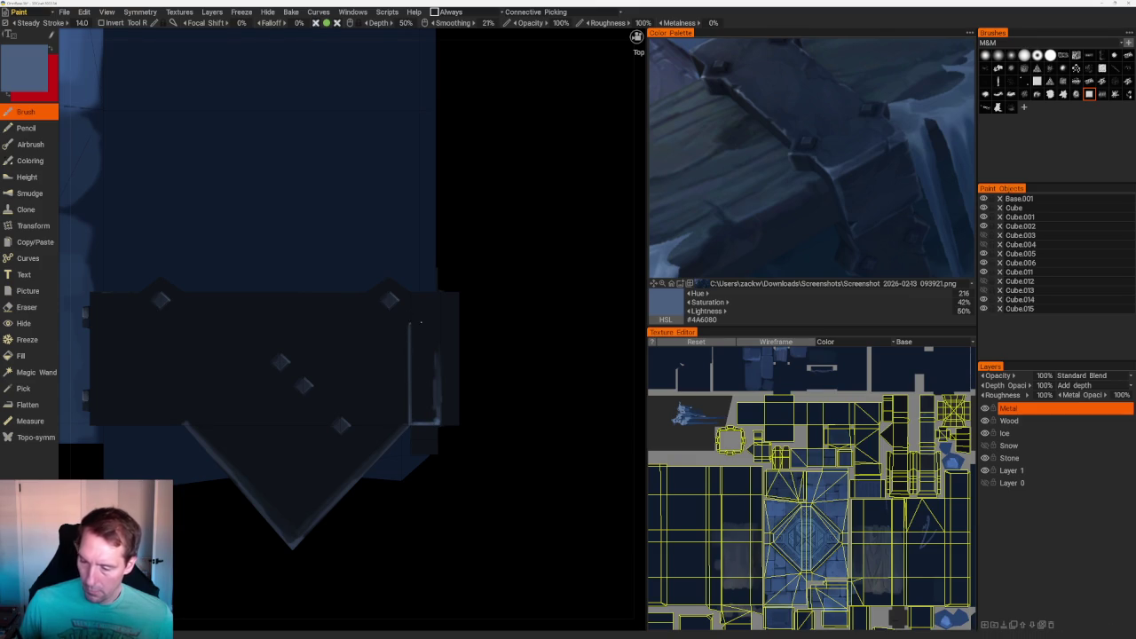
- Paint light highlights up the bracket's edge and along its outer right edge
mouse_move(497, 240)
mouse_down()
mouse_move(517, 222)
mouse_move(502, 256)
mouse_move(562, 436)
mouse_move(549, 387)
mouse_move(532, 459)
mouse_move(428, 456)
mouse_up()
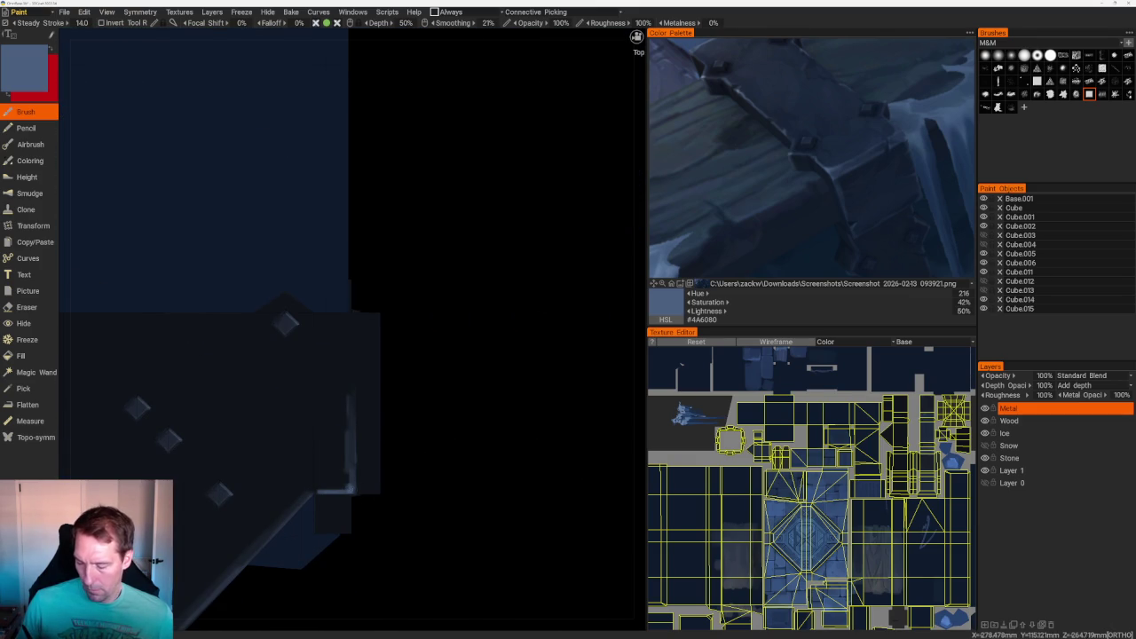
drag(353, 483, 355, 316)
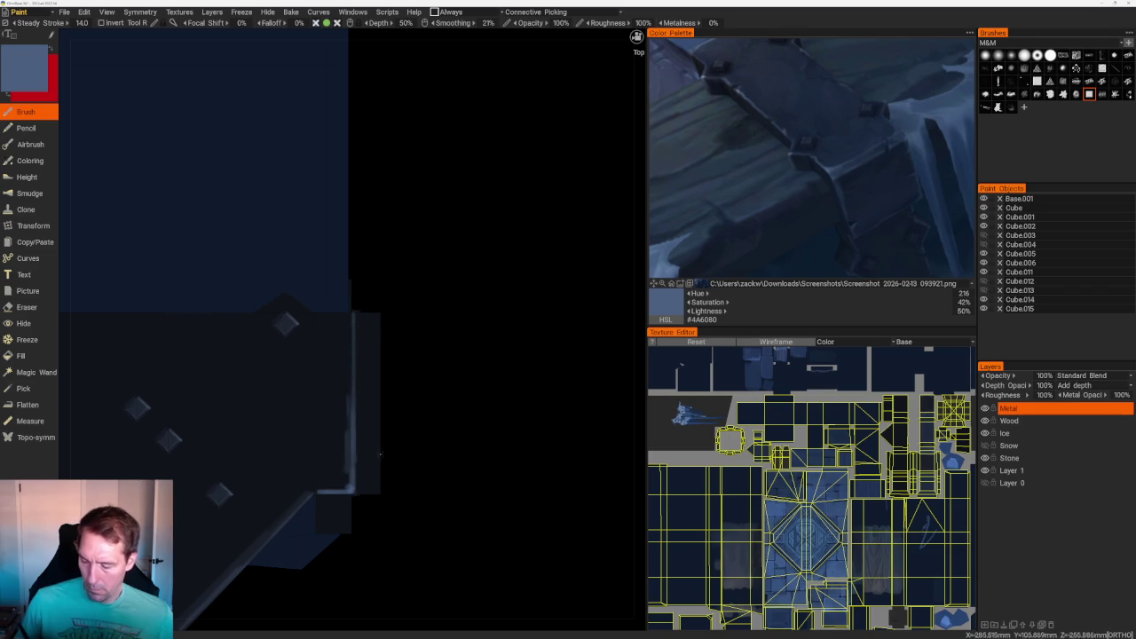
drag(380, 484, 379, 332)
mouse_move(487, 378)
mouse_down()
mouse_move(383, 249)
mouse_move(432, 312)
mouse_up()
right_drag(431, 313, 441, 447)
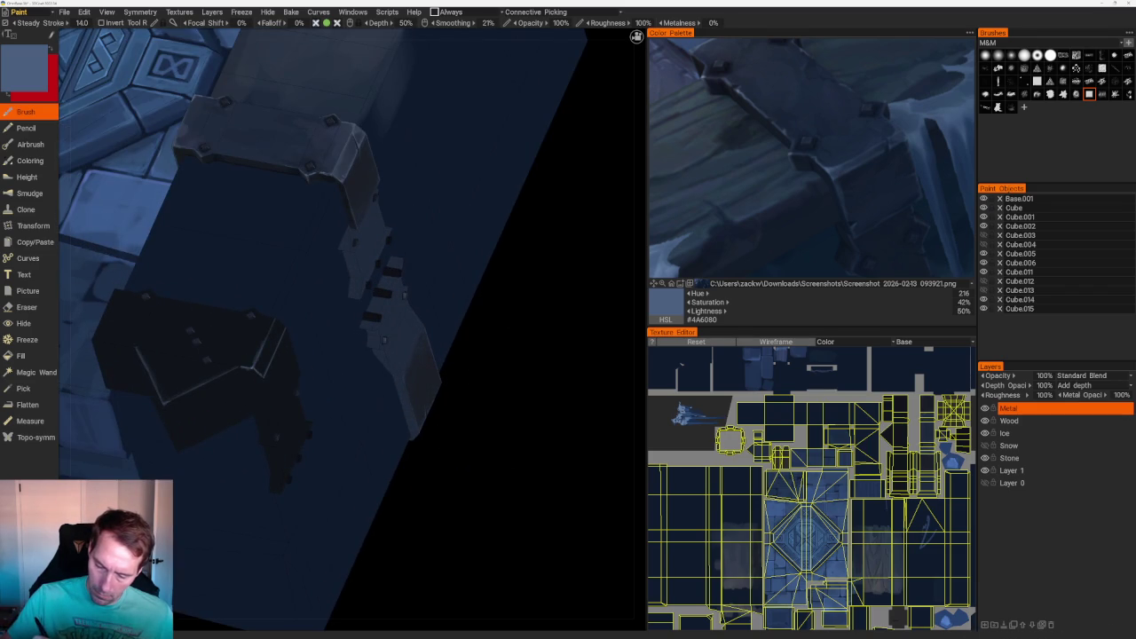
right_drag(441, 446, 444, 497)
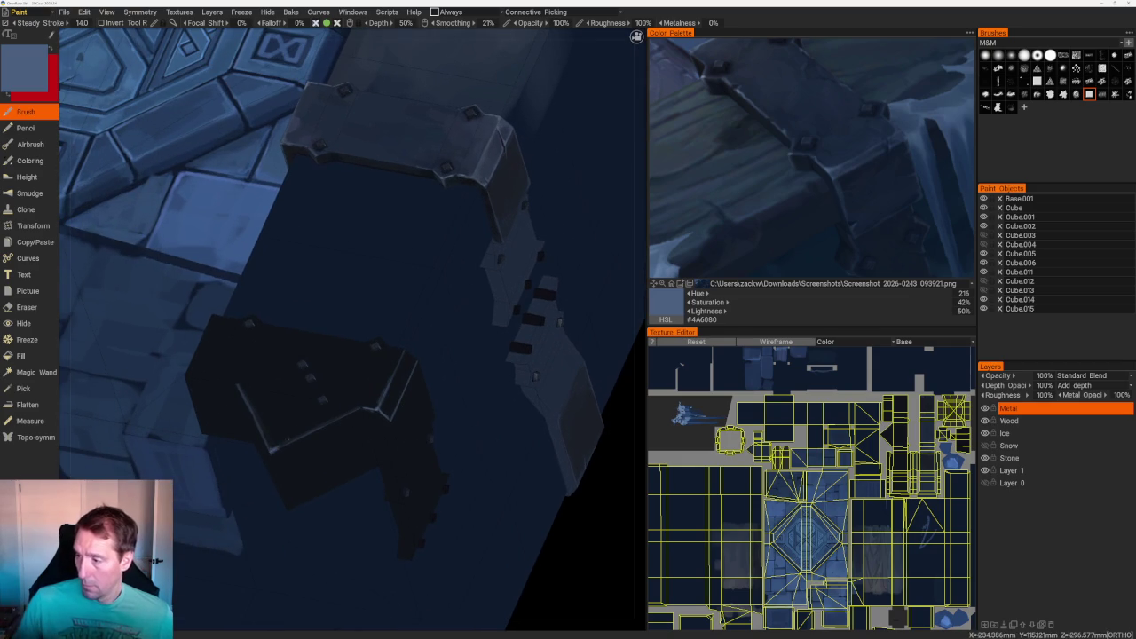
- Paint lighter shading patches on the dark bracket face with sampled navy blues
click(743, 78)
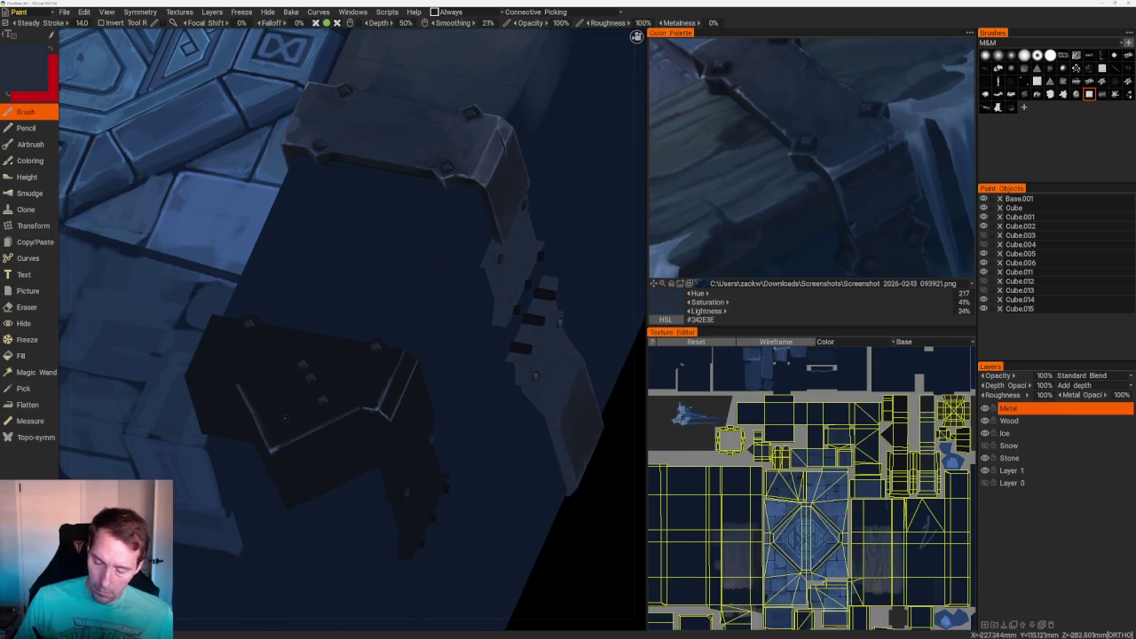
mouse_move(275, 423)
mouse_down()
mouse_move(268, 441)
mouse_move(309, 415)
mouse_up()
mouse_move(257, 389)
mouse_down()
mouse_move(322, 417)
mouse_move(383, 381)
mouse_move(334, 404)
mouse_up()
key(v)
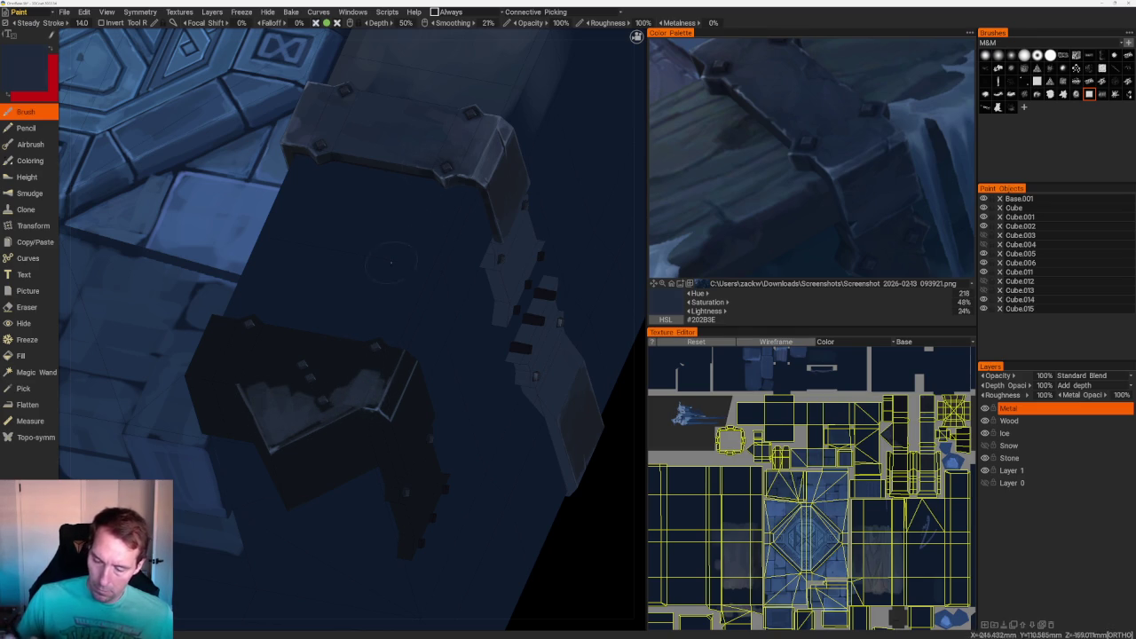
mouse_move(369, 364)
mouse_down()
mouse_move(333, 391)
mouse_move(395, 353)
mouse_move(358, 364)
mouse_up()
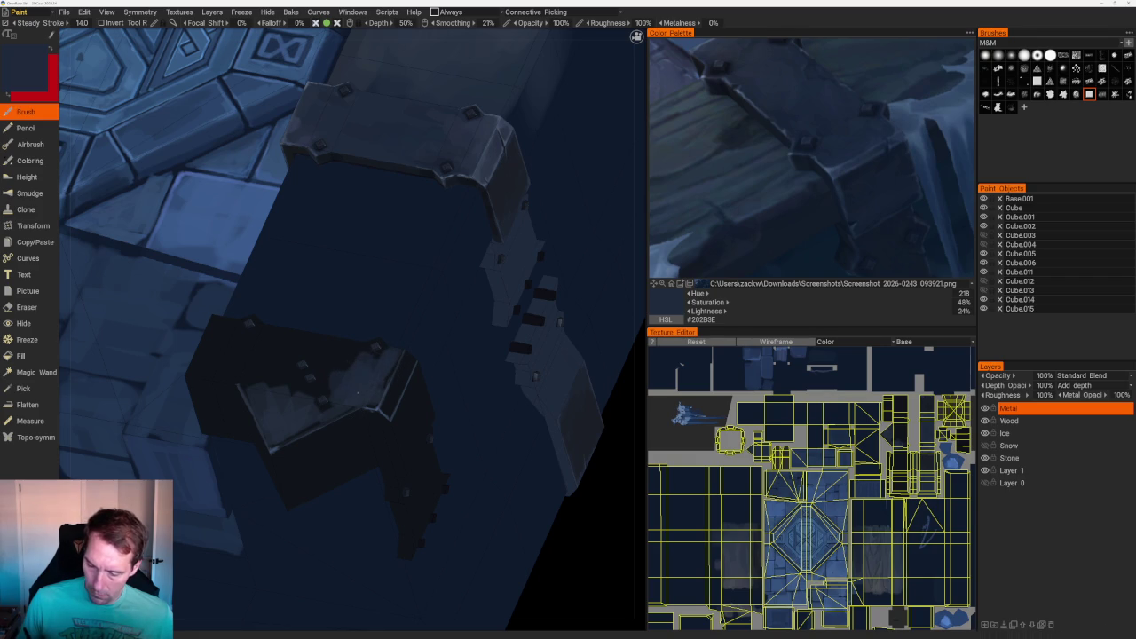
- Paint dark strokes on top of the metal bracket from a new angle
scroll(357, 390, down, 5)
drag(497, 337, 530, 320)
scroll(530, 320, up, 5)
scroll(439, 389, up, 2)
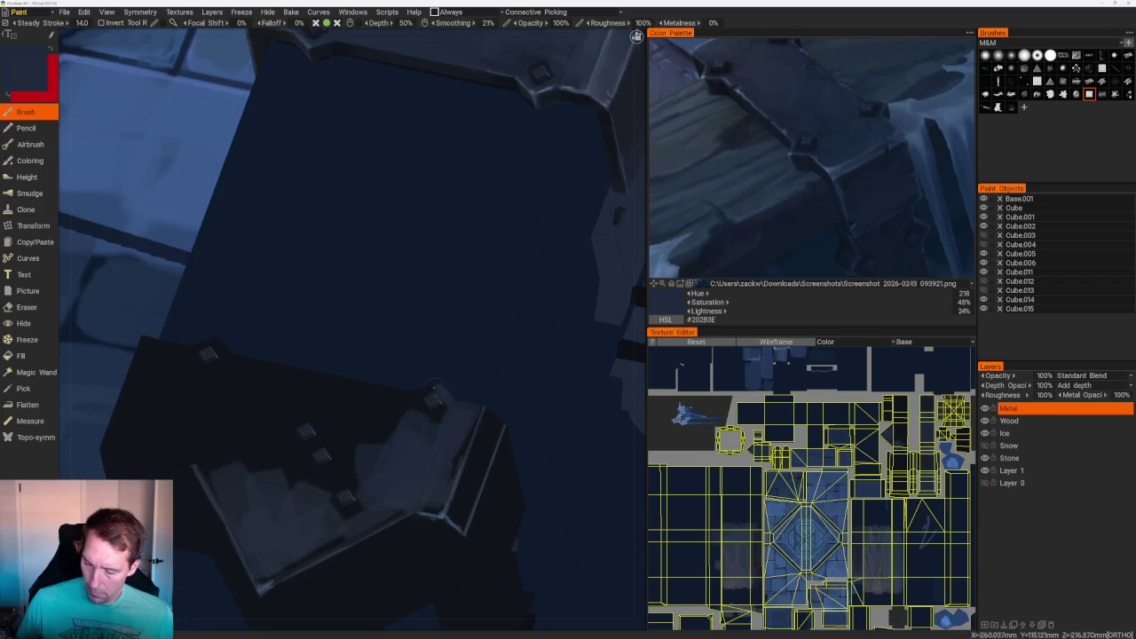
scroll(355, 337, down, 5)
drag(355, 337, 444, 297)
scroll(544, 444, up, 3)
scroll(545, 443, up, 2)
scroll(373, 273, up, 2)
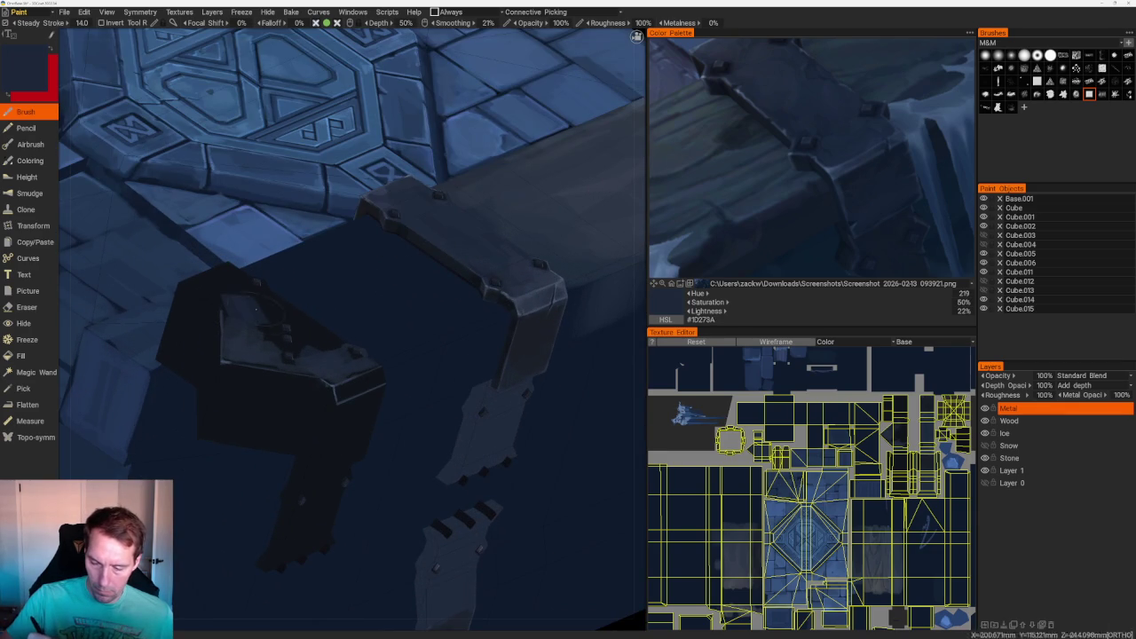
mouse_move(266, 303)
mouse_down()
mouse_move(338, 346)
mouse_move(286, 325)
mouse_move(262, 330)
mouse_move(281, 348)
mouse_up()
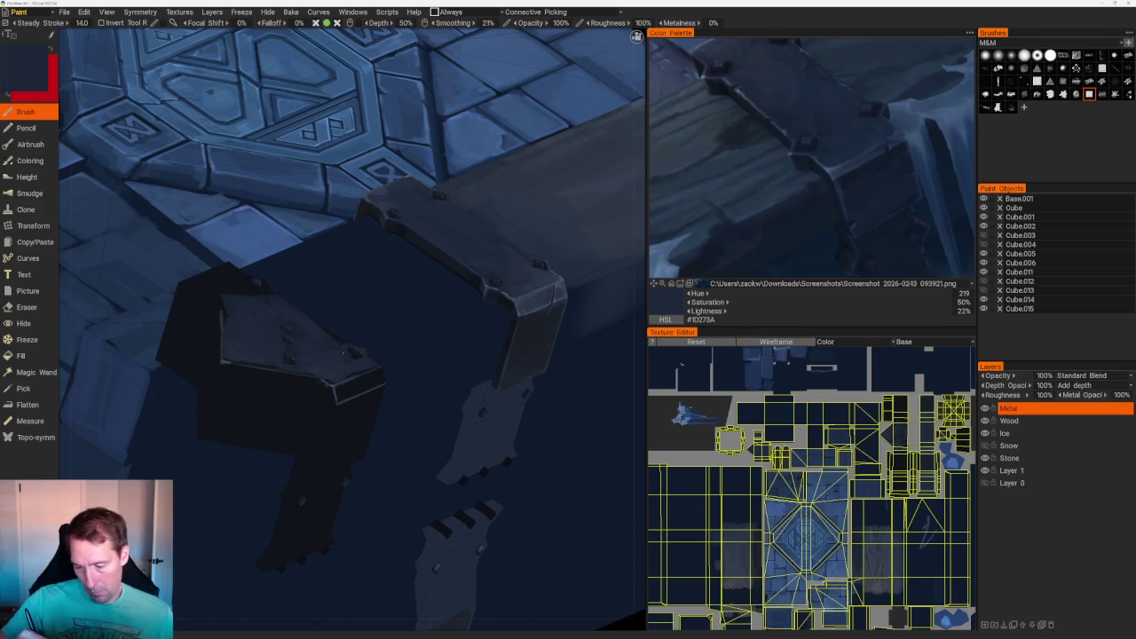
scroll(352, 329, down, 5)
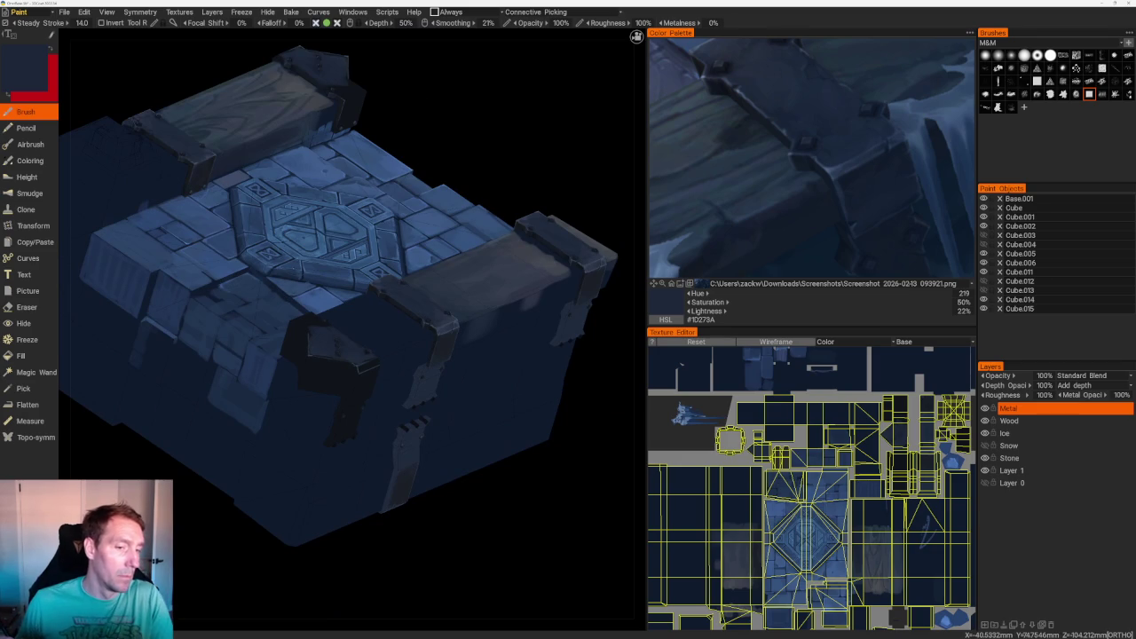
- Sample a darker blue for the bracket and orbit the block to a new angle
scroll(293, 355, up, 5)
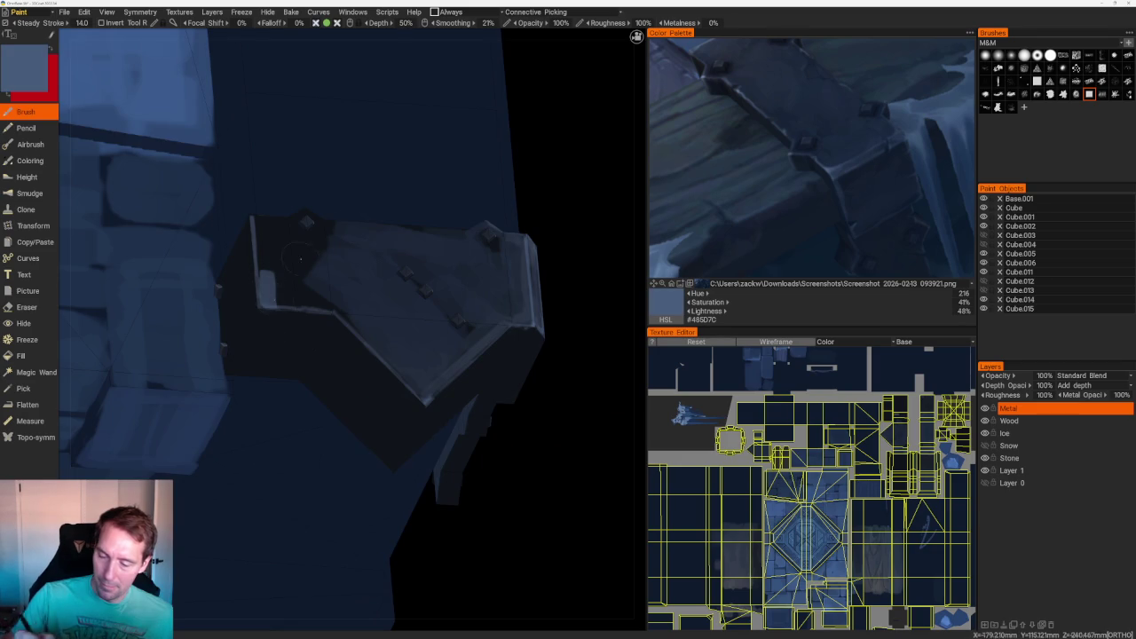
click(672, 155)
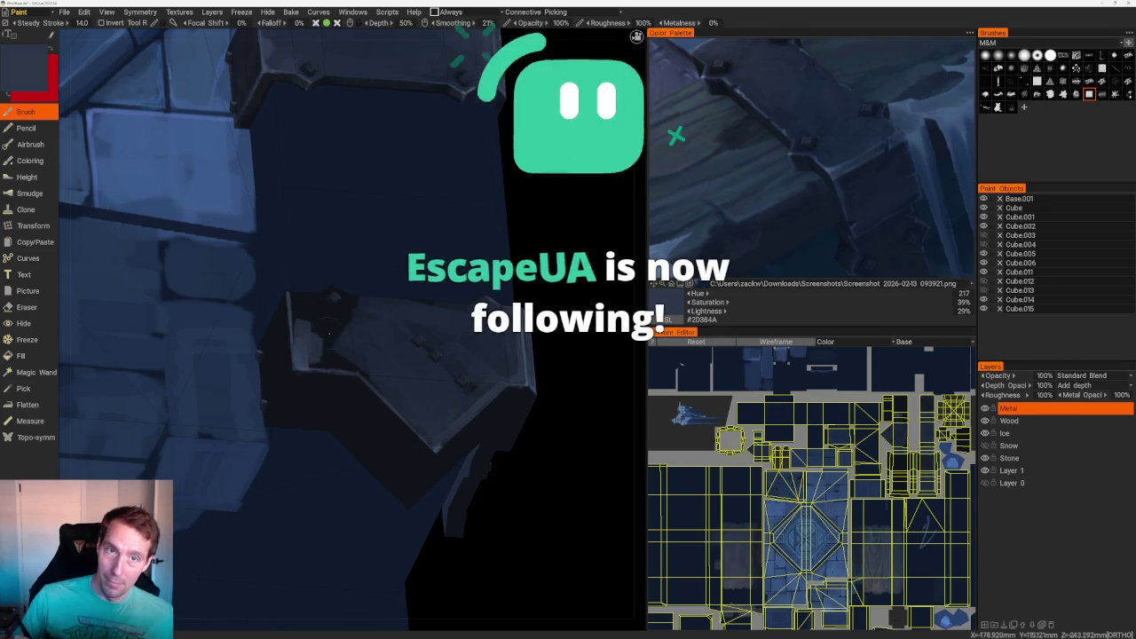
scroll(497, 364, down, 5)
mouse_move(462, 355)
middle_down()
mouse_move(516, 369)
mouse_move(392, 363)
middle_up()
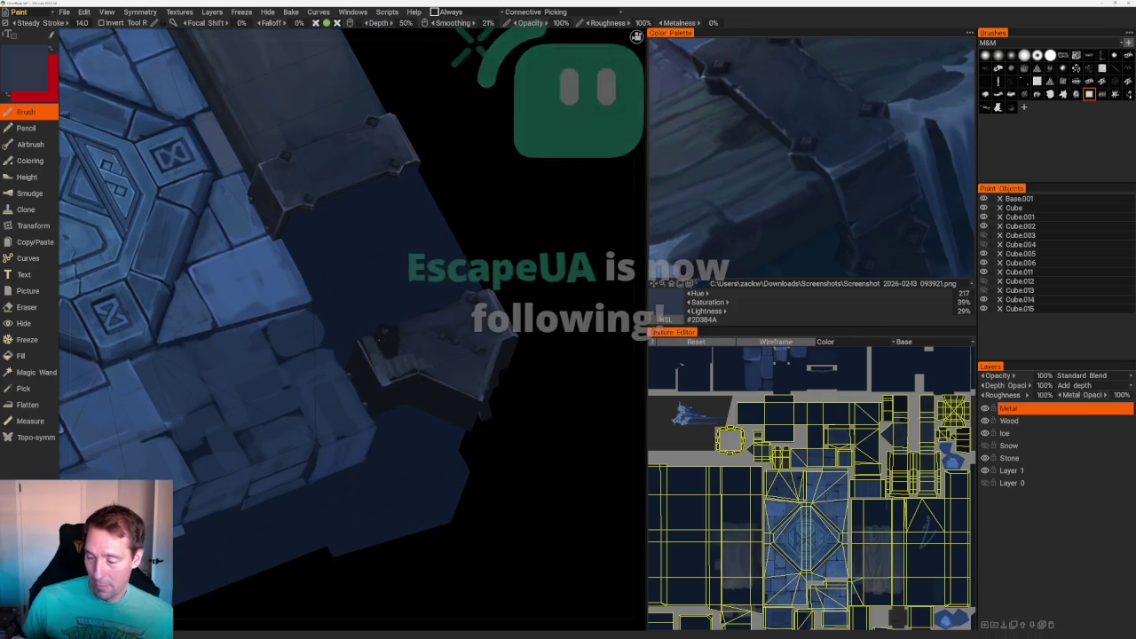
scroll(573, 335, down, 3)
scroll(527, 467, up, 5)
scroll(527, 467, up, 2)
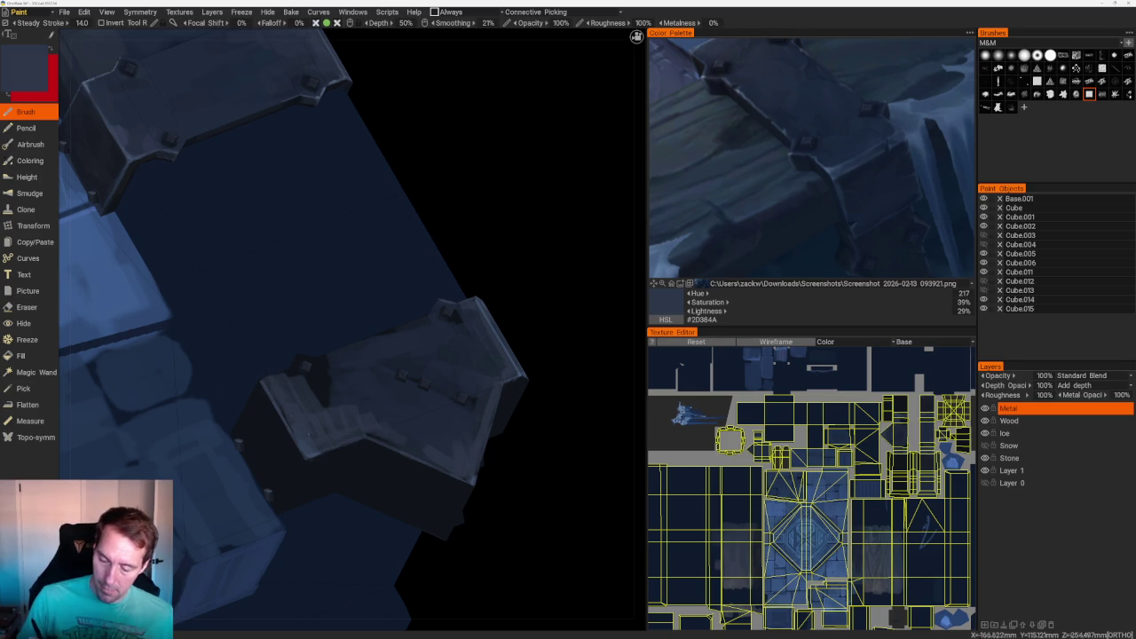
- In orthographic view, frame the corner bracket and sample dark navy #1A212D from the model
key(5)
drag(388, 236, 466, 241)
right_drag(466, 240, 467, 307)
middle_drag(467, 307, 563, 380)
scroll(473, 319, up, 3)
key(v)
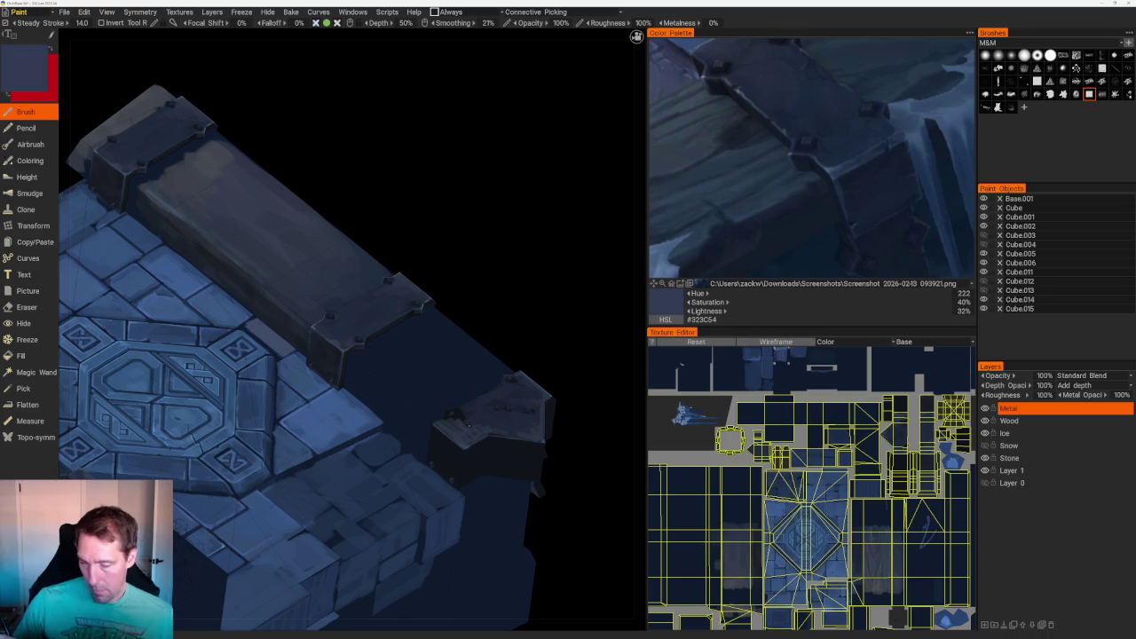
key(v)
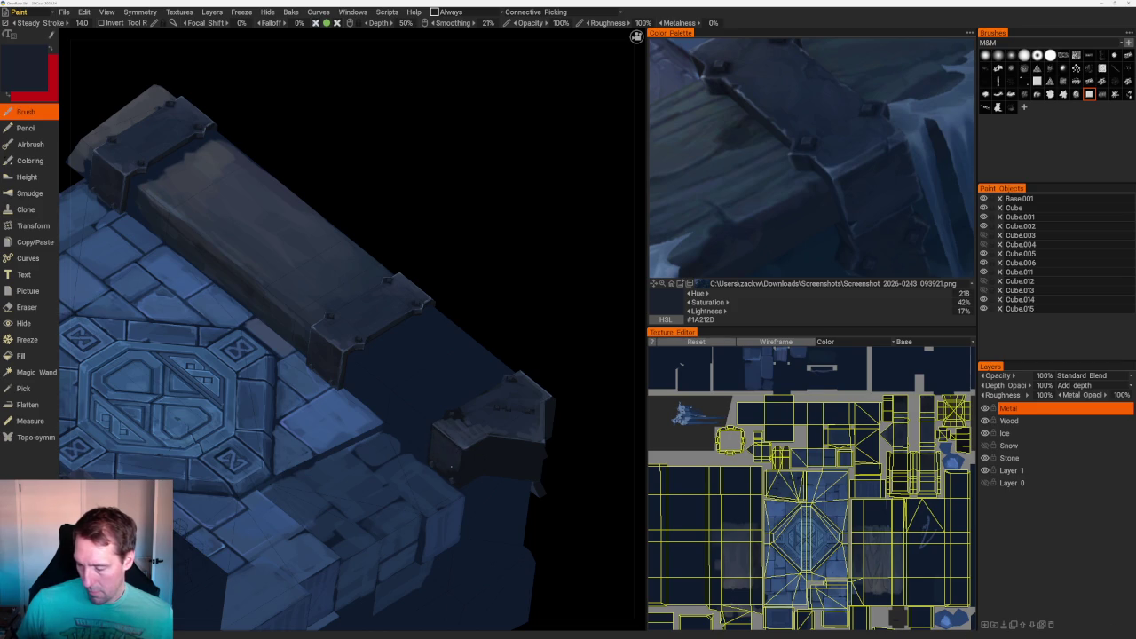
scroll(539, 380, down, 2)
scroll(489, 287, down, 5)
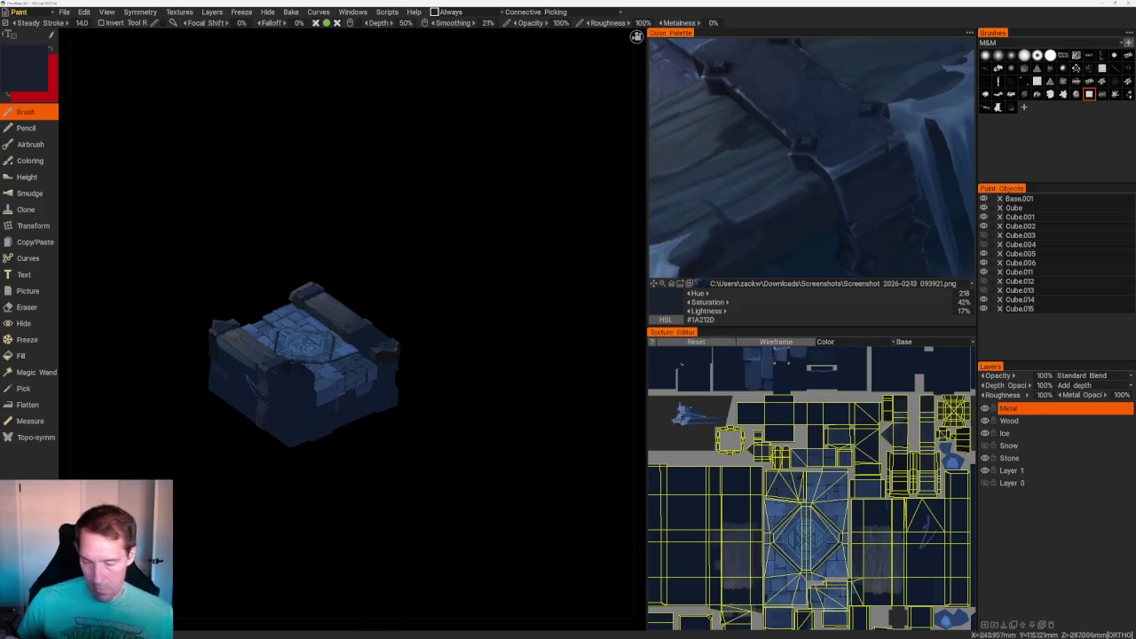
- Paint a lighter streaky patch on the block's front face
scroll(421, 314, up, 2)
scroll(373, 373, up, 2)
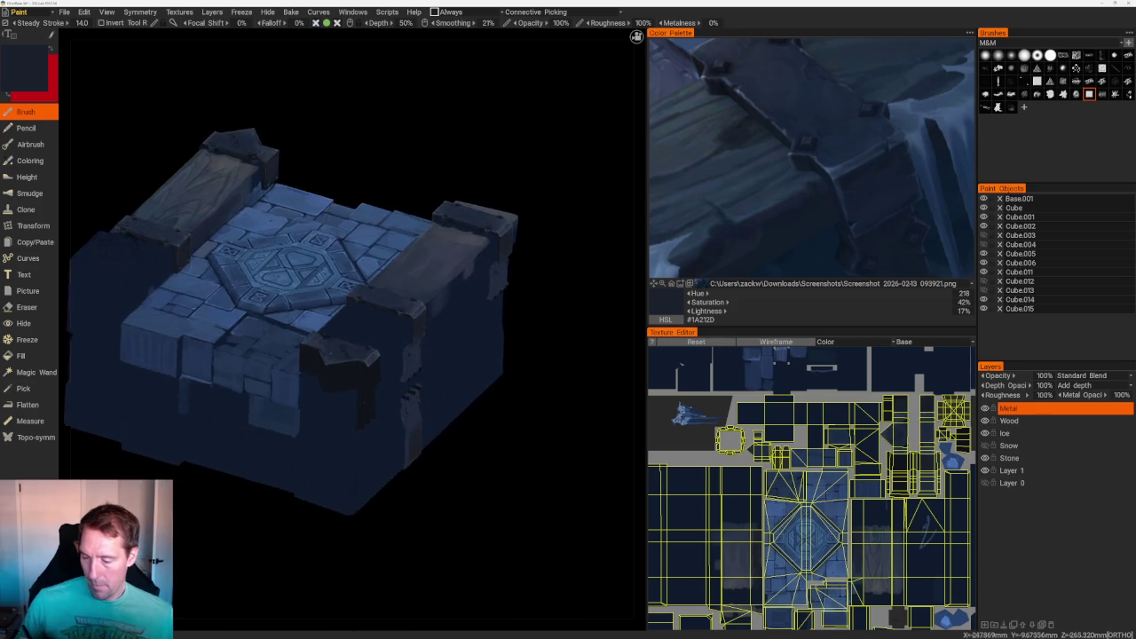
scroll(307, 436, up, 3)
scroll(295, 462, down, 1)
scroll(296, 463, down, 4)
mouse_move(319, 479)
mouse_down()
mouse_move(347, 489)
mouse_move(342, 532)
mouse_up()
scroll(342, 532, up, 3)
mouse_move(293, 409)
mouse_down()
mouse_move(264, 401)
mouse_move(244, 422)
mouse_up()
- Sample a lighter blue and paint vertical streaks on the bracket face
scroll(244, 424, down, 1)
drag(421, 381, 472, 447)
scroll(472, 446, up, 2)
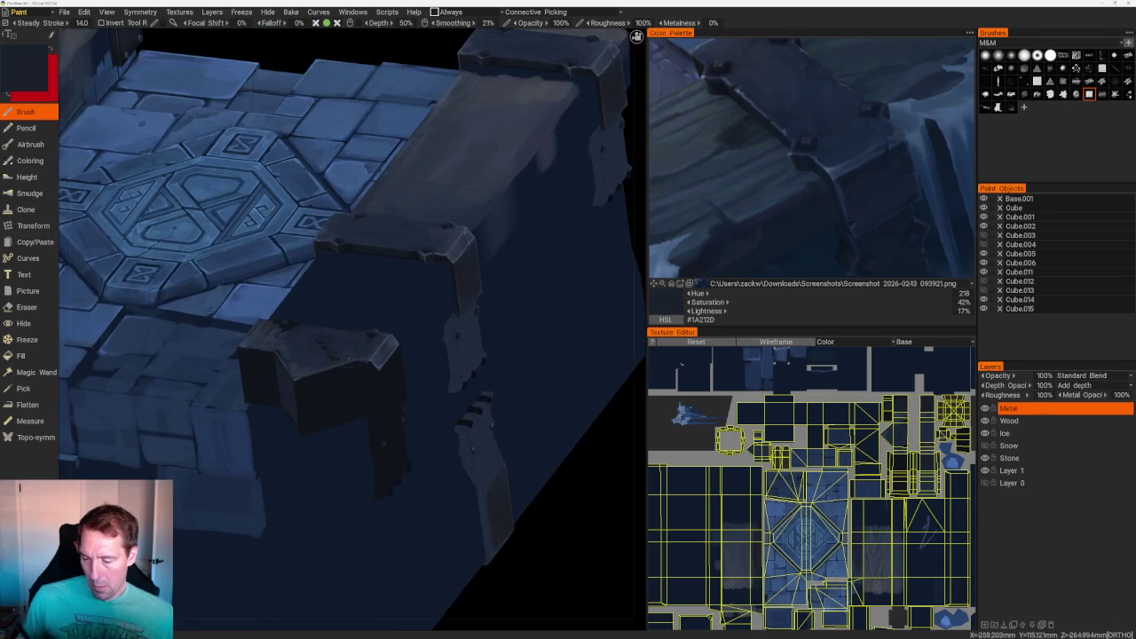
key(v)
drag(305, 401, 360, 390)
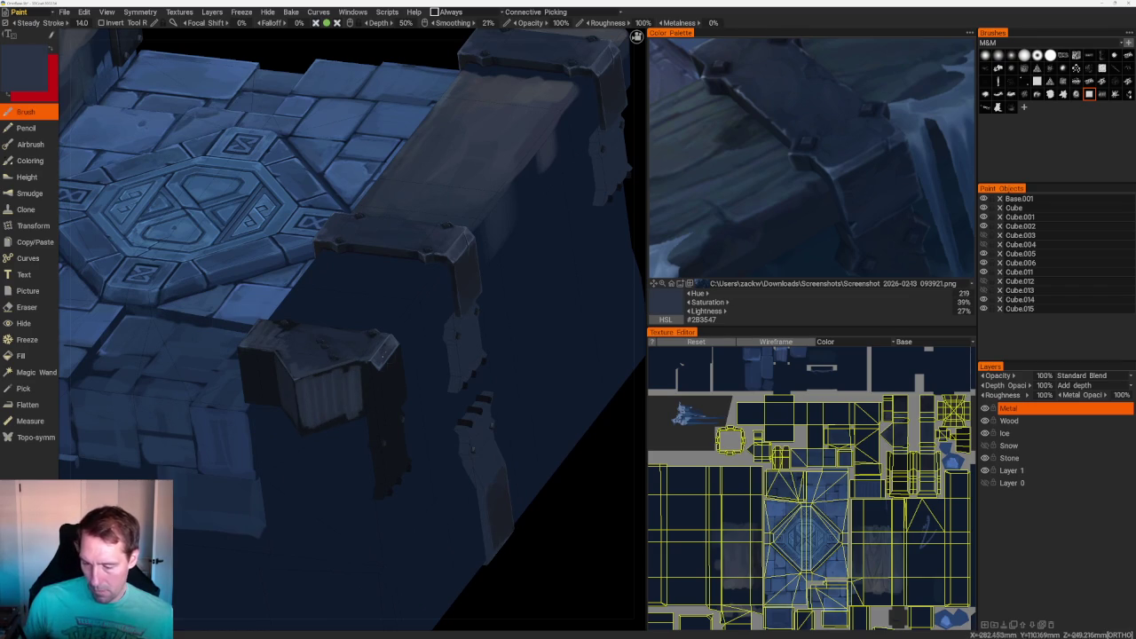
key(v)
scroll(439, 297, up, 3)
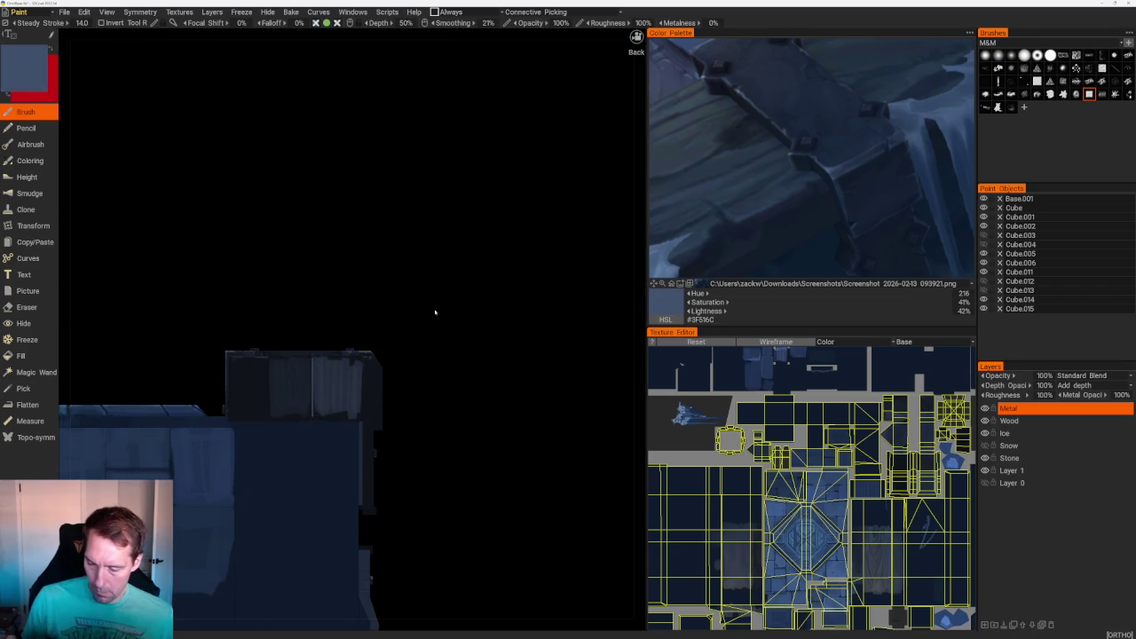
- Sample a dark navy (hue 216, 39% saturation, 18% lightness) and view the whole floor block
middle_drag(436, 301, 381, 266)
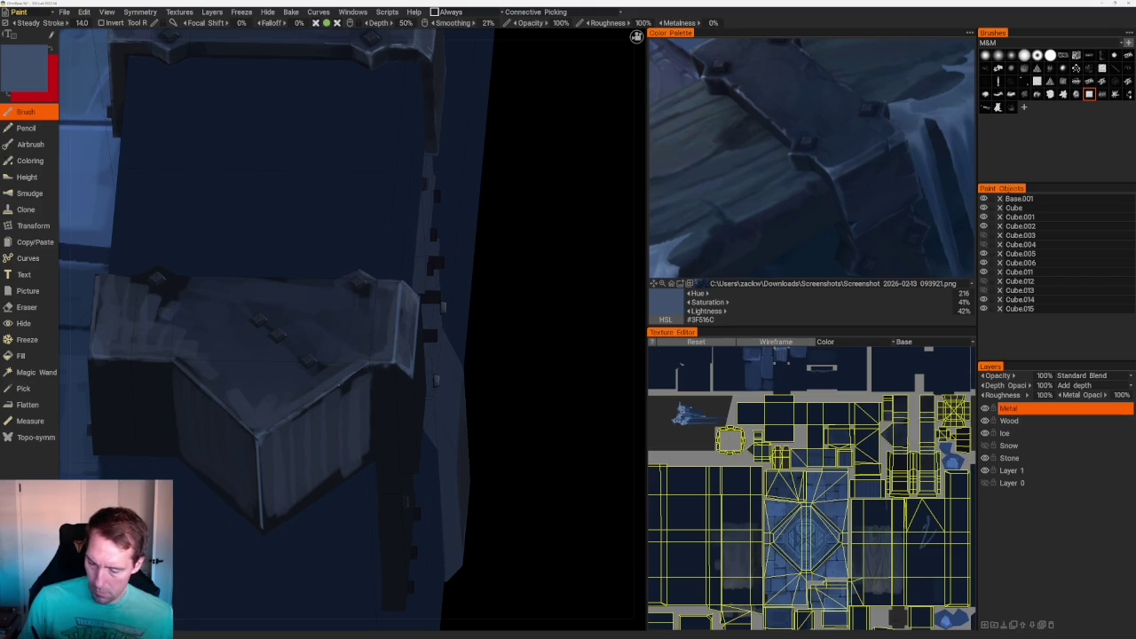
middle_drag(436, 379, 325, 387)
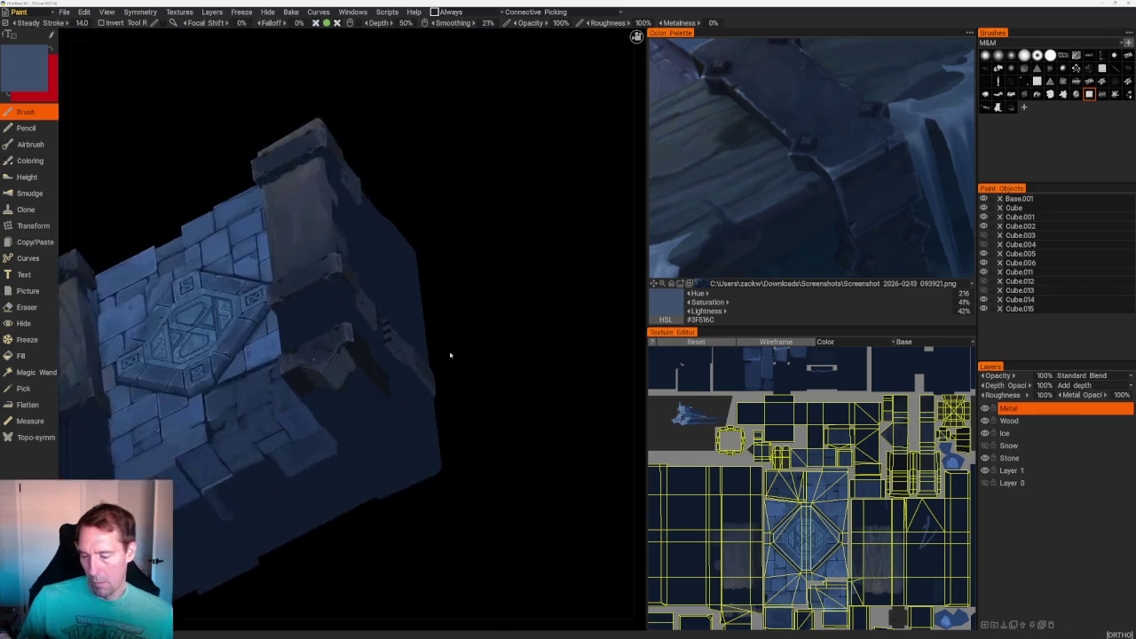
key(v)
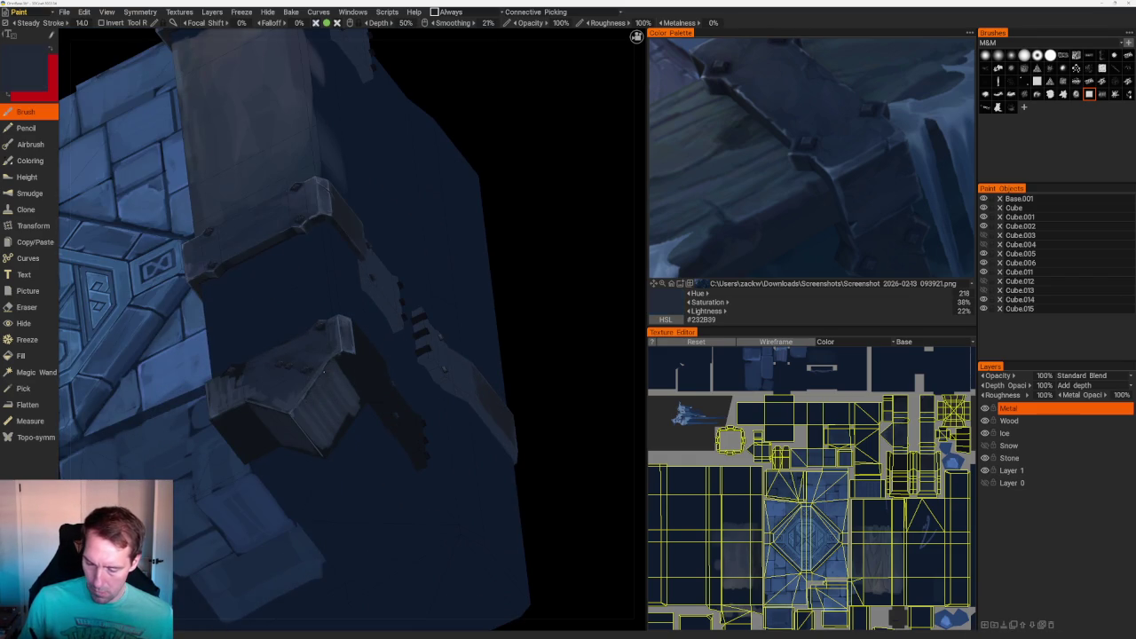
key(v)
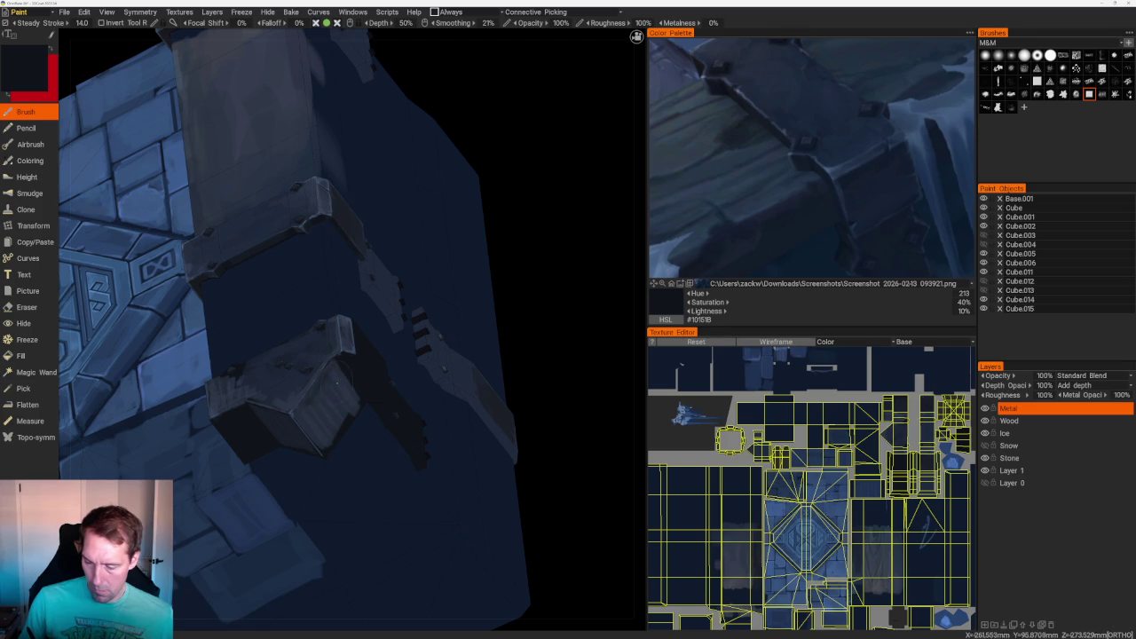
key(v)
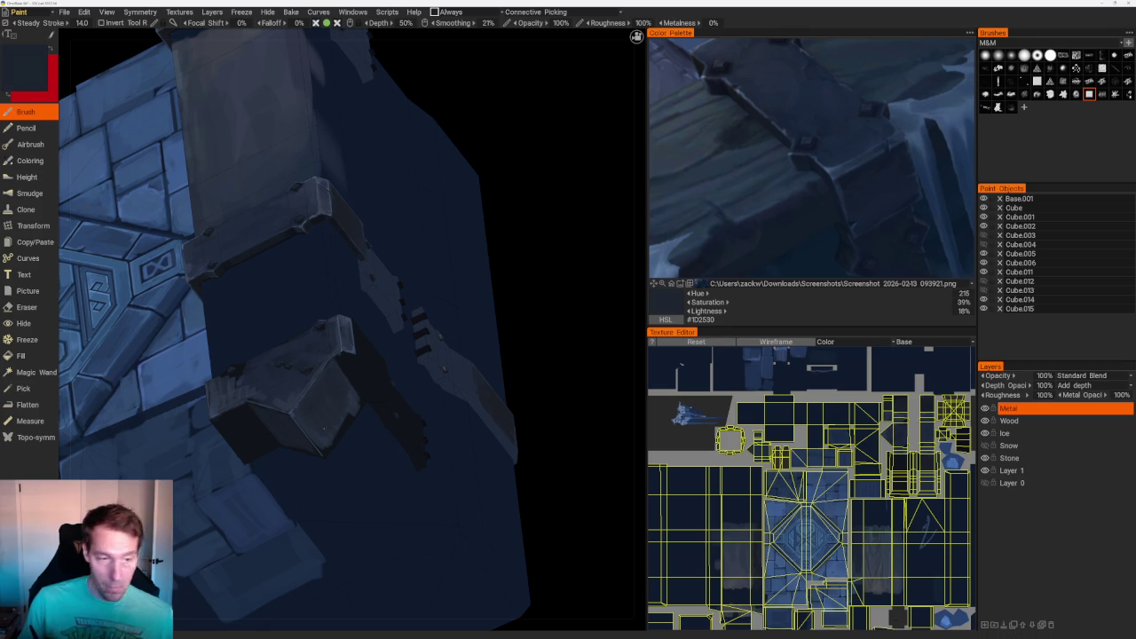
mouse_move(338, 390)
alt+mouse_down()
mouse_move(456, 319)
mouse_move(534, 392)
mouse_move(479, 363)
alt+mouse_up()
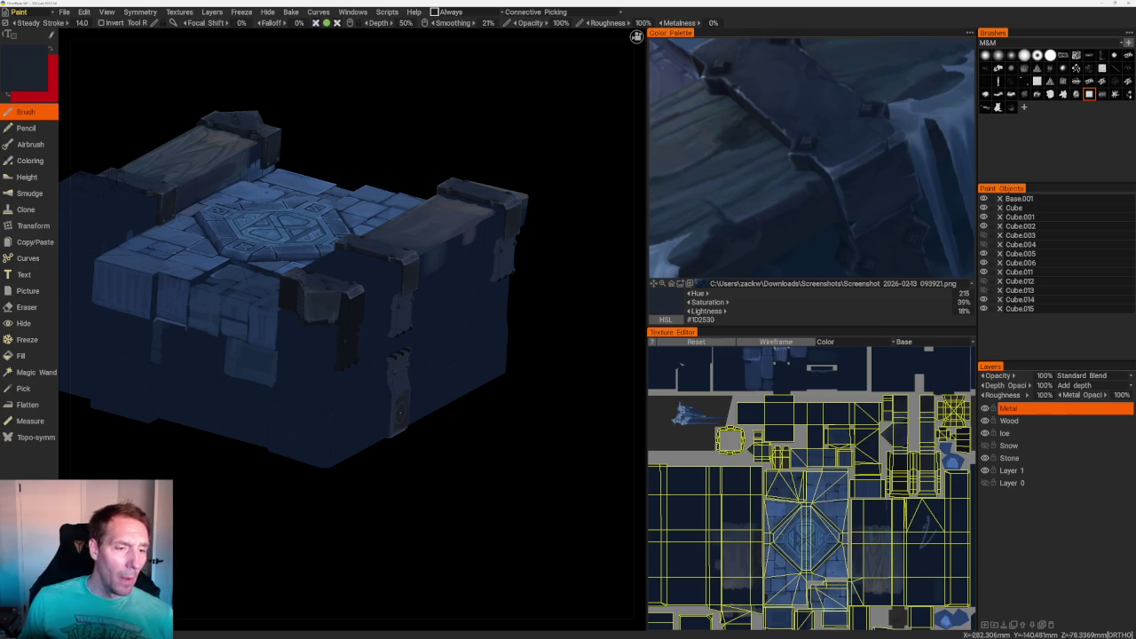
- Zoom in on the front bracket and sample a lighter blue from it
middle_drag(417, 476, 426, 423)
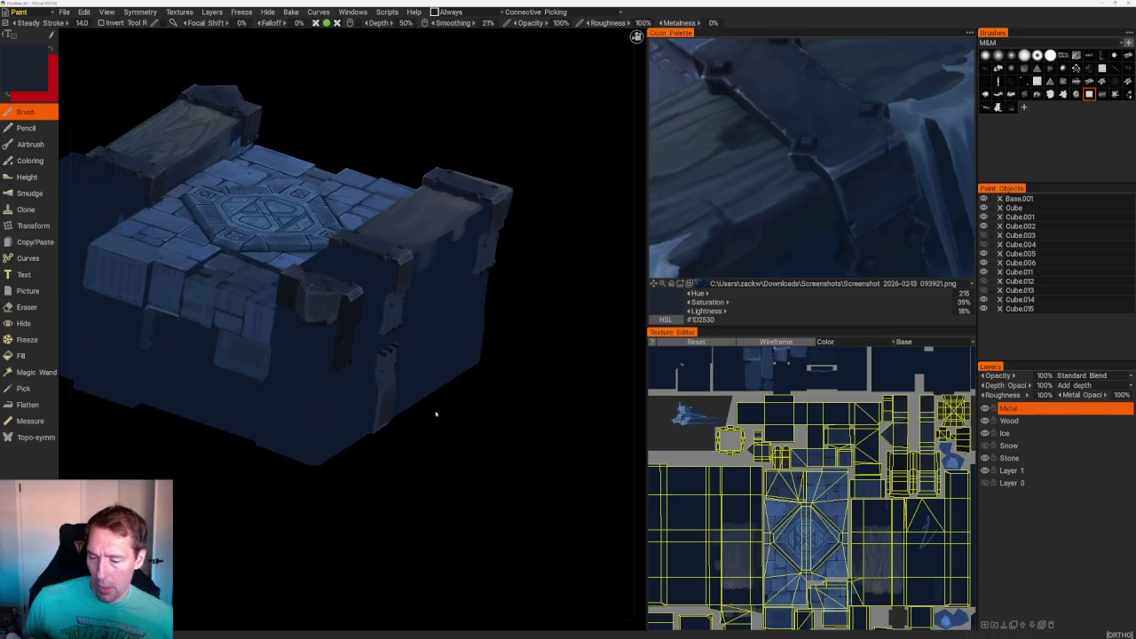
scroll(426, 423, up, 5)
scroll(397, 312, up, 2)
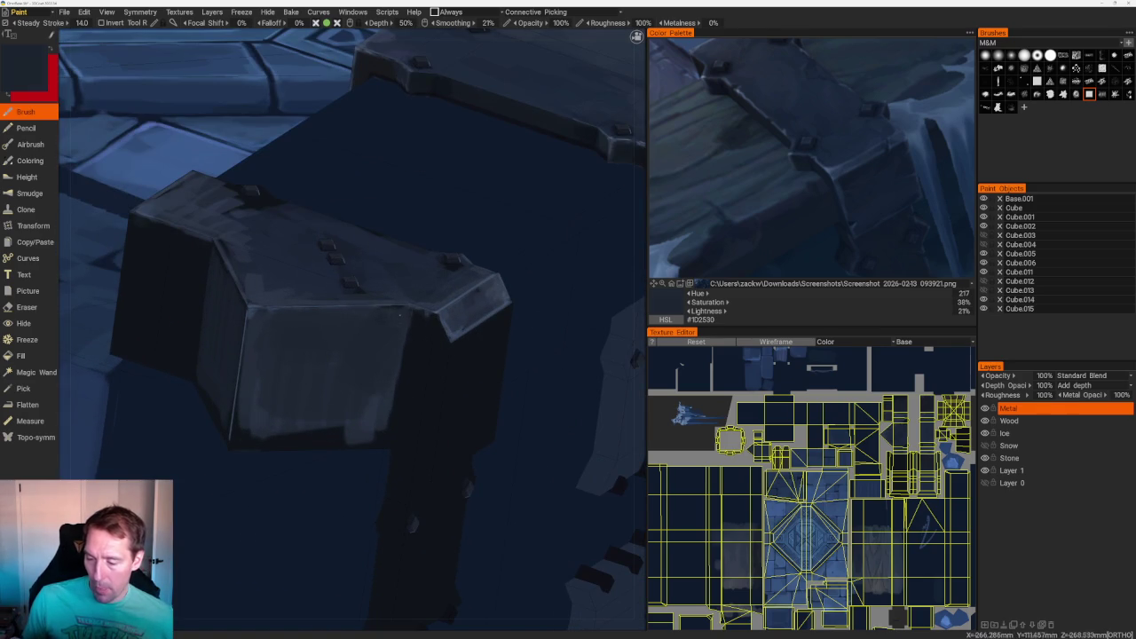
mouse_move(397, 312)
middle_down()
mouse_move(431, 177)
mouse_move(577, 216)
mouse_move(501, 210)
middle_up()
scroll(500, 243, up, 2)
scroll(500, 243, up, 3)
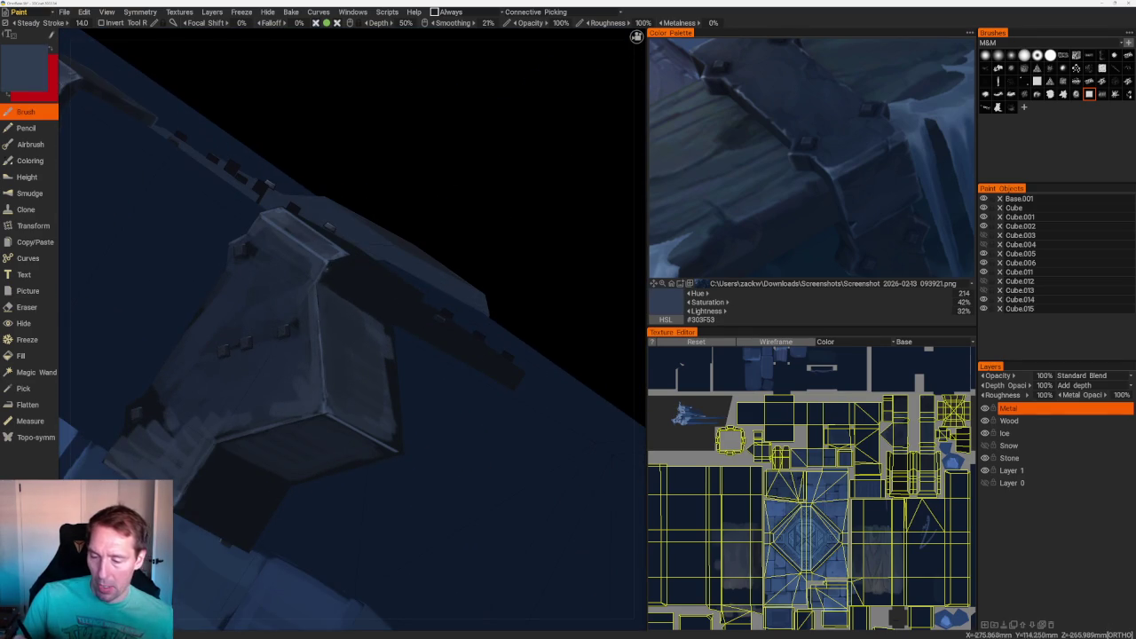
key(v)
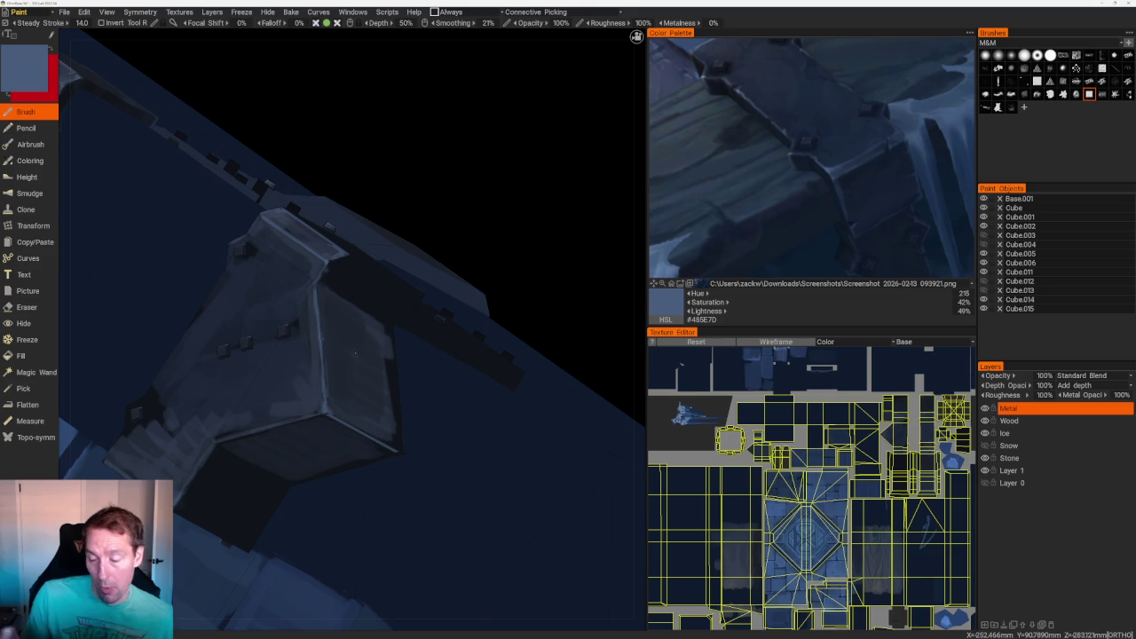
- Orbit around the brackets, sampling navy shades to arrive at mid slate blue #455977
drag(496, 227, 482, 261)
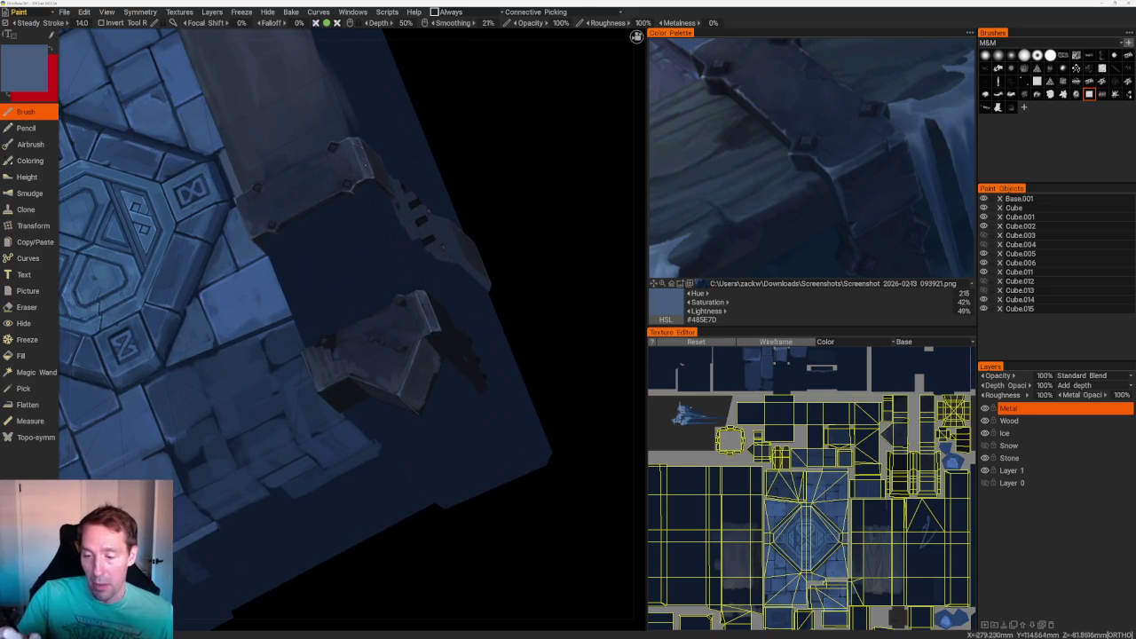
mouse_move(506, 241)
mouse_down()
mouse_move(385, 342)
mouse_move(384, 366)
mouse_up()
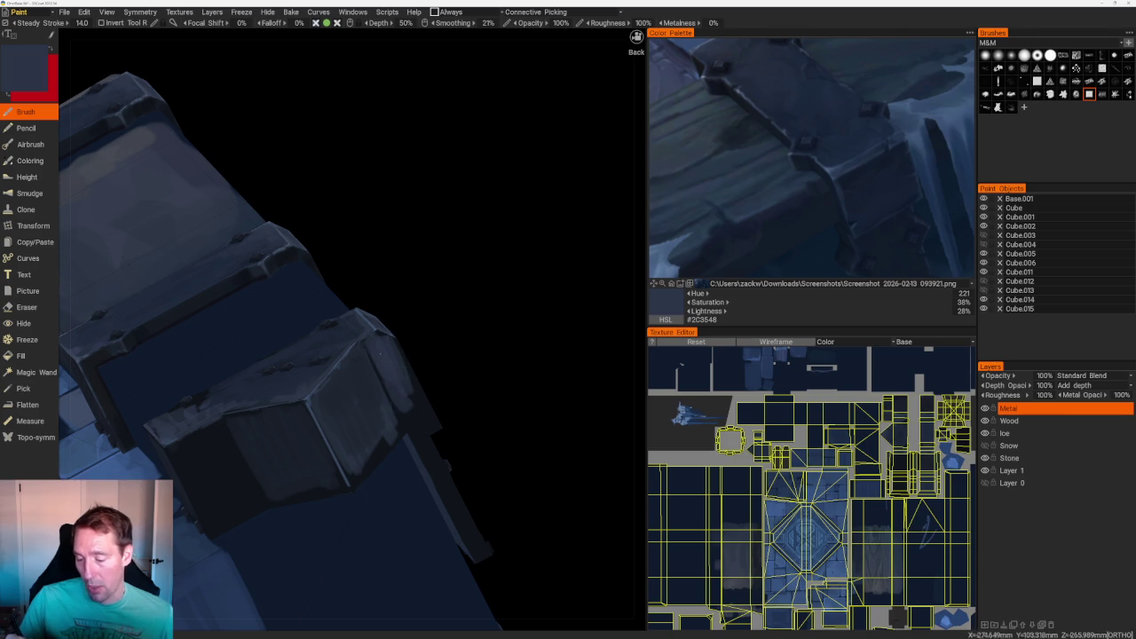
mouse_move(476, 405)
mouse_down()
mouse_move(432, 271)
mouse_move(400, 261)
mouse_up()
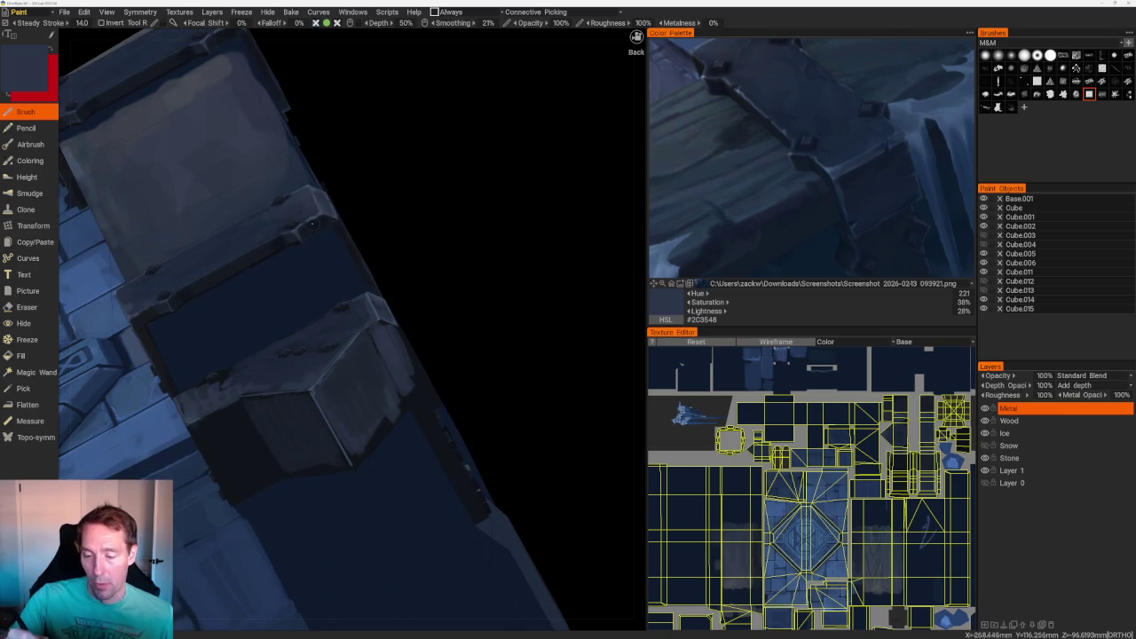
key(v)
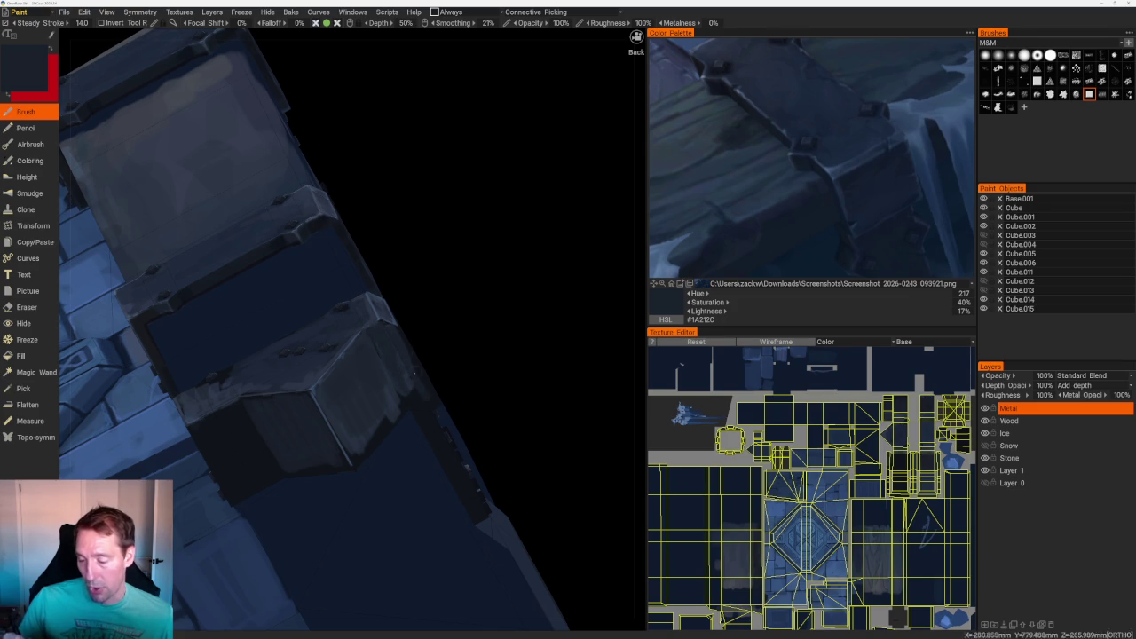
mouse_move(482, 370)
middle_down()
mouse_move(474, 337)
mouse_move(382, 313)
mouse_move(418, 272)
mouse_move(374, 366)
middle_up()
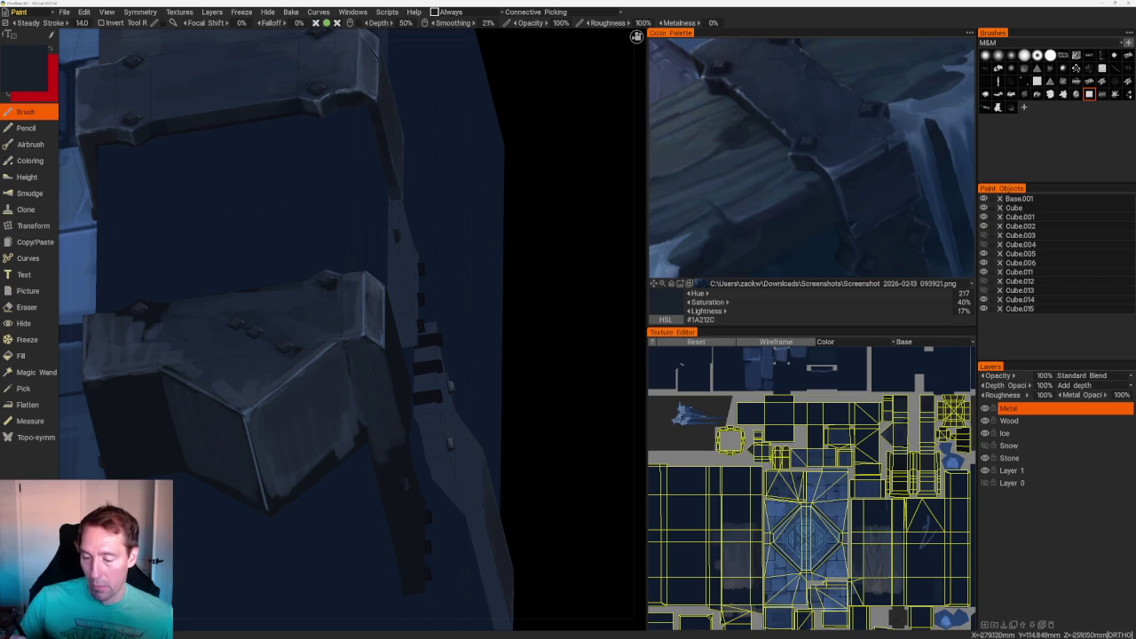
- In the Left view, paint light blue highlight strokes down the bracket edges
key(v)
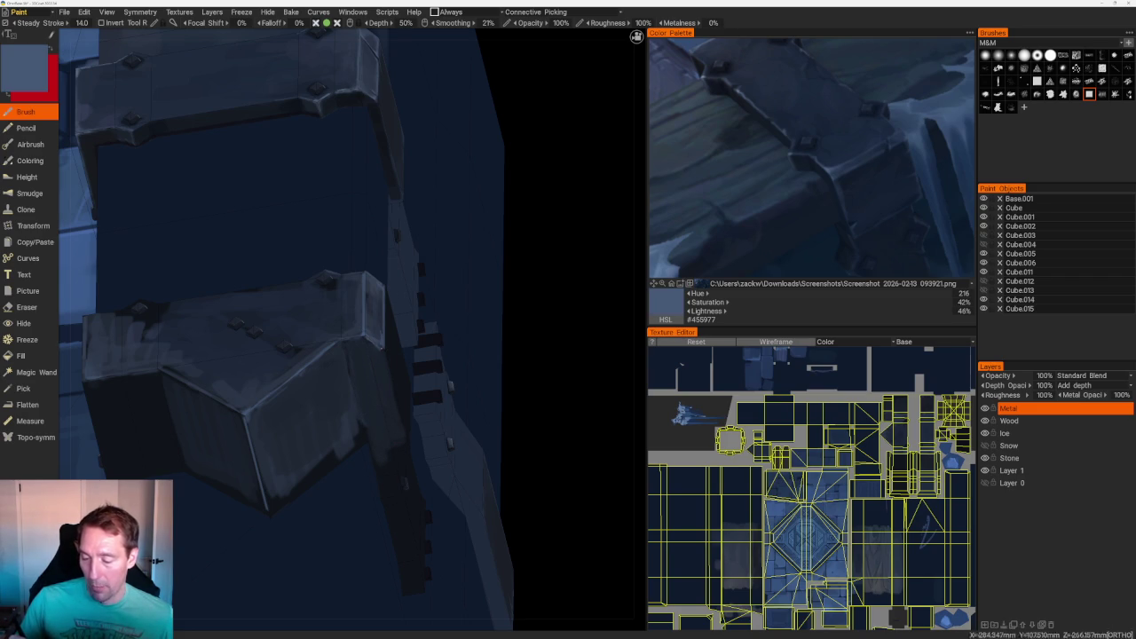
middle_drag(386, 354, 522, 264)
mouse_move(360, 339)
middle_down()
mouse_move(347, 216)
mouse_move(408, 352)
middle_up()
drag(295, 309, 296, 478)
shift+middle_drag(399, 414, 399, 323)
drag(448, 213, 447, 392)
mouse_move(447, 392)
middle_down()
mouse_move(381, 195)
mouse_move(426, 169)
mouse_move(391, 186)
middle_up()
- Sample navy tones and dab small lighter marks and streaks on the dark bracket faces
scroll(299, 398, up, 5)
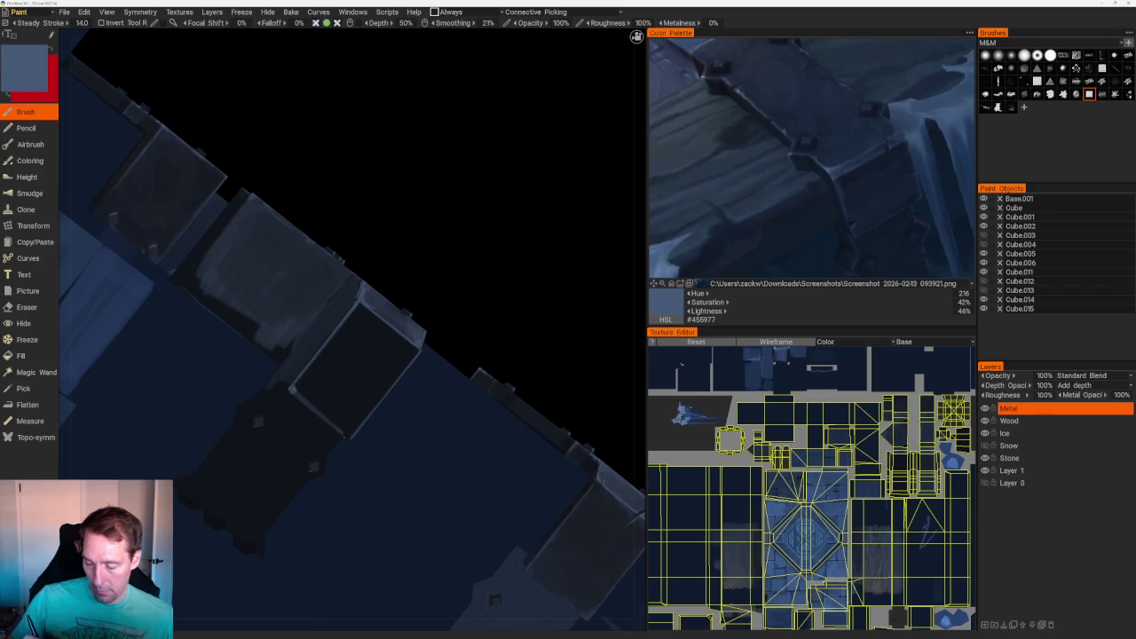
scroll(435, 210, down, 5)
middle_drag(436, 210, 294, 204)
key(v)
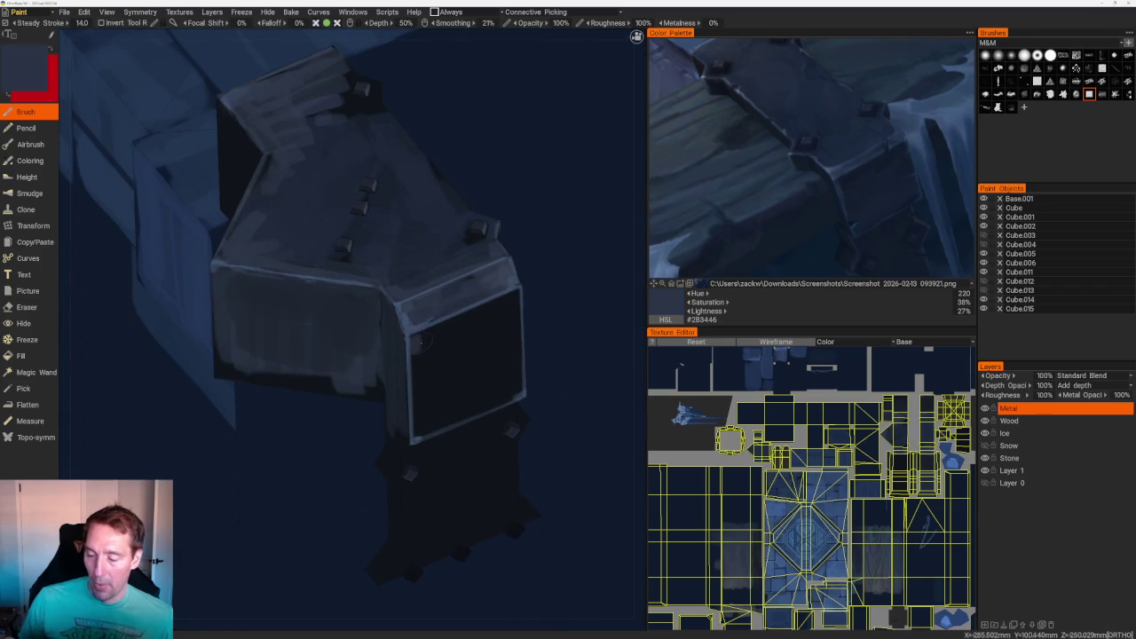
click(429, 336)
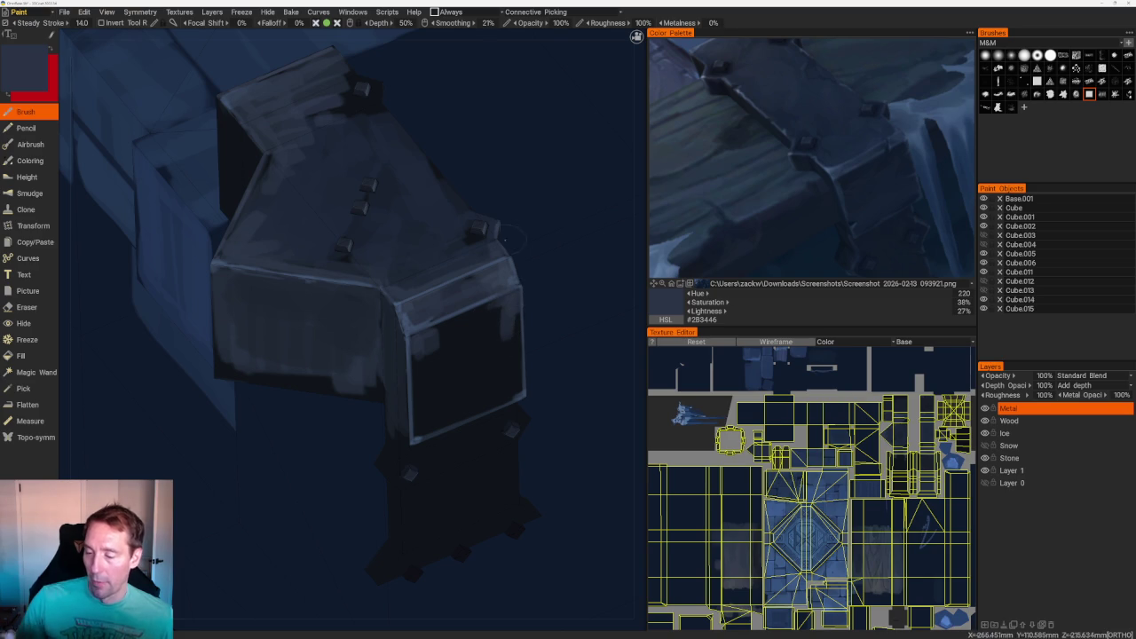
key(v)
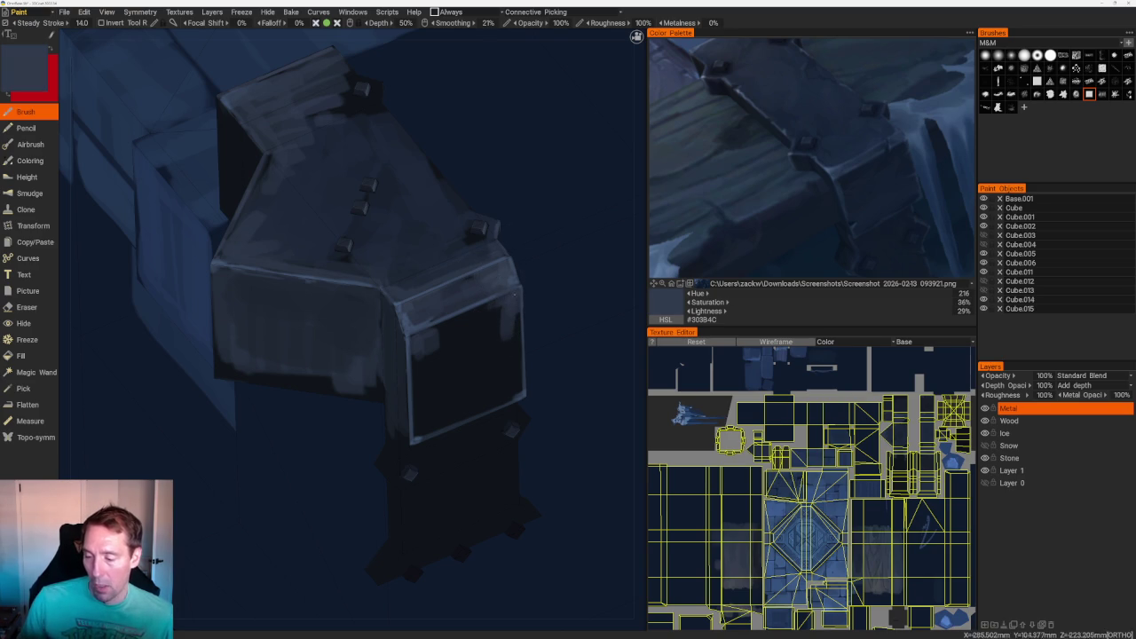
key(v)
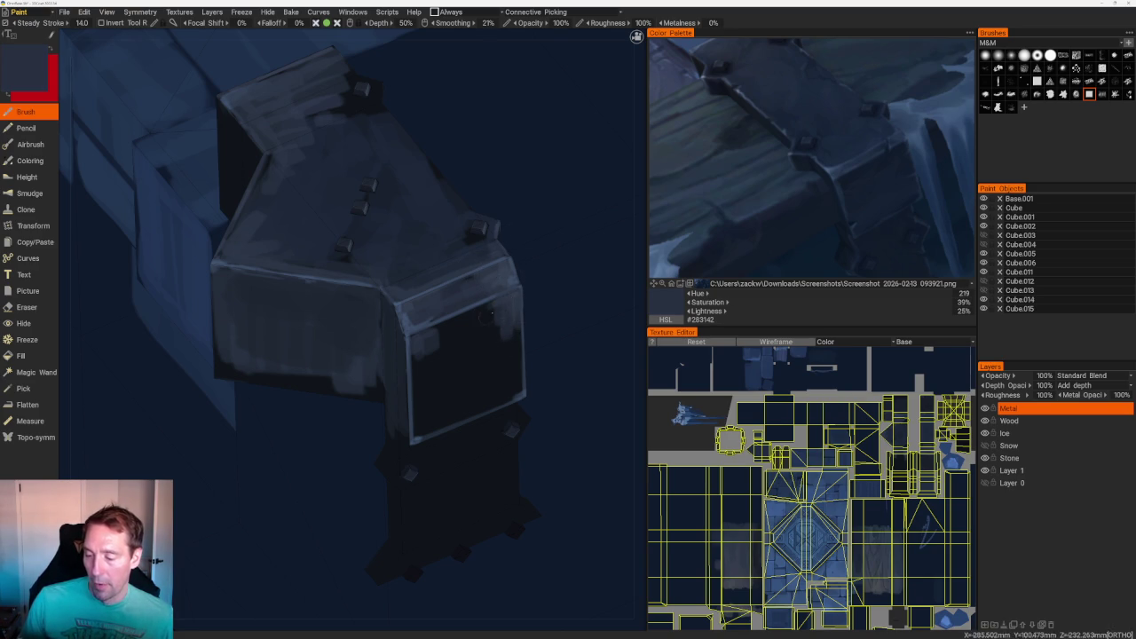
drag(483, 309, 497, 303)
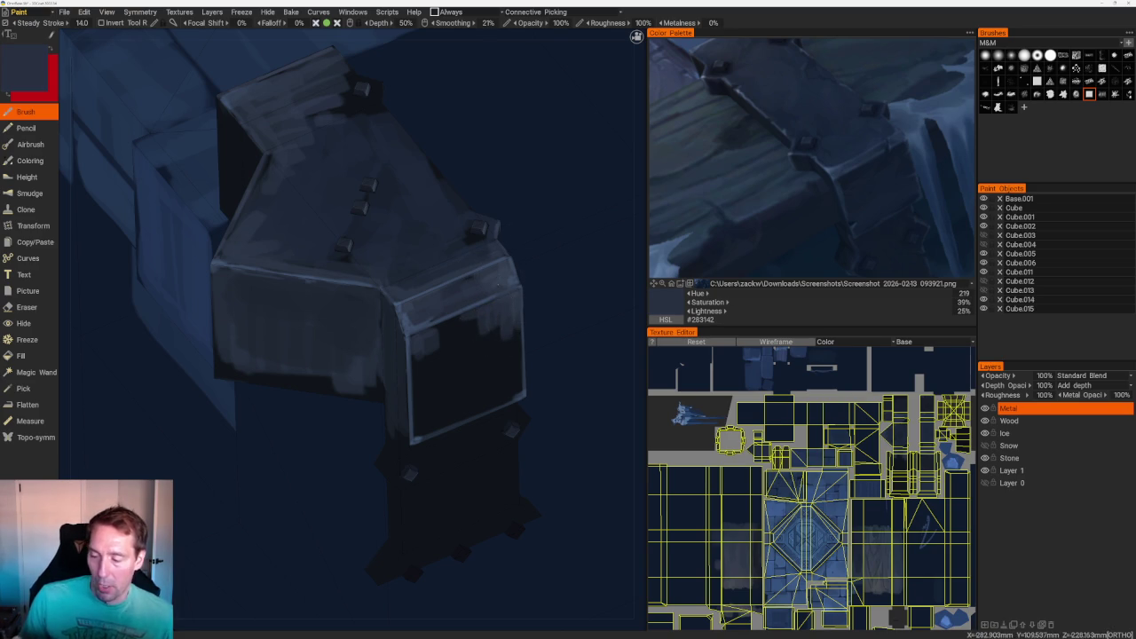
key(v)
- Orbit to the side brackets, sampling near-black and lighter navy shades from the model
scroll(293, 204, down, 5)
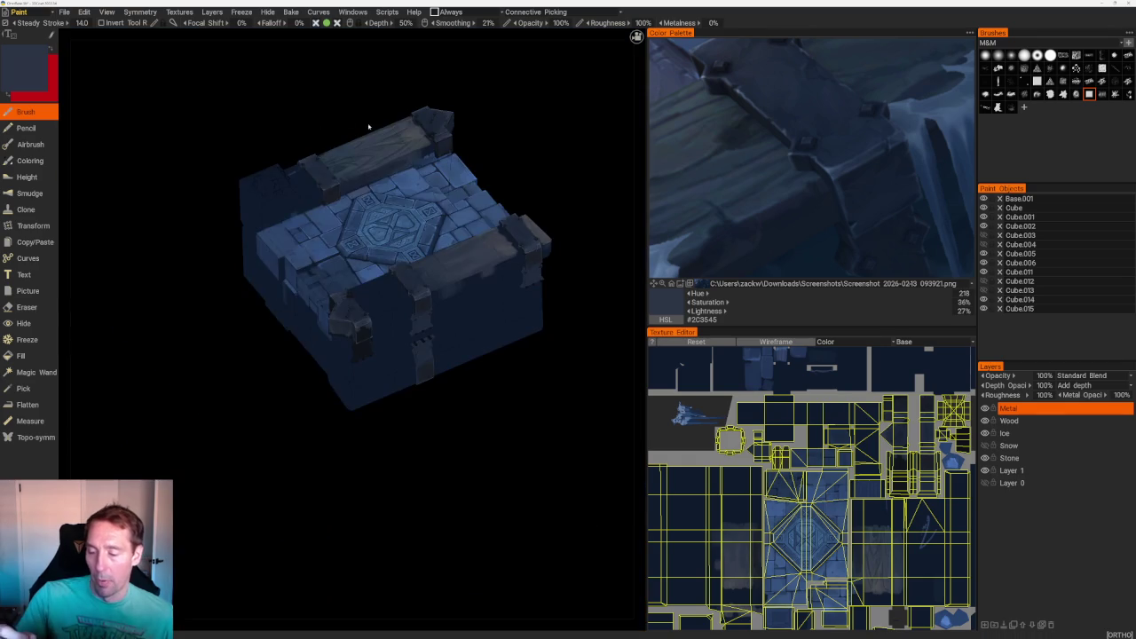
mouse_move(358, 121)
middle_down()
mouse_move(518, 495)
mouse_move(471, 322)
mouse_move(550, 246)
middle_up()
scroll(550, 245, up, 3)
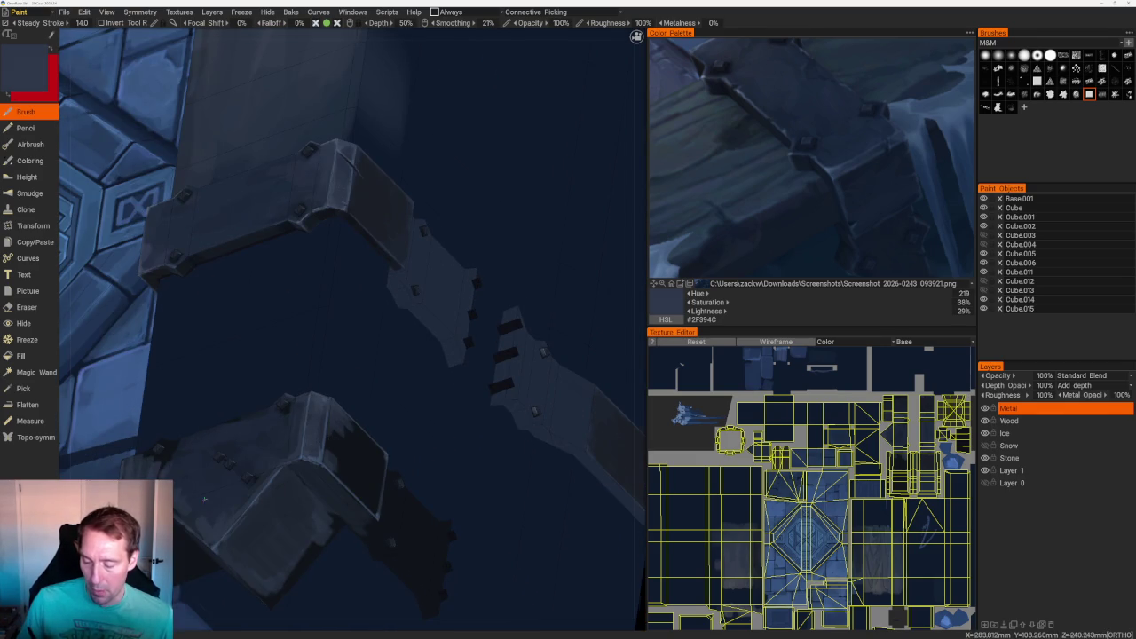
middle_drag(204, 499, 248, 461)
key(v)
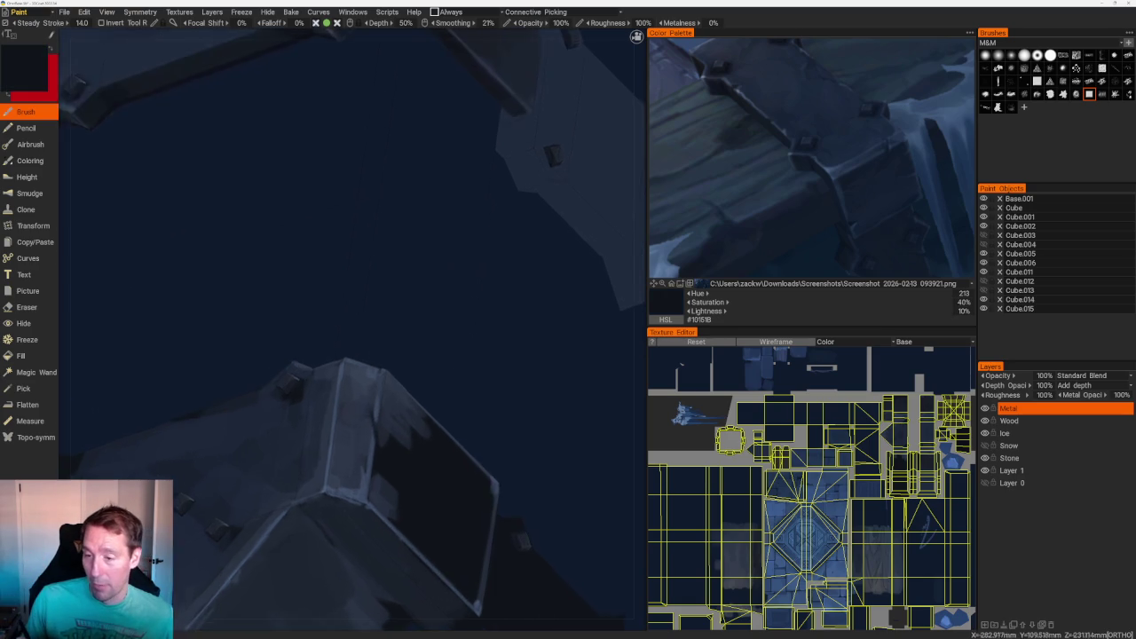
middle_drag(369, 326, 370, 64)
key(v)
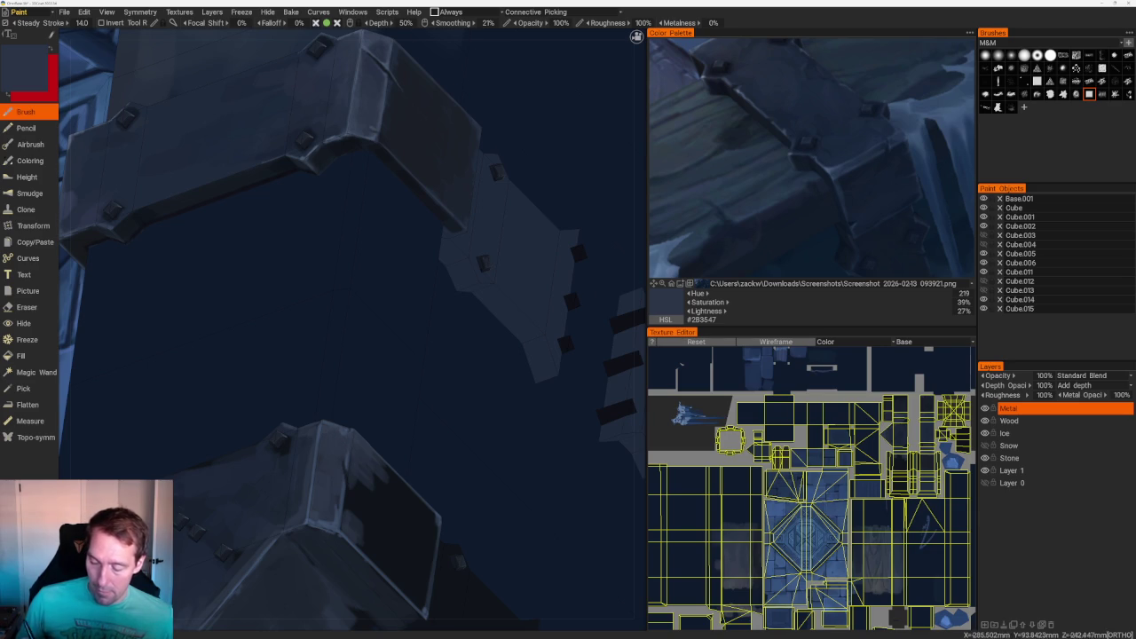
- Tumble around the block sampling blues, ending on darker slate blue #2A3548
scroll(365, 502, down, 10)
drag(410, 198, 420, 195)
scroll(409, 331, up, 5)
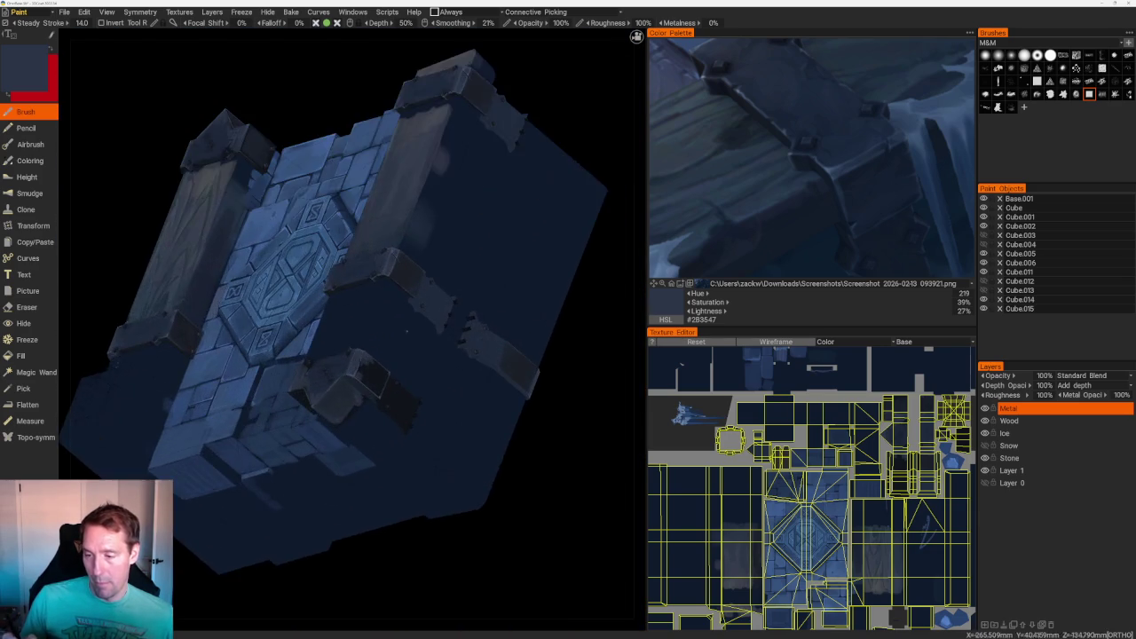
scroll(390, 355, up, 3)
scroll(390, 355, up, 2)
key(v)
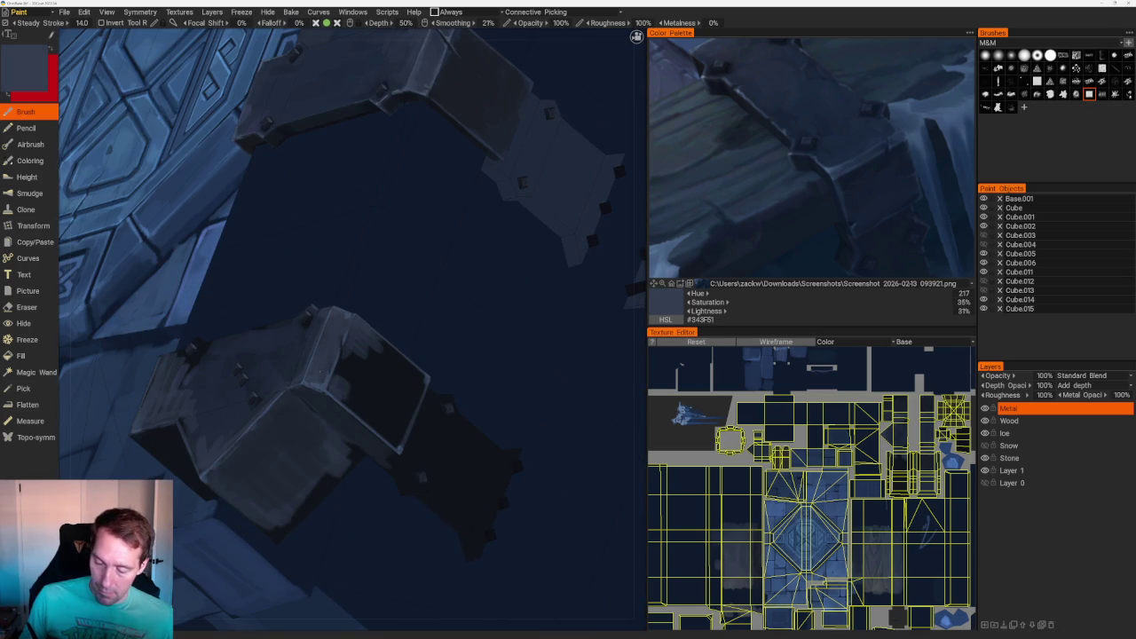
mouse_move(266, 142)
mouse_down()
mouse_move(257, 133)
mouse_move(233, 201)
mouse_move(400, 537)
mouse_up()
scroll(257, 132, down, 10)
scroll(400, 538, up, 2)
scroll(401, 550, up, 3)
scroll(467, 533, up, 3)
scroll(467, 533, up, 3)
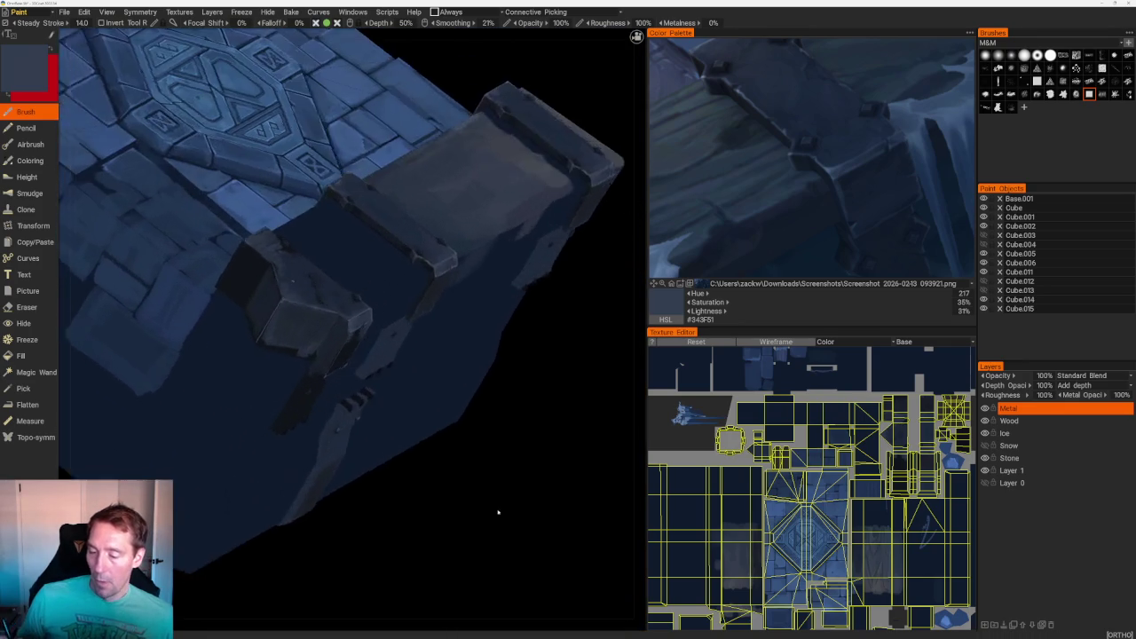
scroll(502, 514, up, 3)
key(v)
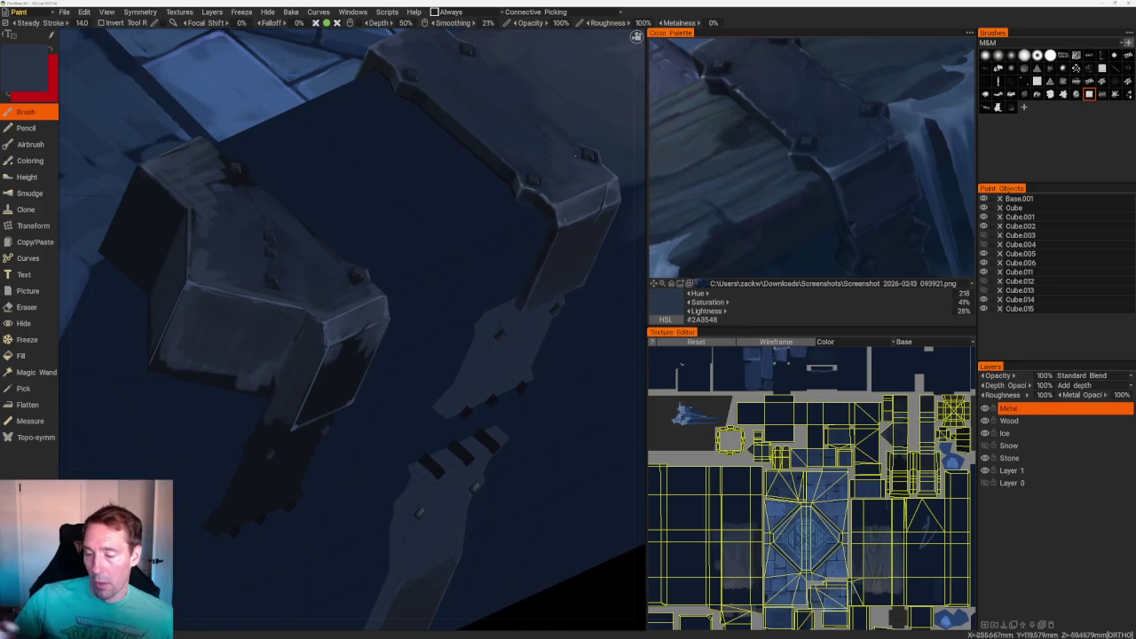
scroll(301, 224, down, 5)
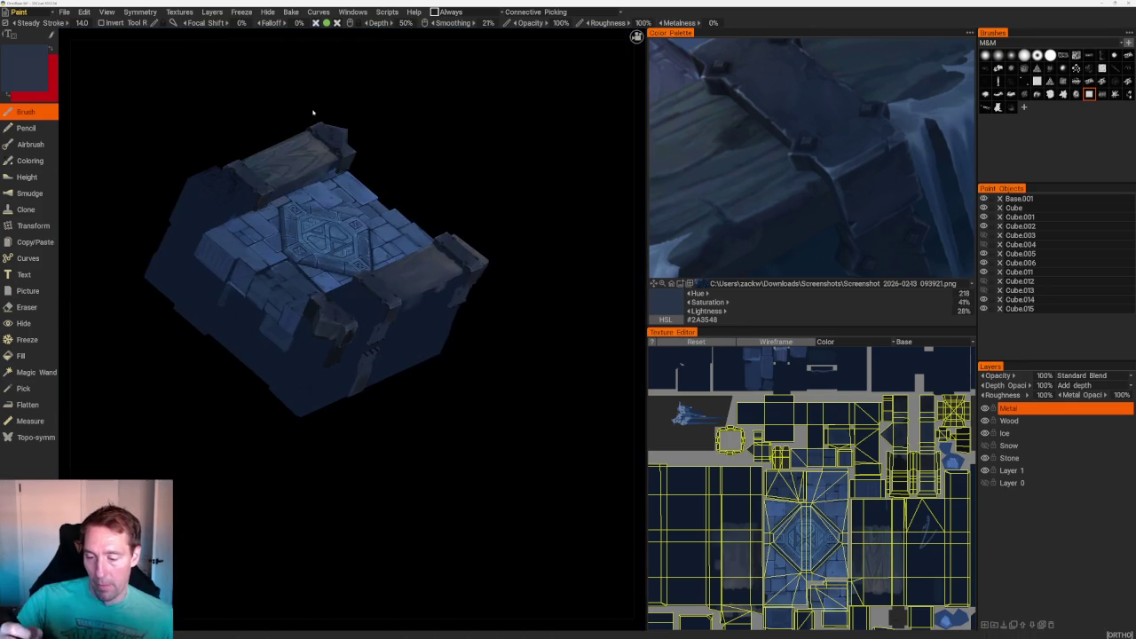
shift+drag(307, 112, 221, 393)
scroll(221, 394, up, 4)
scroll(221, 393, up, 3)
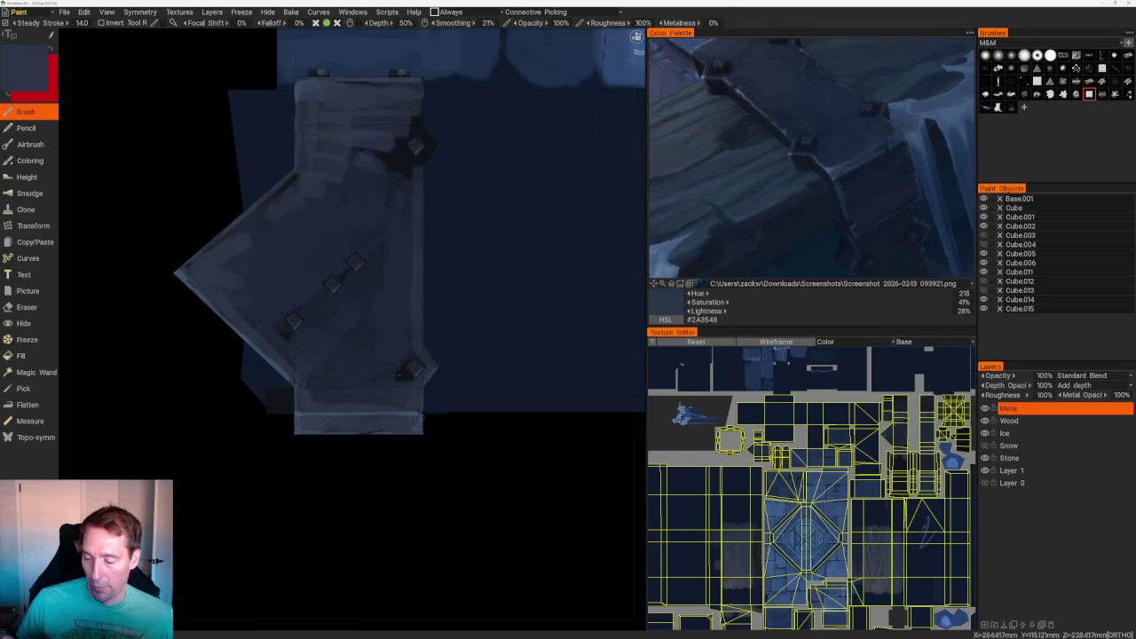
scroll(402, 367, up, 1)
scroll(402, 367, up, 2)
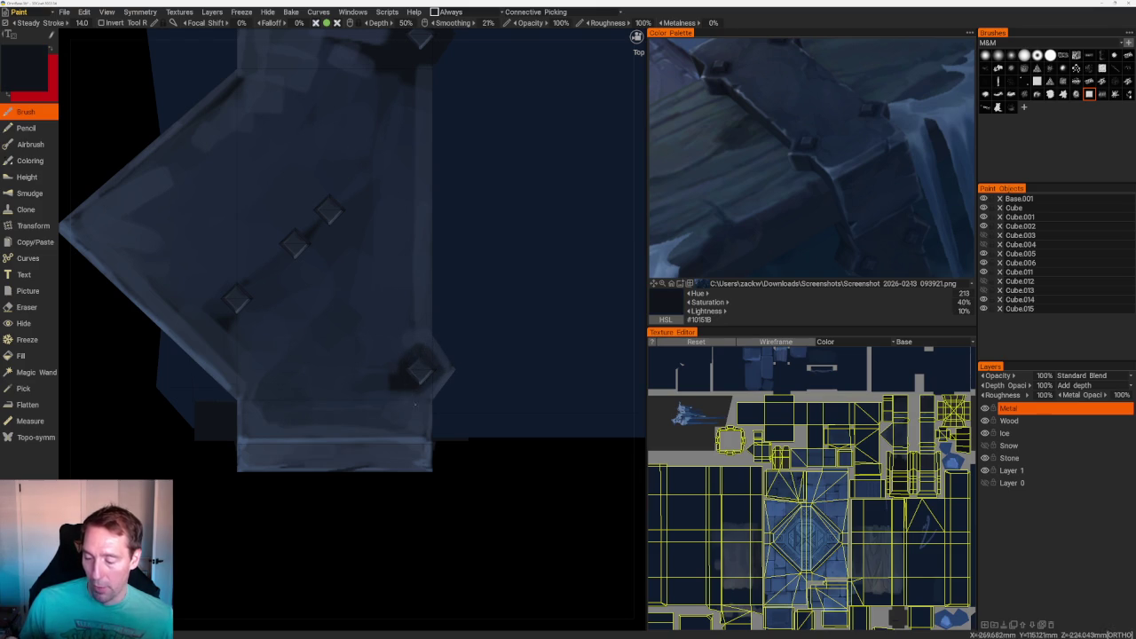
key(v)
drag(403, 359, 403, 372)
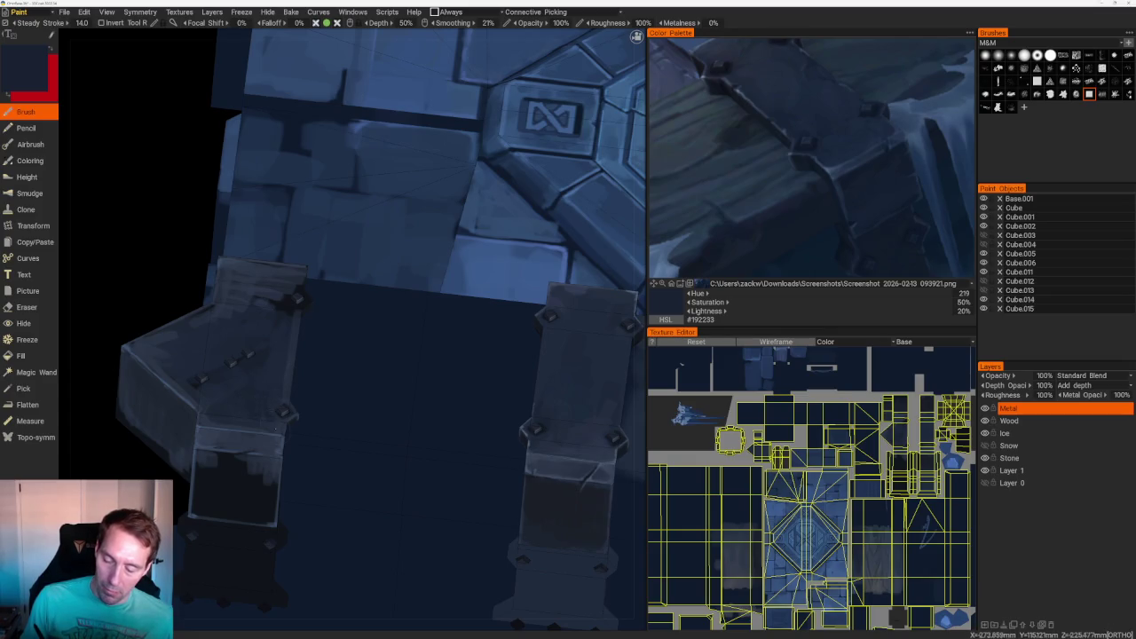
key(KP_8)
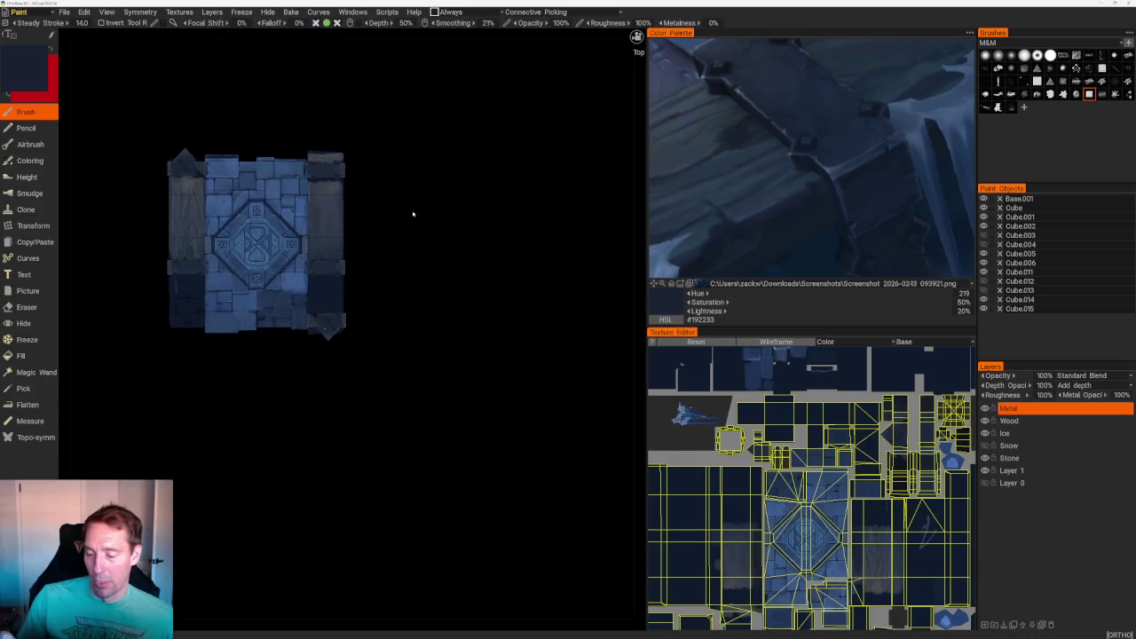
scroll(457, 376, up, 5)
scroll(464, 325, up, 3)
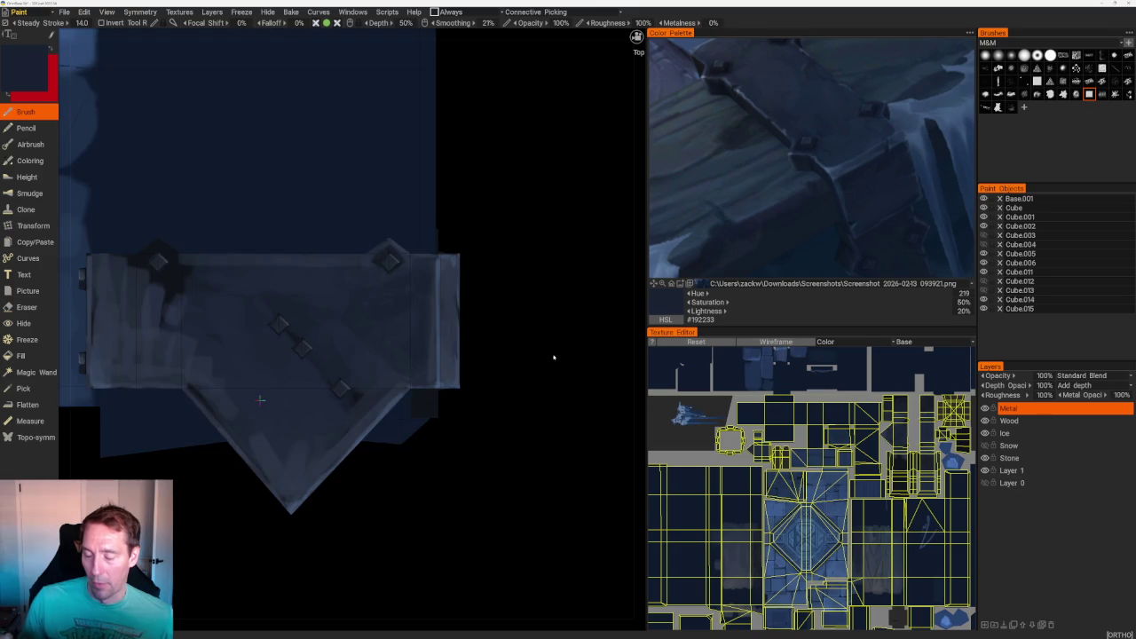
scroll(494, 299, down, 3)
mouse_move(495, 299)
middle_down()
mouse_move(450, 248)
mouse_move(473, 317)
mouse_move(514, 198)
mouse_move(479, 320)
middle_up()
scroll(472, 316, up, 2)
scroll(502, 325, up, 2)
scroll(515, 198, up, 2)
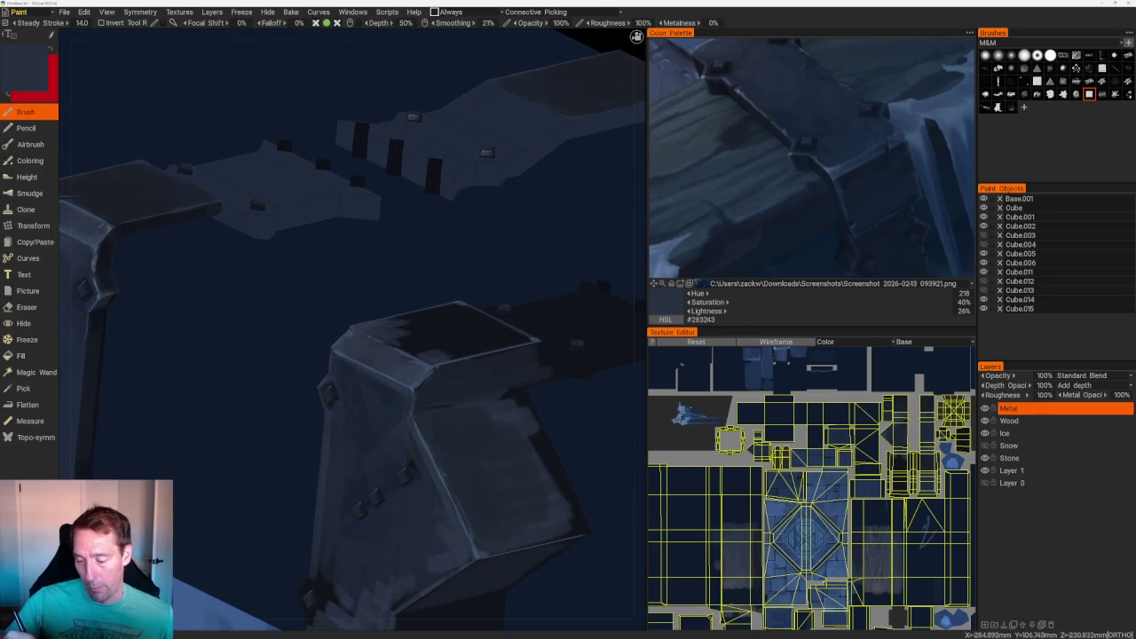
- Sample progressively lighter blues and view the bracket from straight above
key(v)
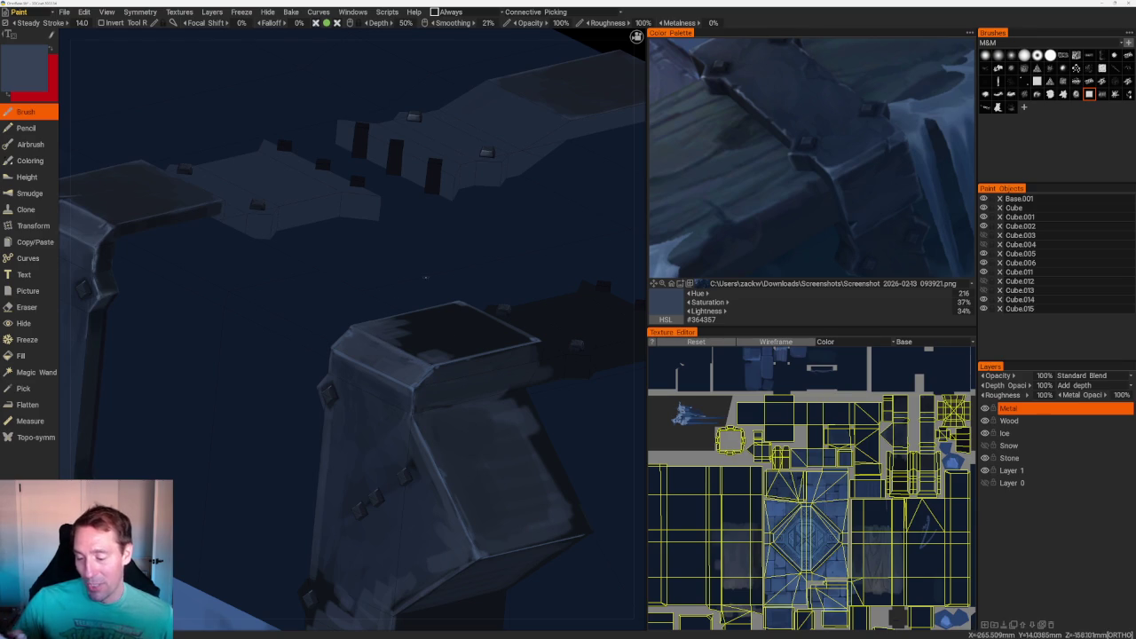
key(v)
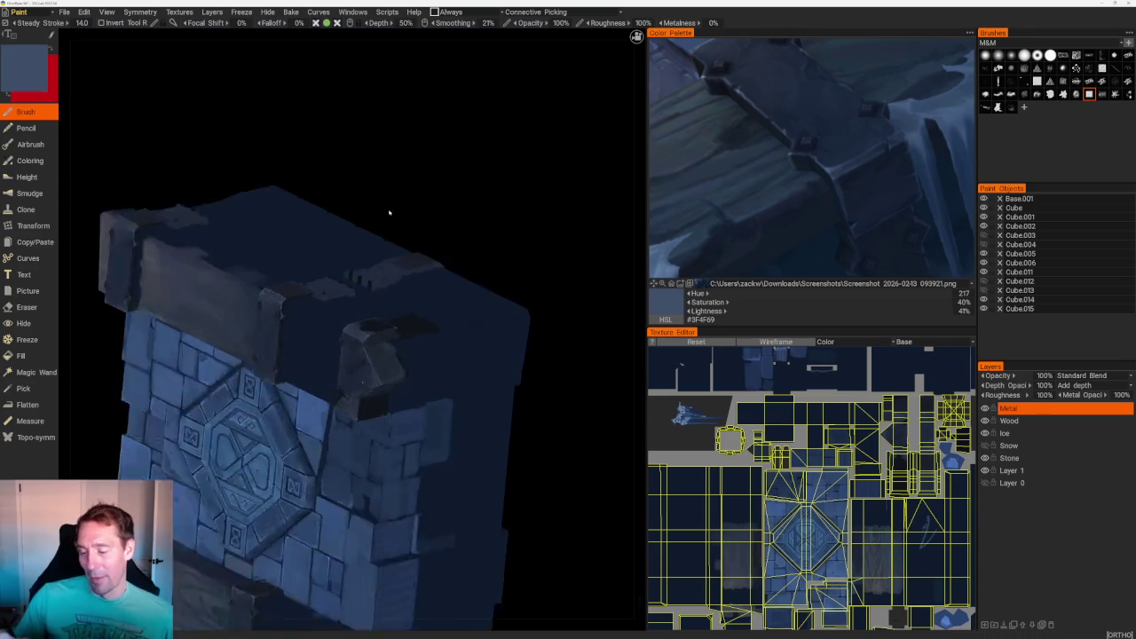
mouse_move(406, 189)
middle_down()
mouse_move(475, 284)
mouse_move(436, 246)
mouse_move(373, 266)
middle_up()
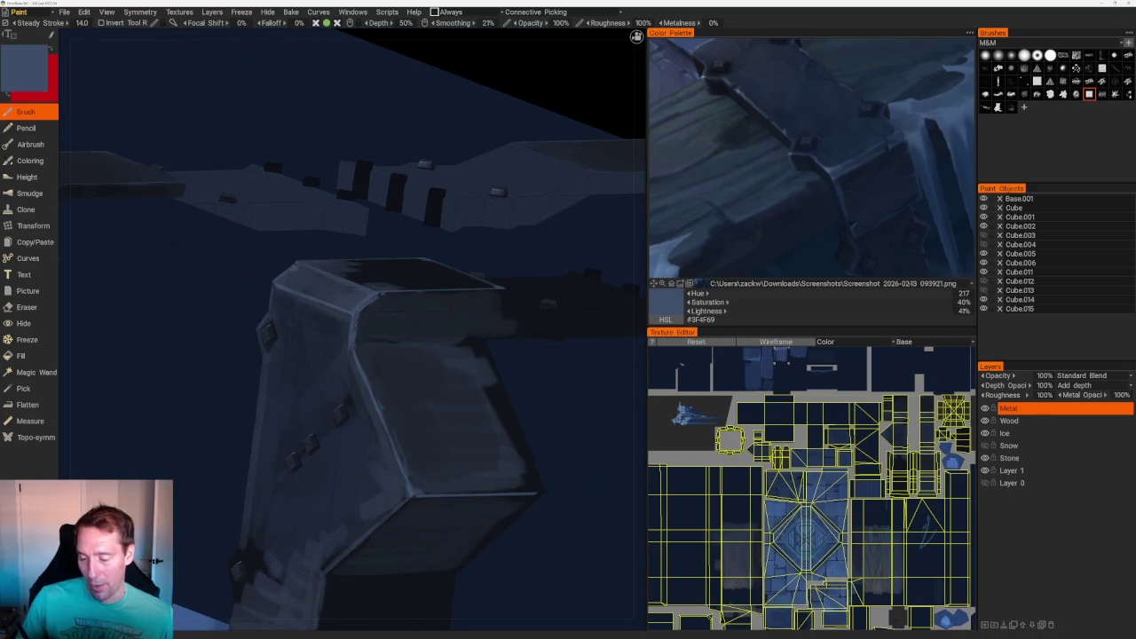
mouse_move(426, 177)
middle_down()
mouse_move(449, 168)
mouse_move(505, 183)
mouse_move(488, 367)
middle_up()
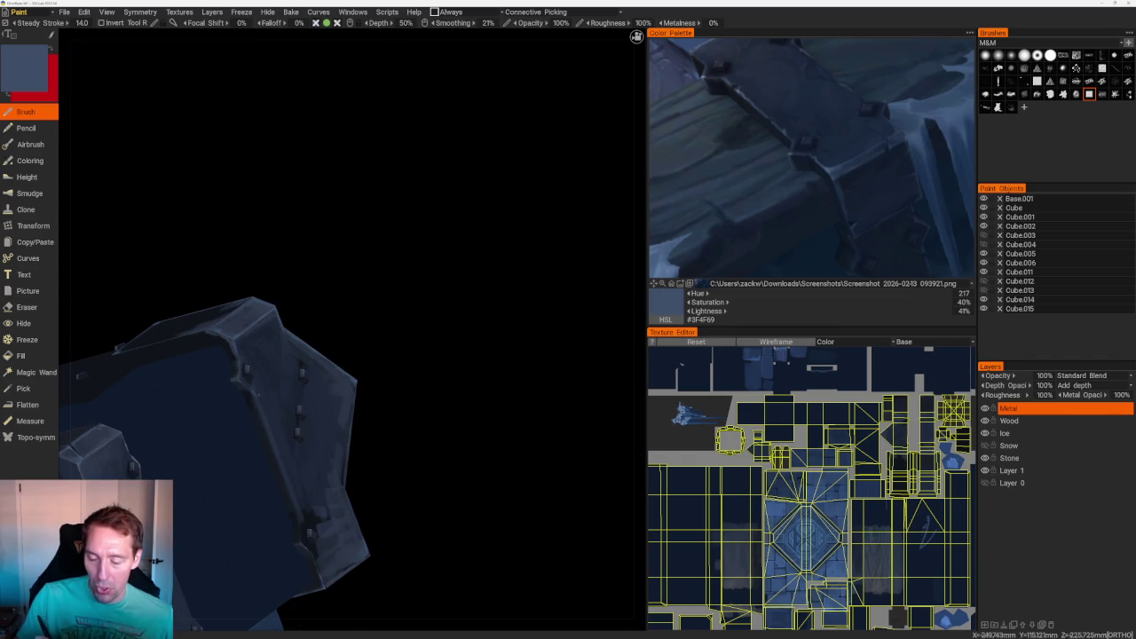
drag(385, 322, 457, 353)
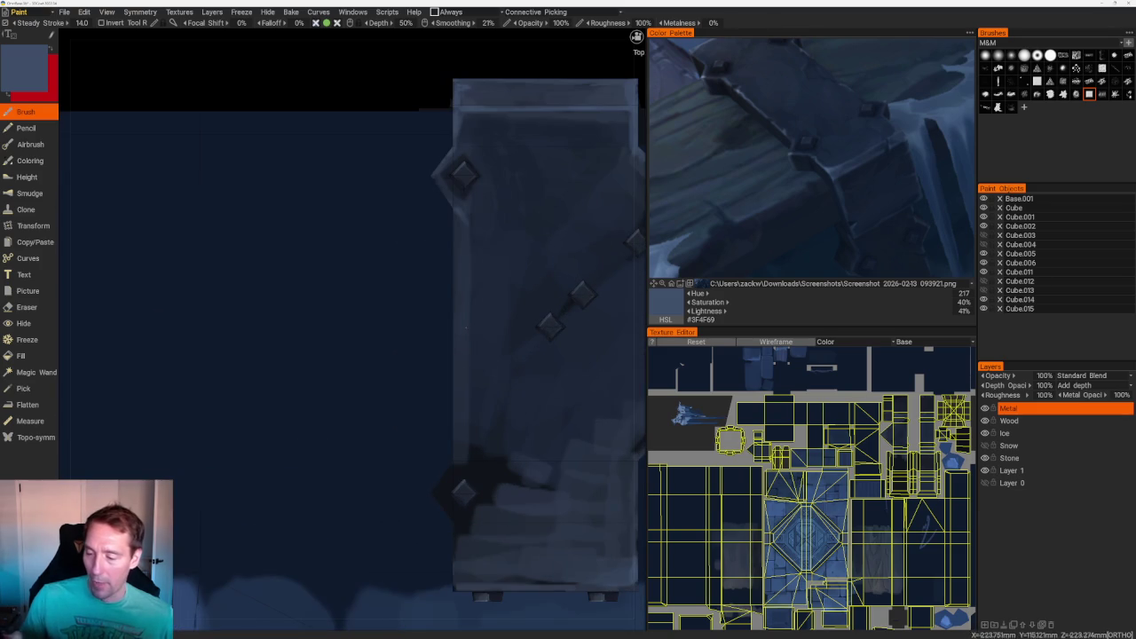
- Paint thin #3F4F69 highlight strokes down the bracket's left edges and the lower block's edge
drag(456, 211, 456, 472)
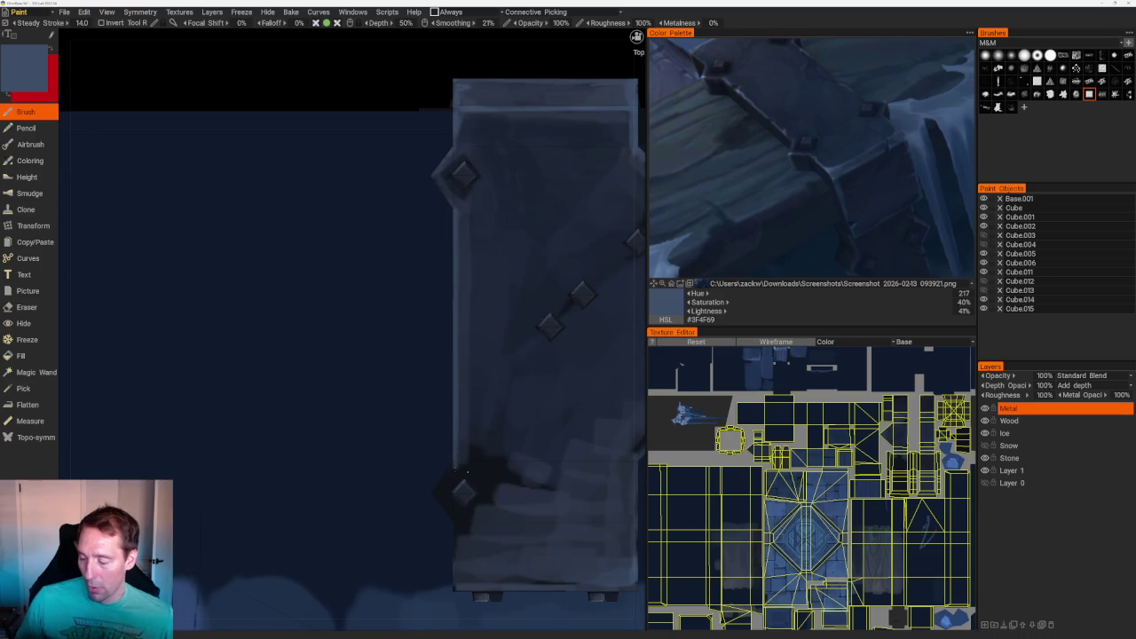
middle_drag(453, 479, 380, 328)
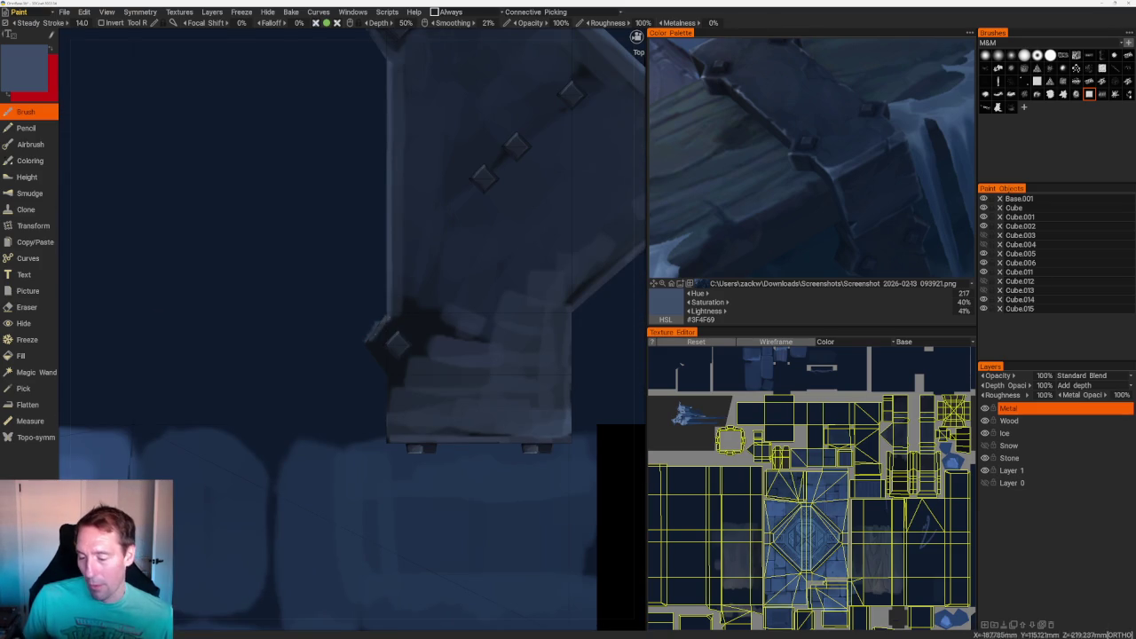
drag(386, 315, 385, 372)
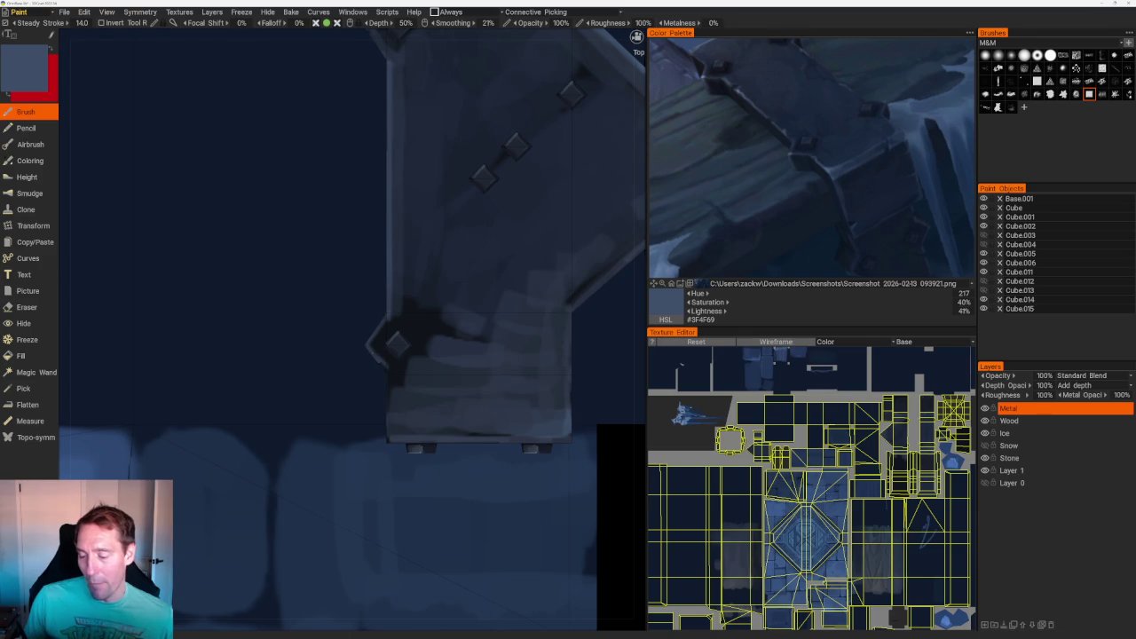
drag(389, 380, 388, 435)
right_drag(387, 438, 444, 248)
scroll(418, 425, down, 3)
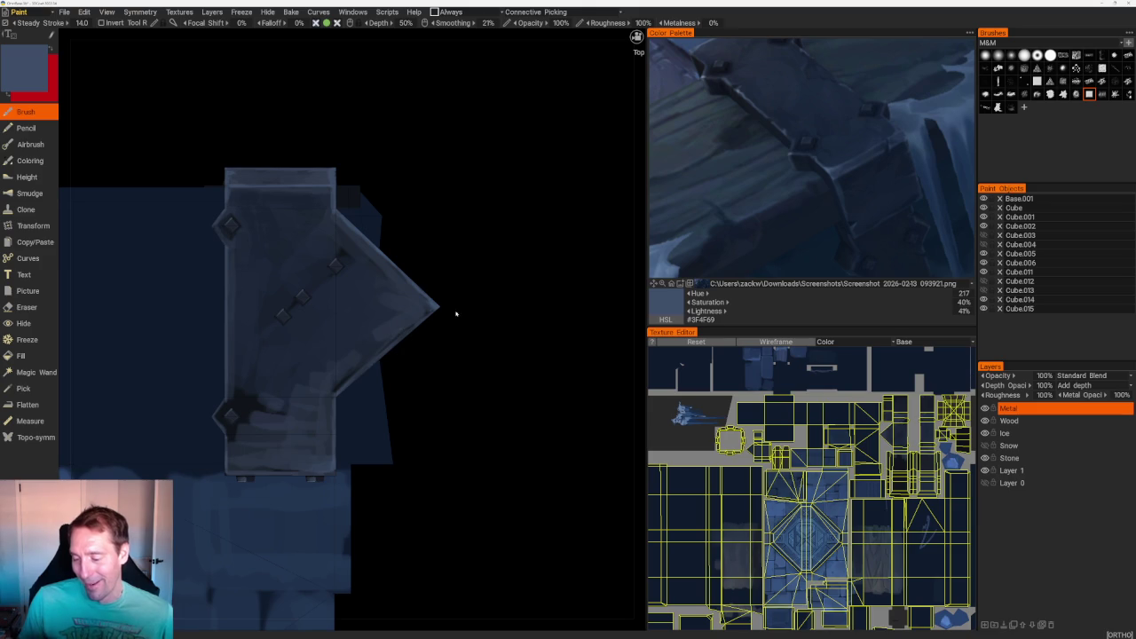
middle_drag(393, 218, 388, 272)
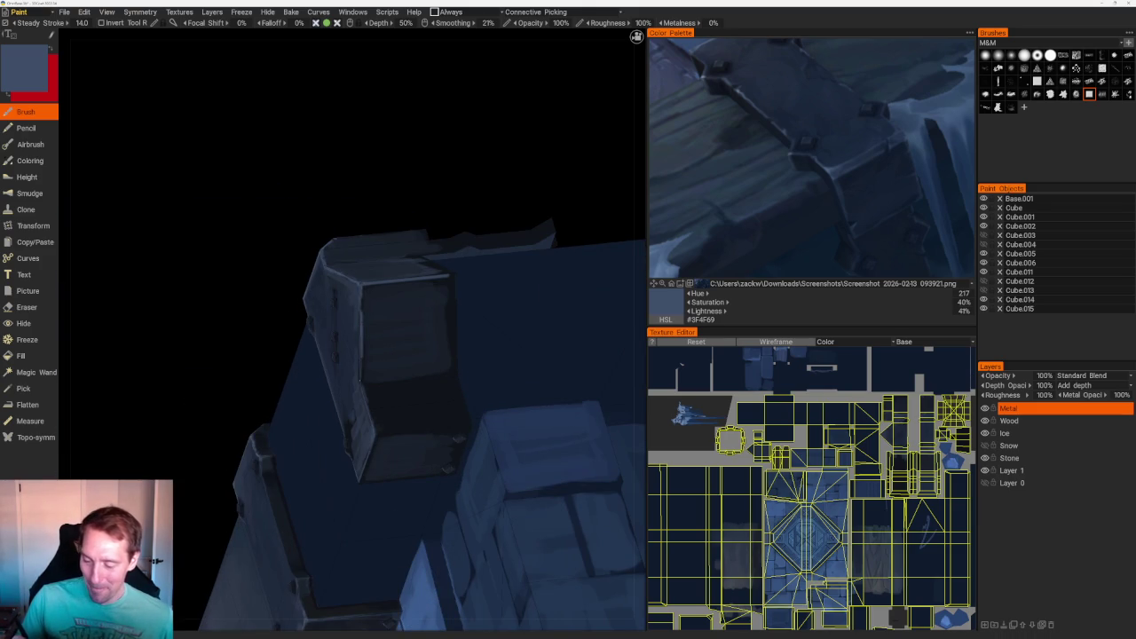
- Orbit in close on the corner bracket and sample a near-black shadow colour
middle_drag(382, 213, 350, 169)
scroll(254, 215, down, 3)
middle_drag(254, 216, 358, 216)
scroll(379, 334, up, 4)
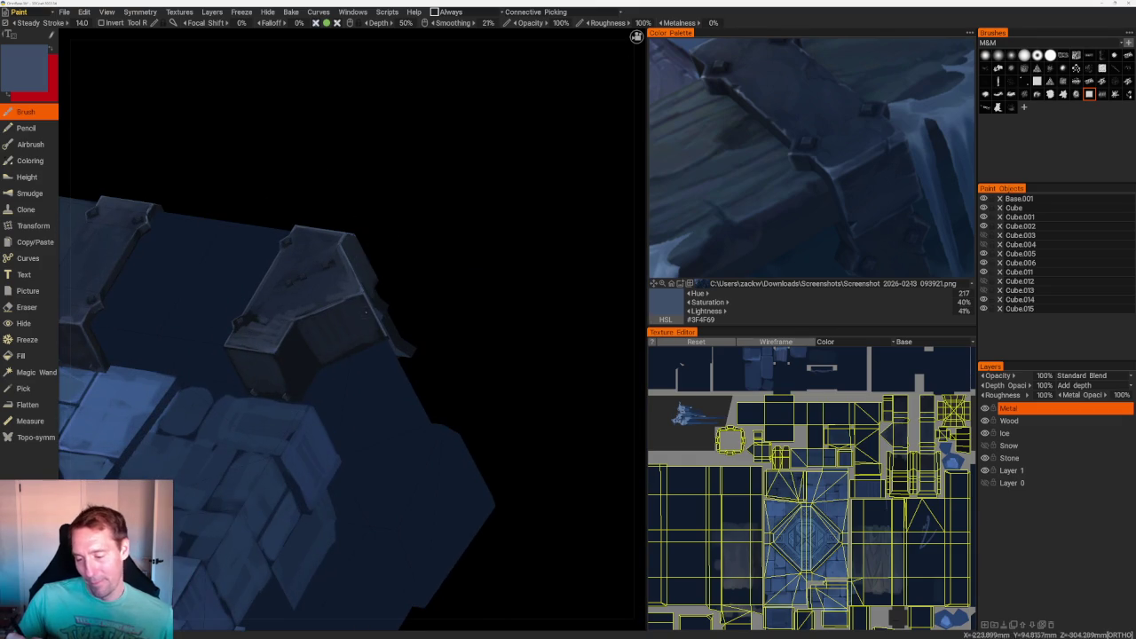
key(v)
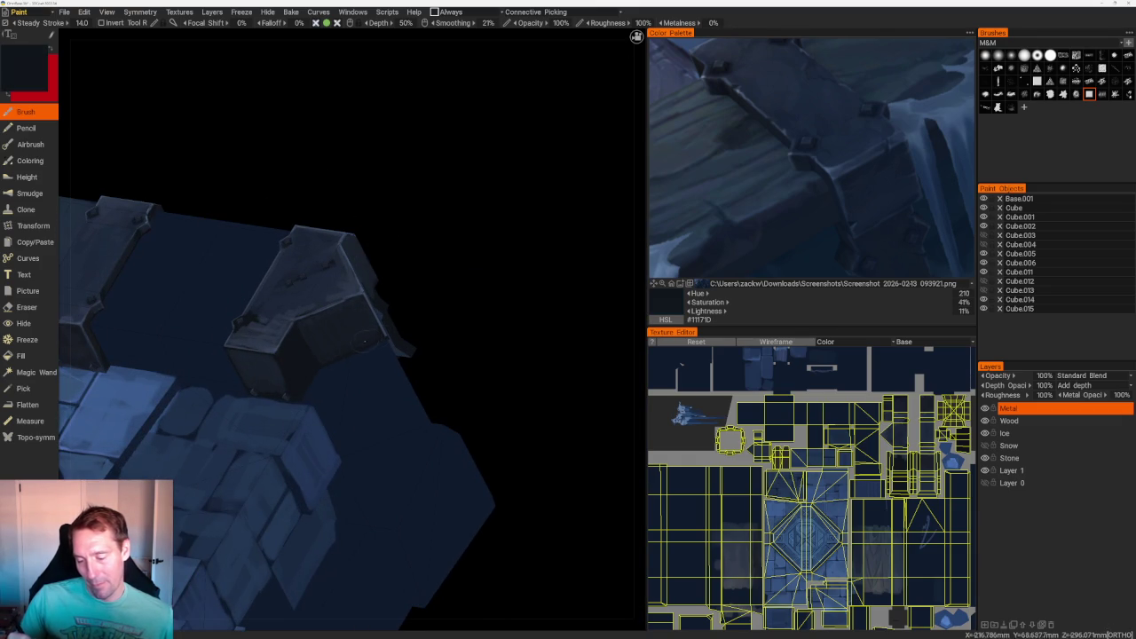
- Sample dark blue-greys from the model, ending on #293243
mouse_move(386, 328)
middle_down()
mouse_move(452, 222)
mouse_move(411, 218)
mouse_move(456, 363)
mouse_move(355, 287)
mouse_move(381, 258)
middle_up()
key(v)
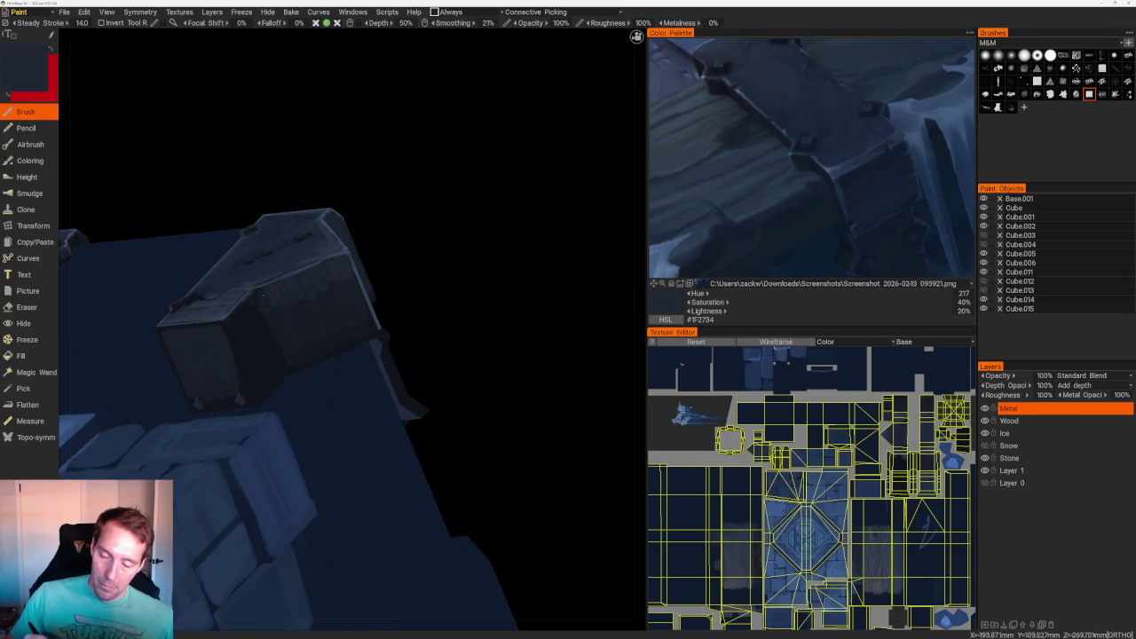
scroll(310, 332, down, 5)
mouse_move(358, 240)
middle_down()
mouse_move(342, 198)
mouse_move(325, 231)
mouse_move(344, 234)
middle_up()
scroll(344, 234, up, 5)
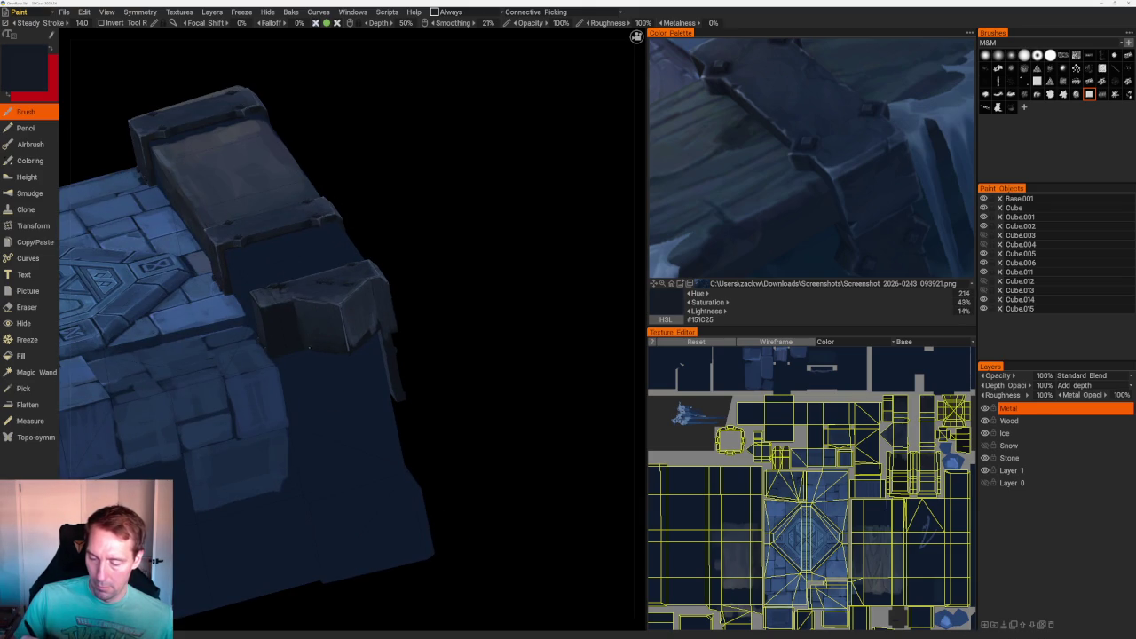
mouse_move(338, 338)
middle_down()
mouse_move(444, 253)
mouse_move(470, 266)
middle_up()
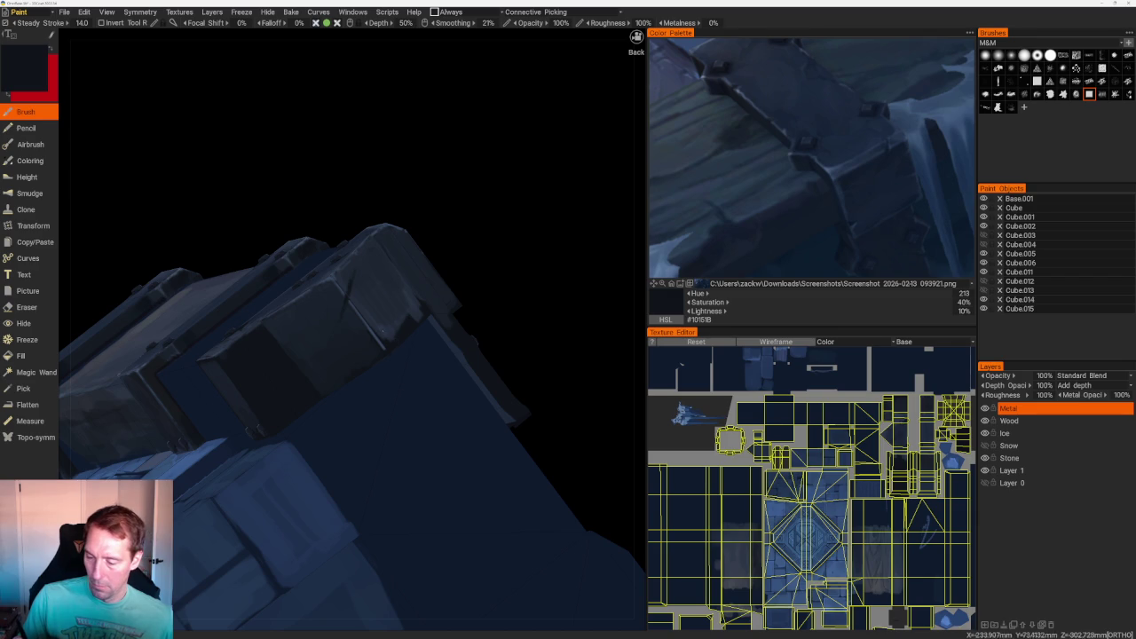
key(v)
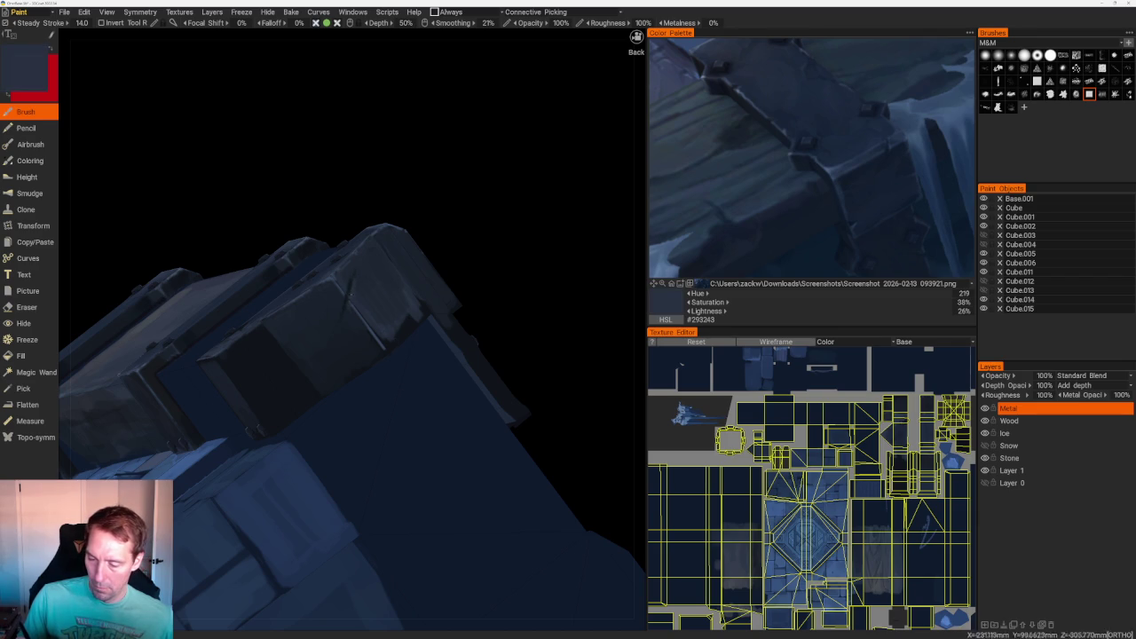
scroll(393, 198, down, 5)
- Sample the bracket's dark colour and paint a darker stroke down the pillar
mouse_move(393, 198)
mouse_down()
mouse_move(361, 226)
mouse_move(470, 355)
mouse_up()
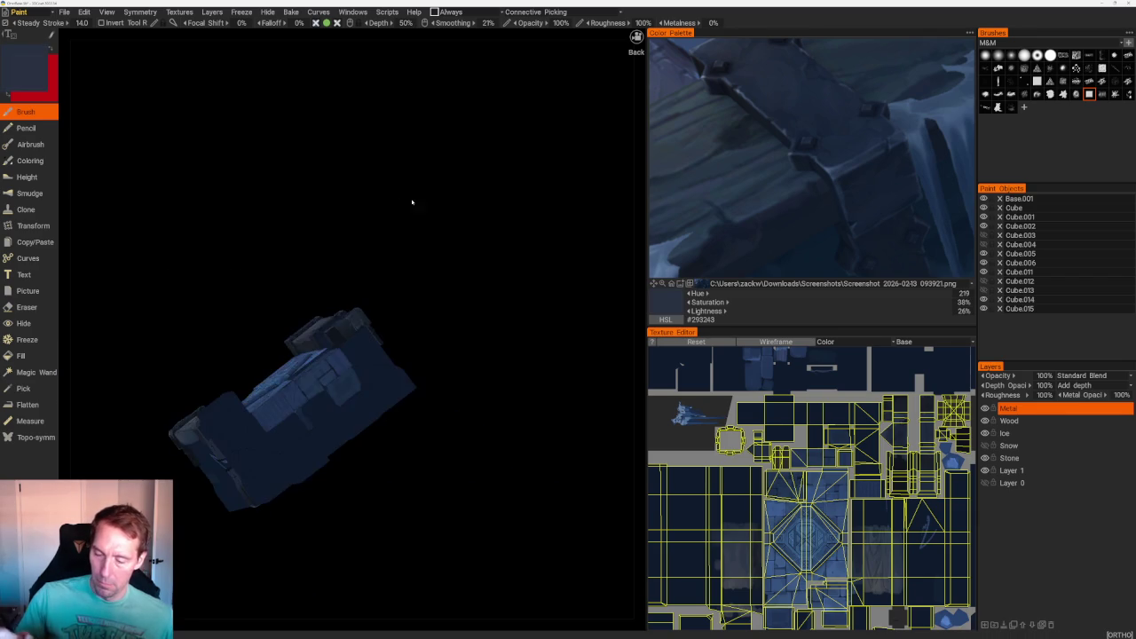
scroll(469, 355, up, 3)
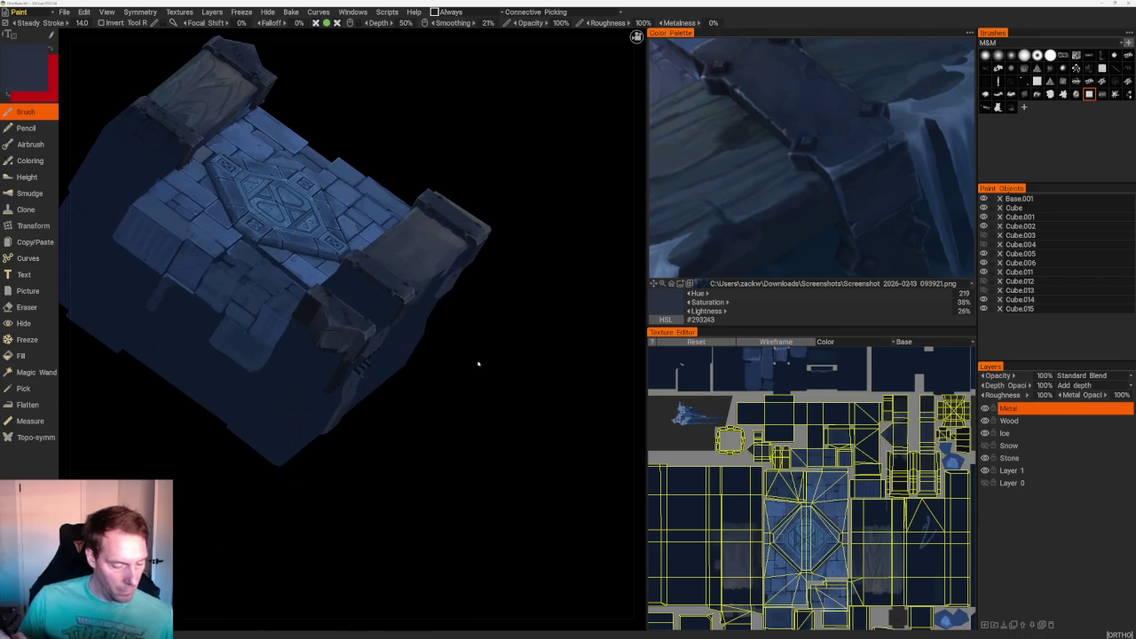
scroll(487, 433, up, 1)
mouse_move(486, 433)
mouse_down()
mouse_move(502, 405)
mouse_move(494, 471)
mouse_up()
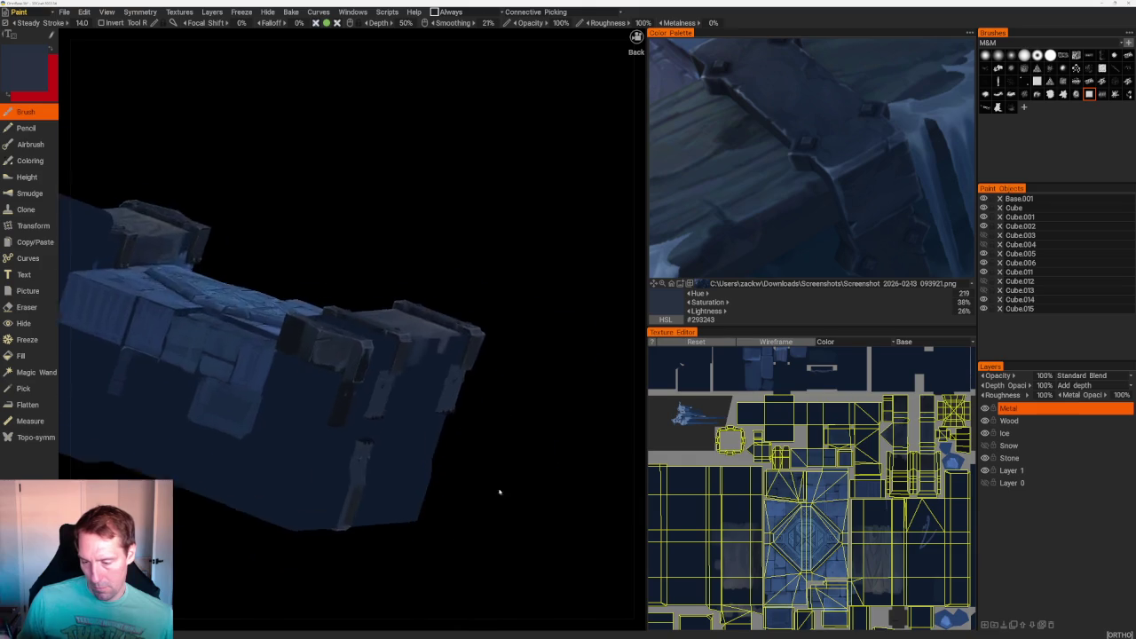
scroll(494, 472, up, 3)
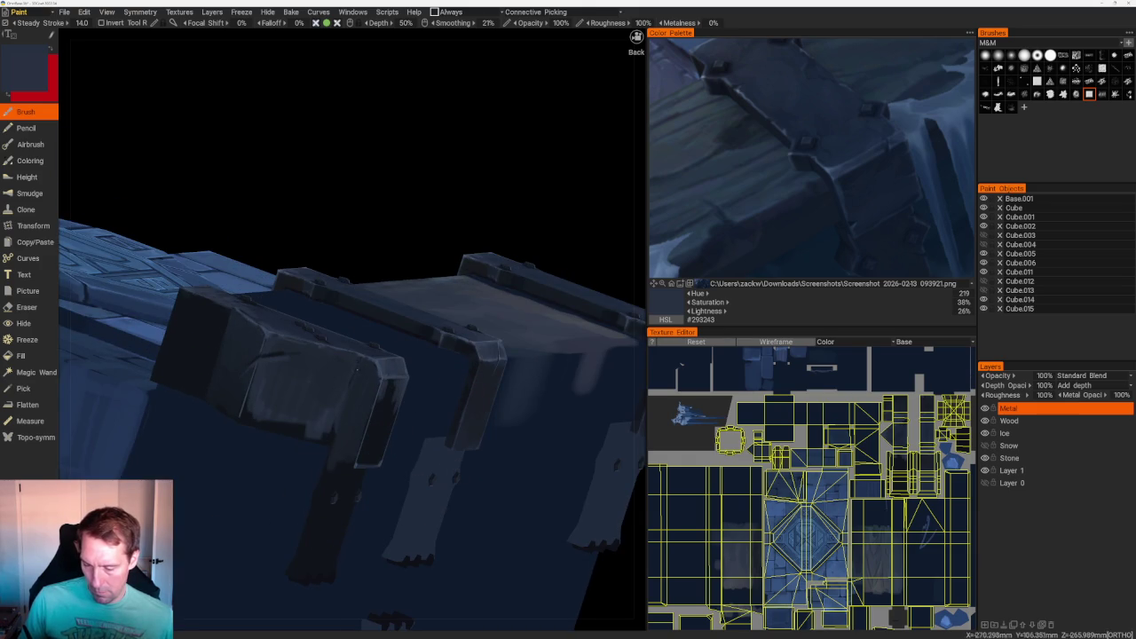
mouse_move(367, 441)
mouse_down()
mouse_move(456, 243)
mouse_move(467, 390)
mouse_up()
scroll(467, 390, up, 2)
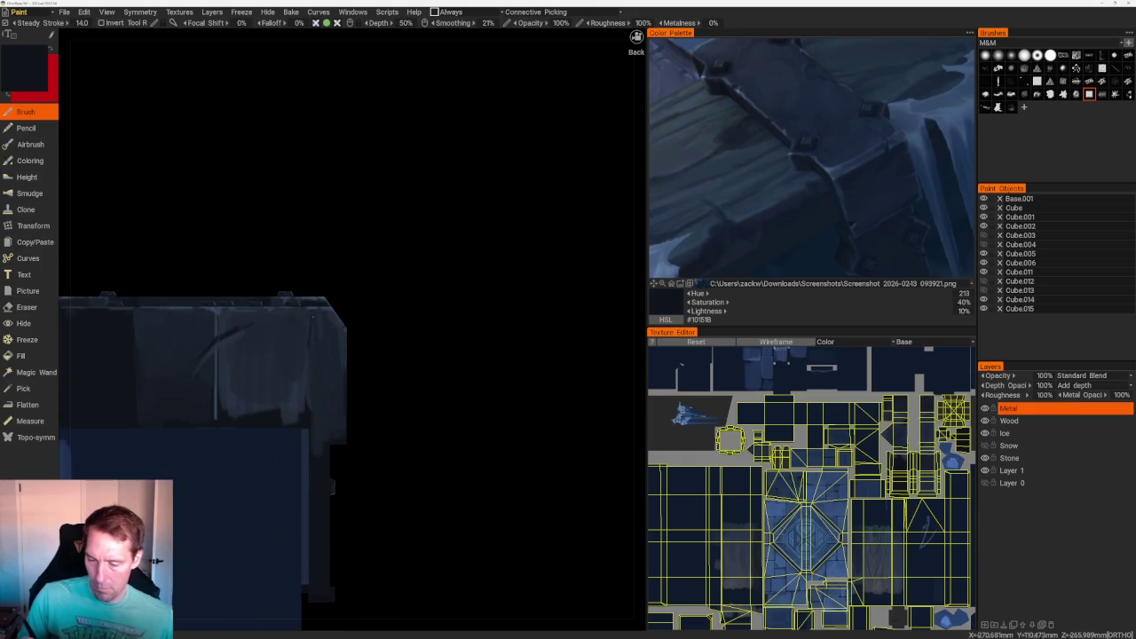
mouse_move(376, 311)
mouse_down()
mouse_move(420, 296)
mouse_move(422, 310)
mouse_up()
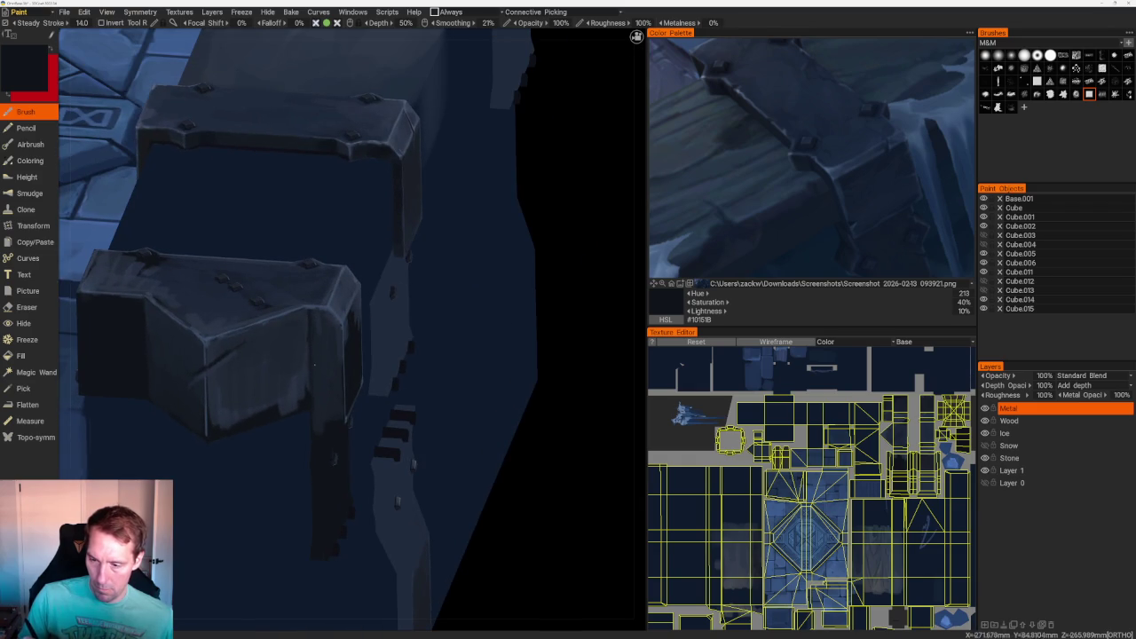
key(v)
drag(324, 343, 327, 434)
- Orbit around the stacked boxes, sampling lighter and darker blues from the surface
mouse_move(452, 348)
mouse_down()
mouse_move(566, 249)
mouse_move(540, 261)
mouse_up()
mouse_move(333, 415)
mouse_down()
mouse_move(391, 319)
mouse_move(448, 266)
mouse_up()
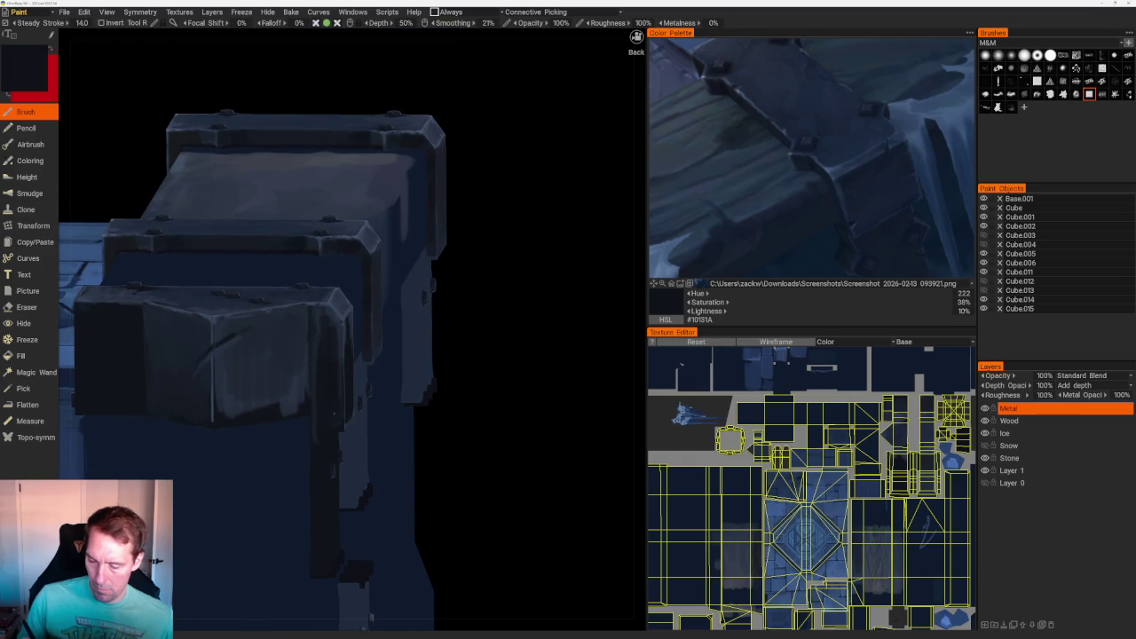
key(v)
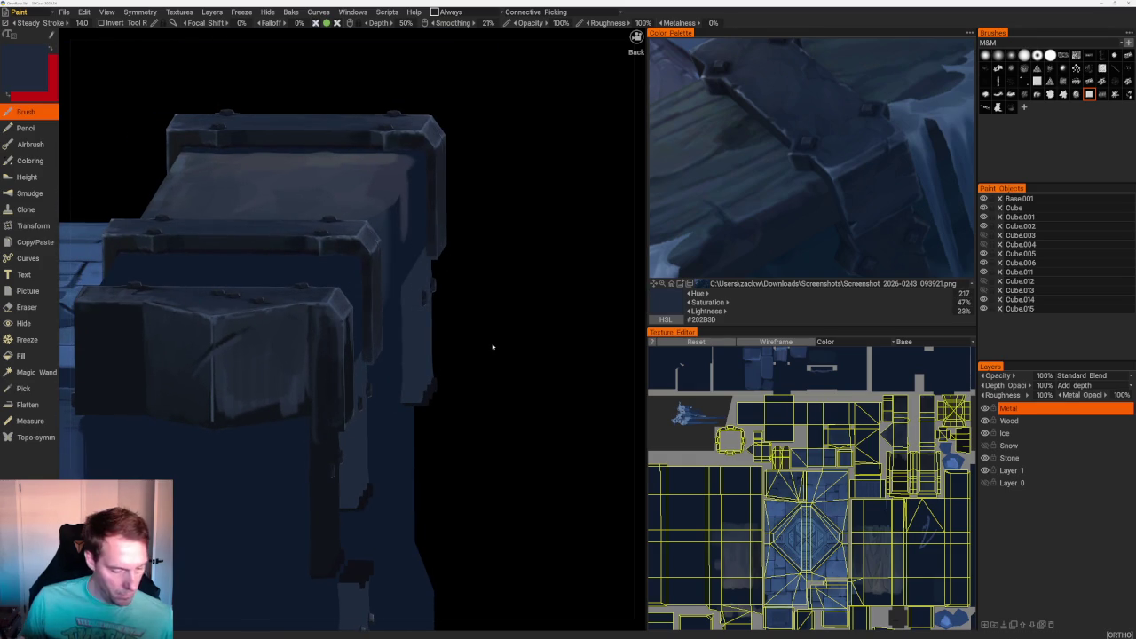
drag(514, 363, 359, 422)
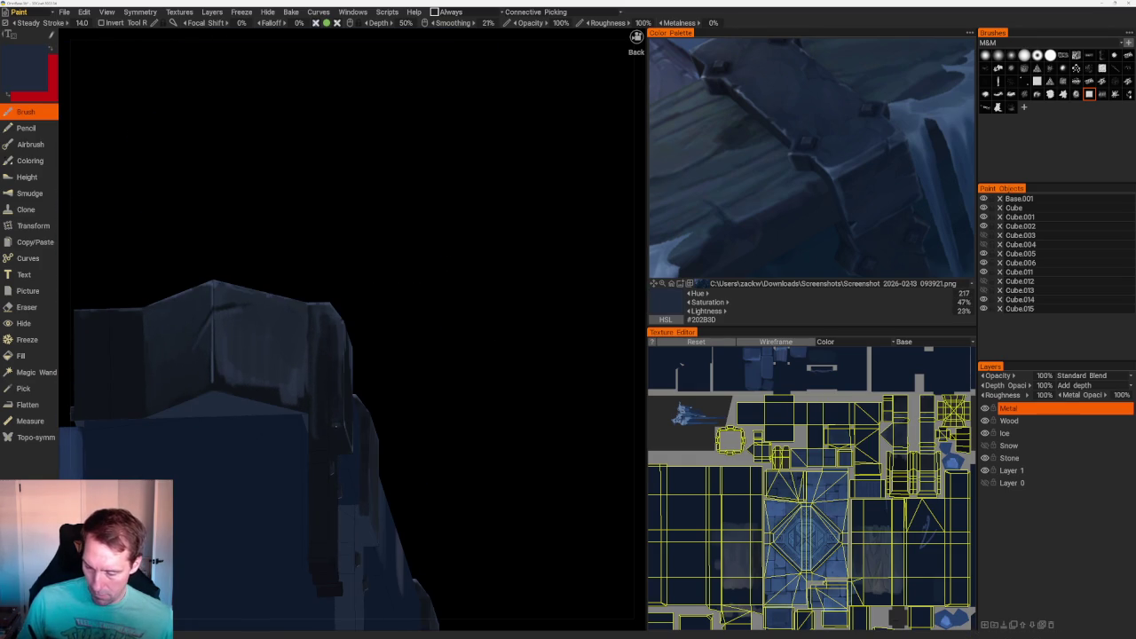
drag(411, 322, 370, 310)
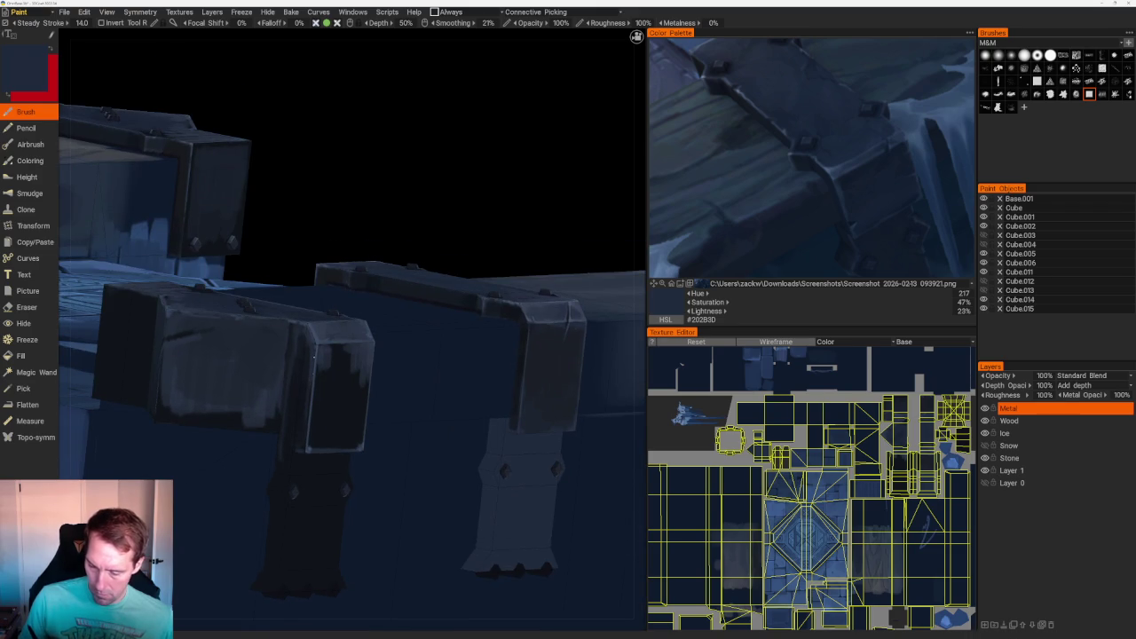
drag(292, 448, 474, 221)
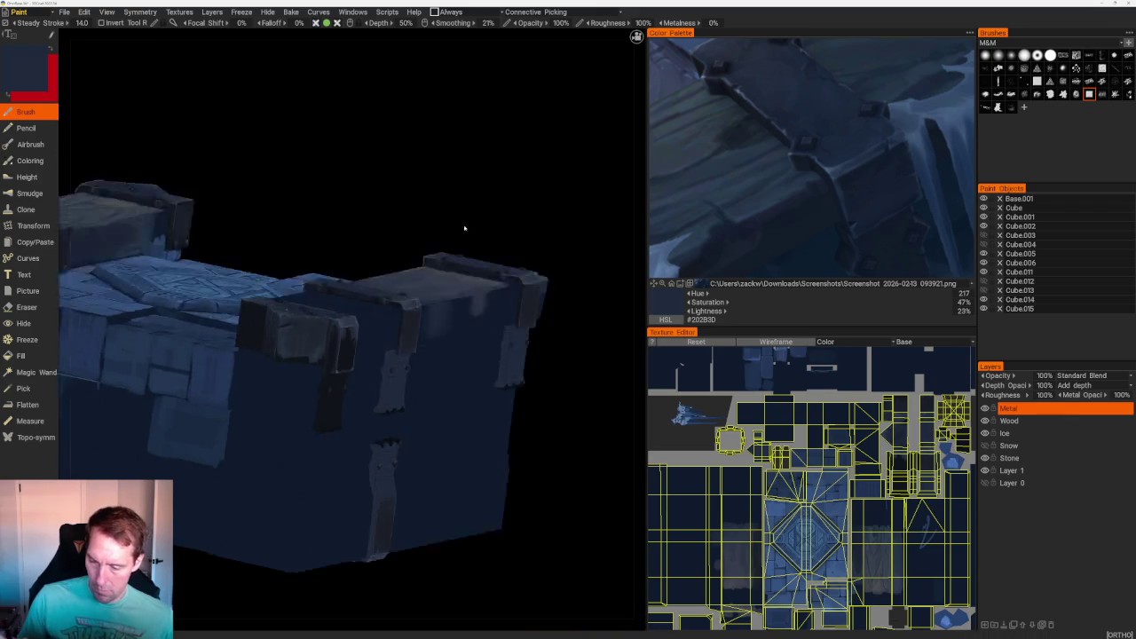
key(v)
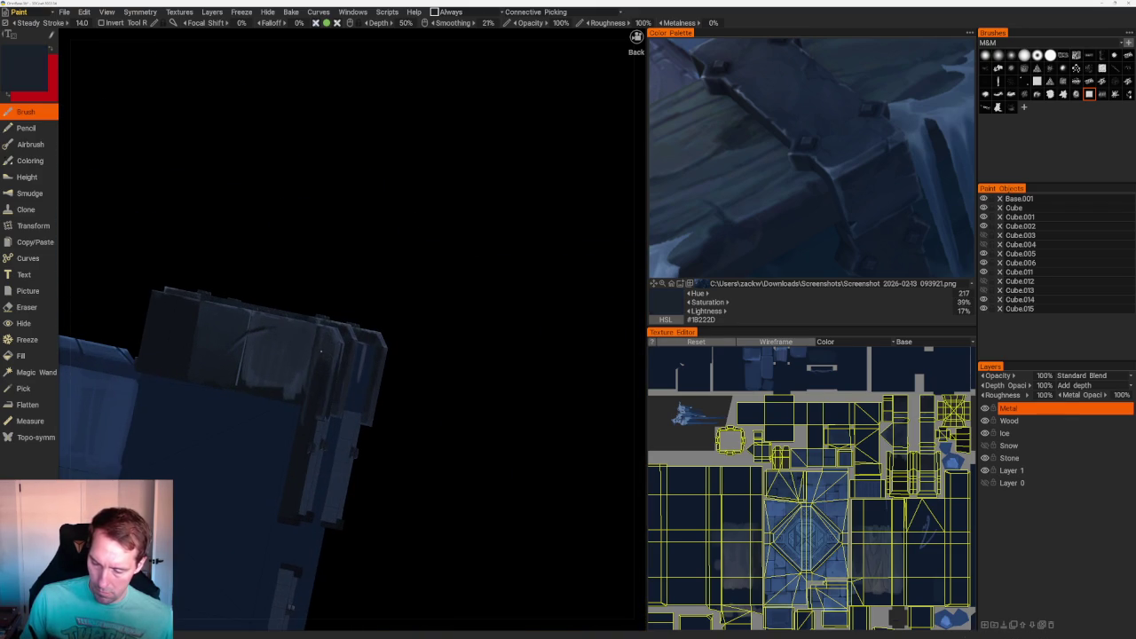
key(v)
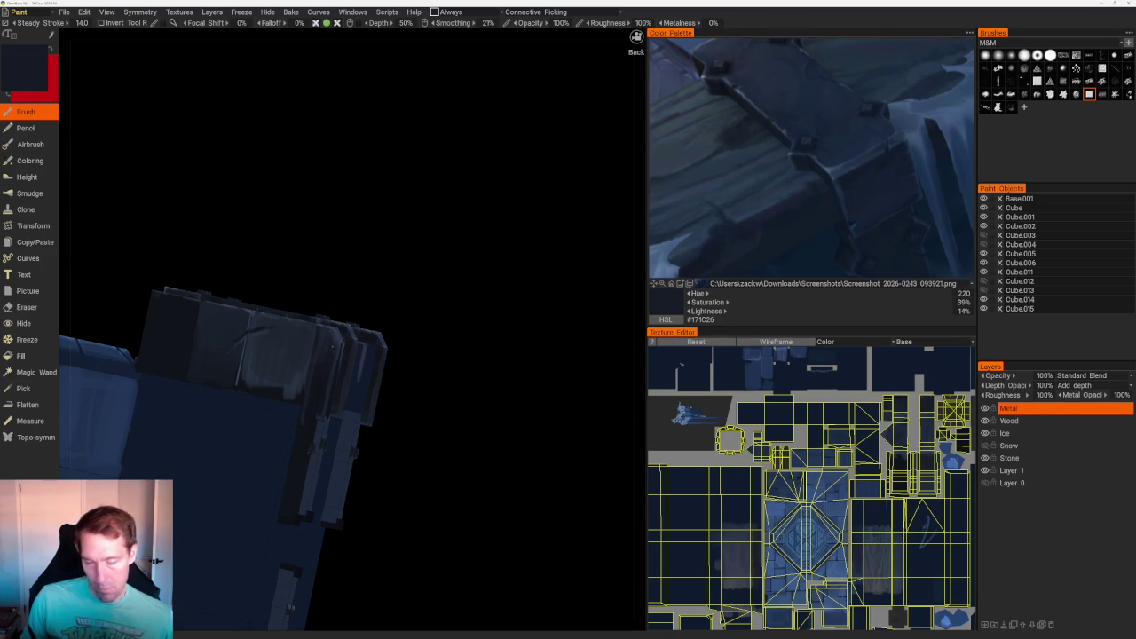
key(v)
- Sample lighter slate and blue-grey highlights, switching to an orthographic view of the metal cap
drag(379, 306, 426, 279)
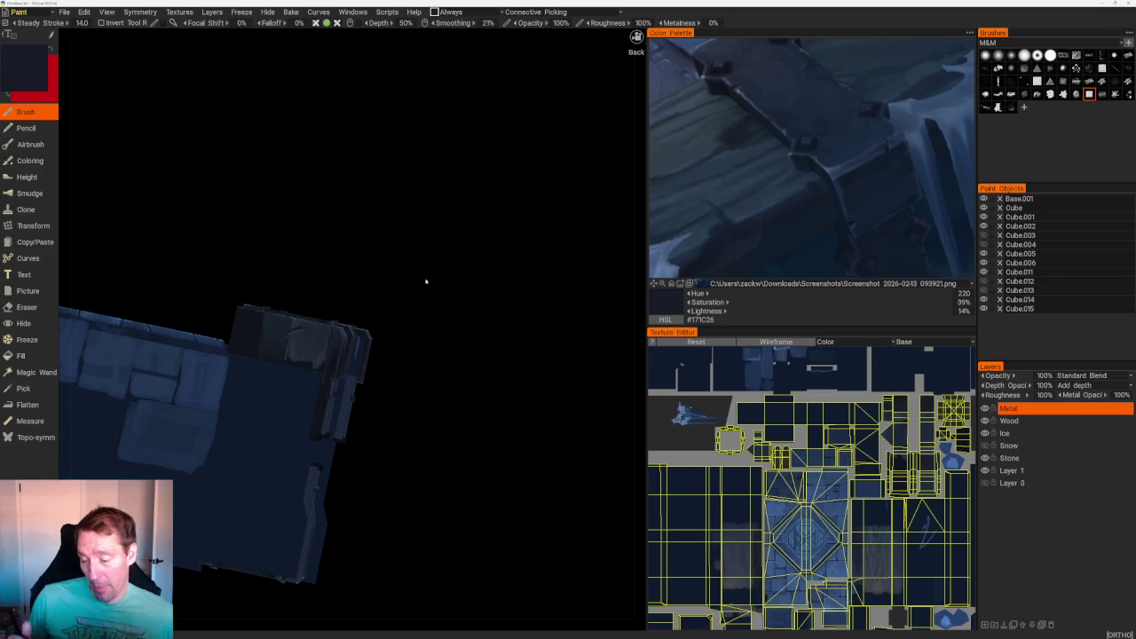
mouse_move(465, 308)
mouse_down()
mouse_move(423, 299)
mouse_move(451, 274)
mouse_move(431, 284)
mouse_up()
key(v)
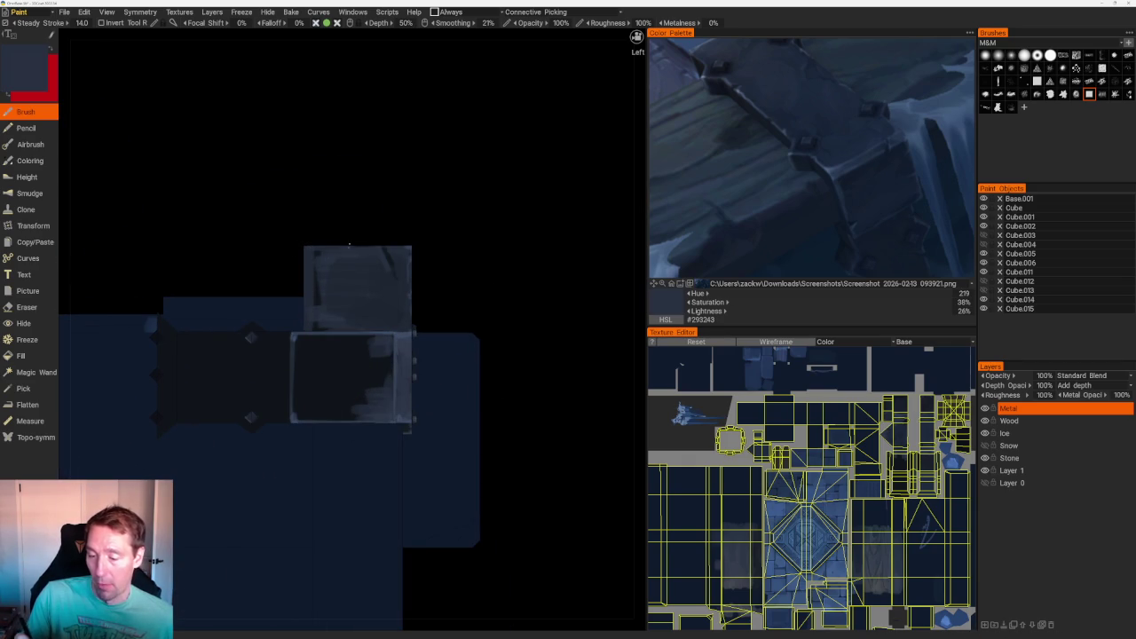
key(v)
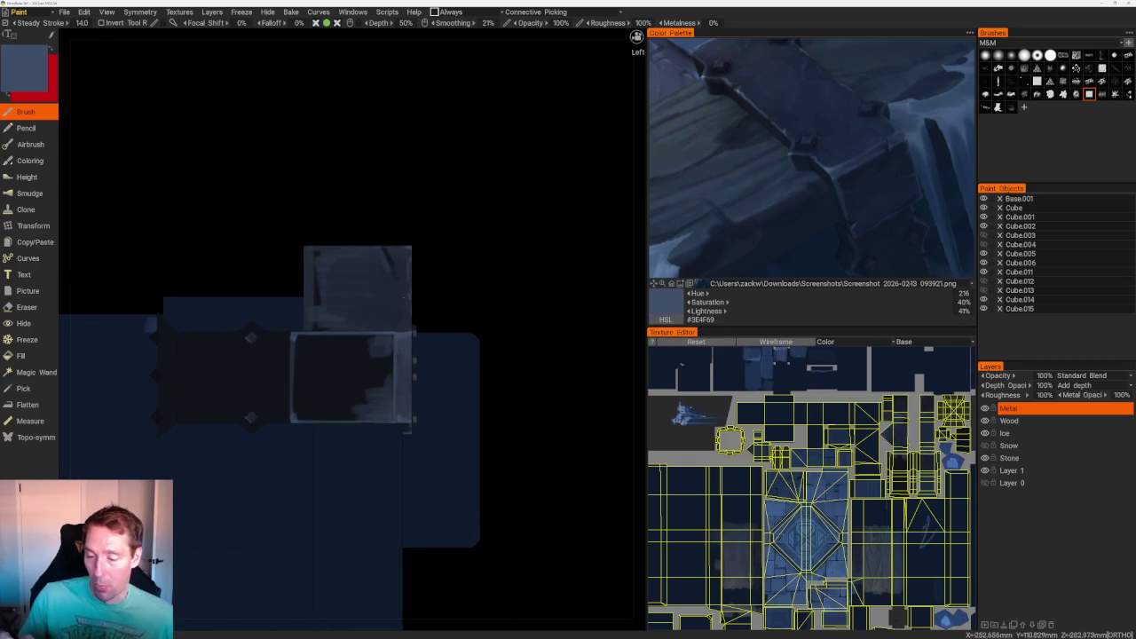
key(F5)
drag(416, 222, 441, 259)
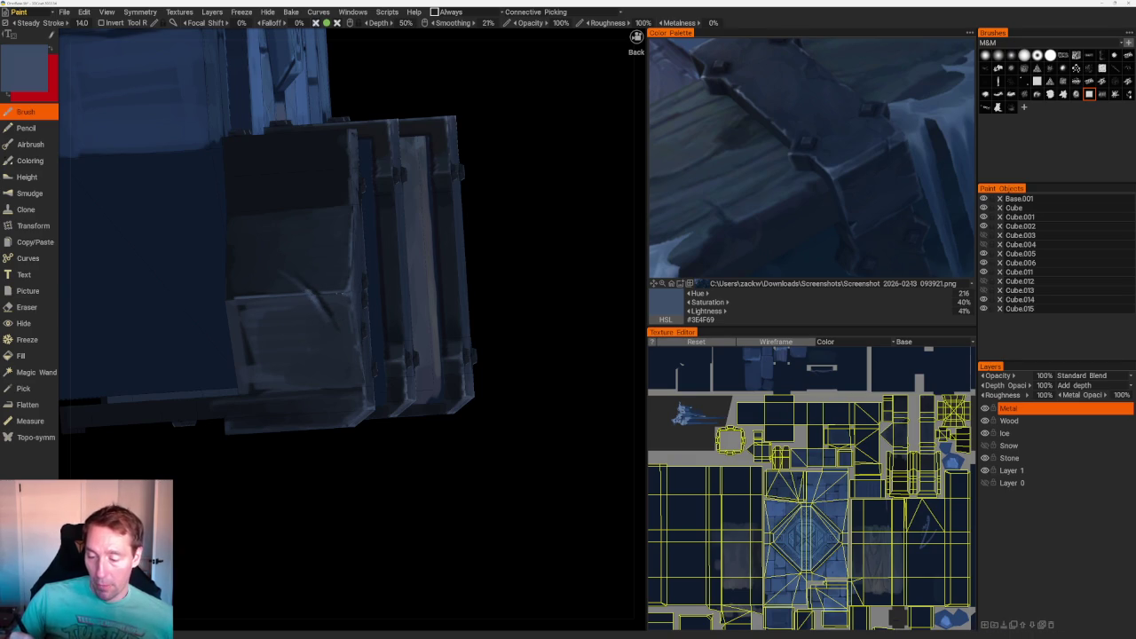
mouse_move(482, 223)
mouse_down()
mouse_move(527, 435)
mouse_move(477, 463)
mouse_up()
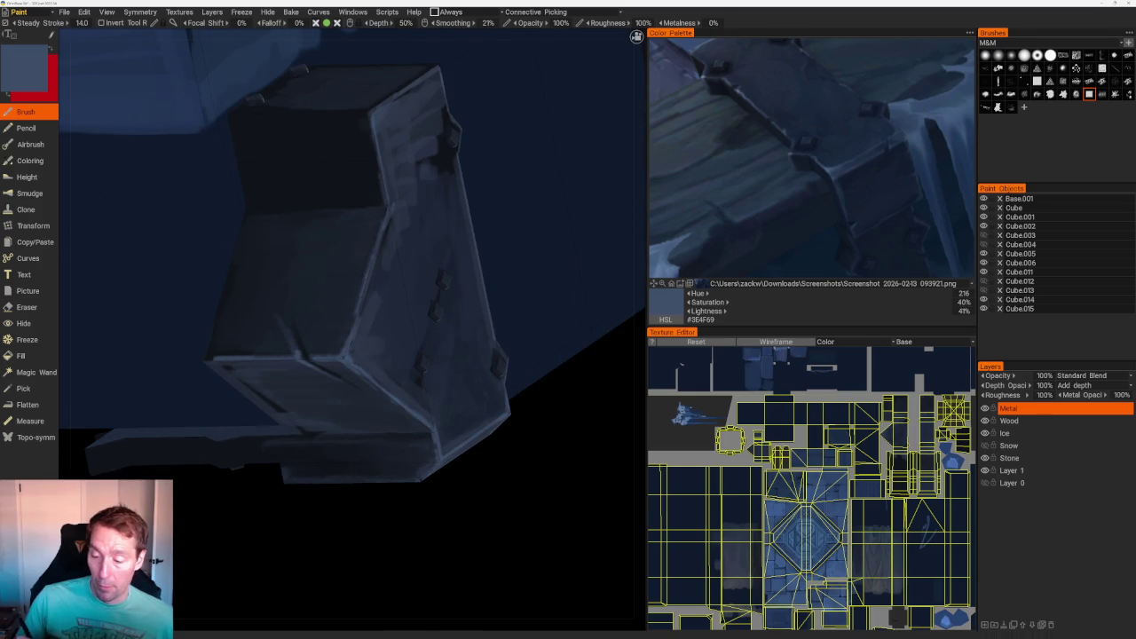
mouse_move(455, 240)
middle_down()
mouse_move(528, 411)
mouse_move(482, 398)
mouse_move(762, 231)
middle_up()
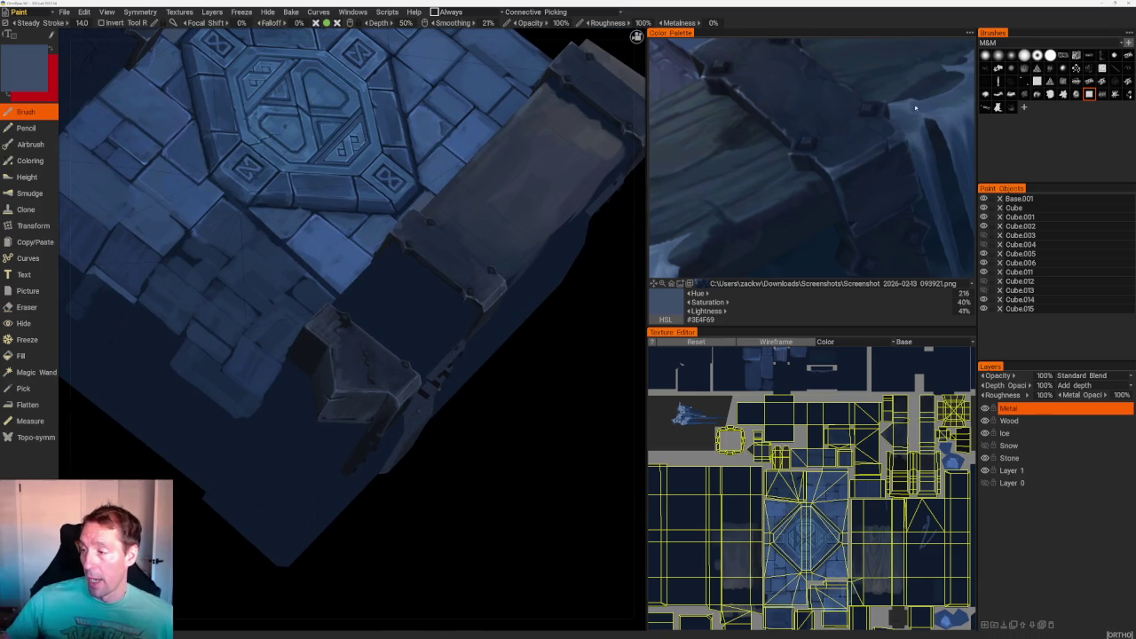
- Try navy and slate shades, settling on light grey-blue #61728C from the reference image
click(833, 165)
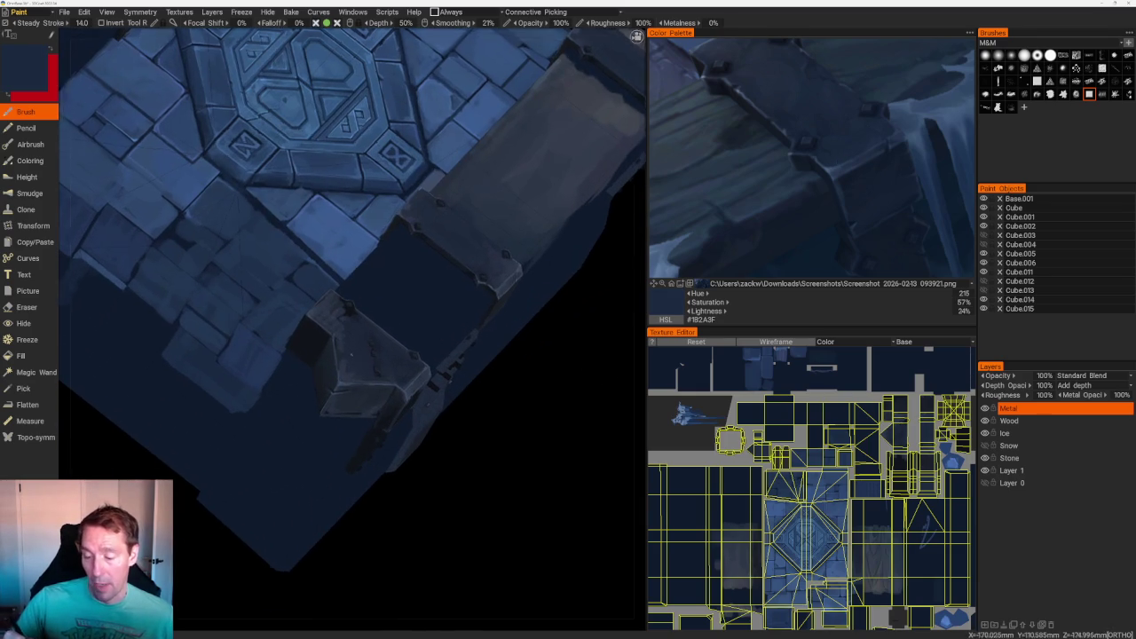
scroll(343, 389, up, 3)
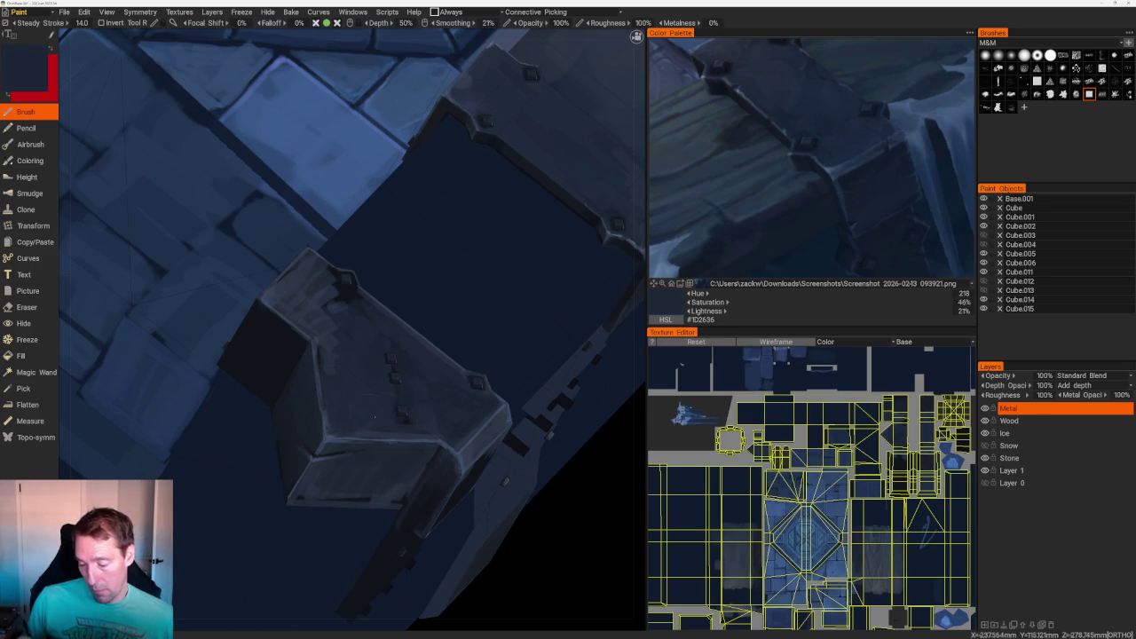
key(v)
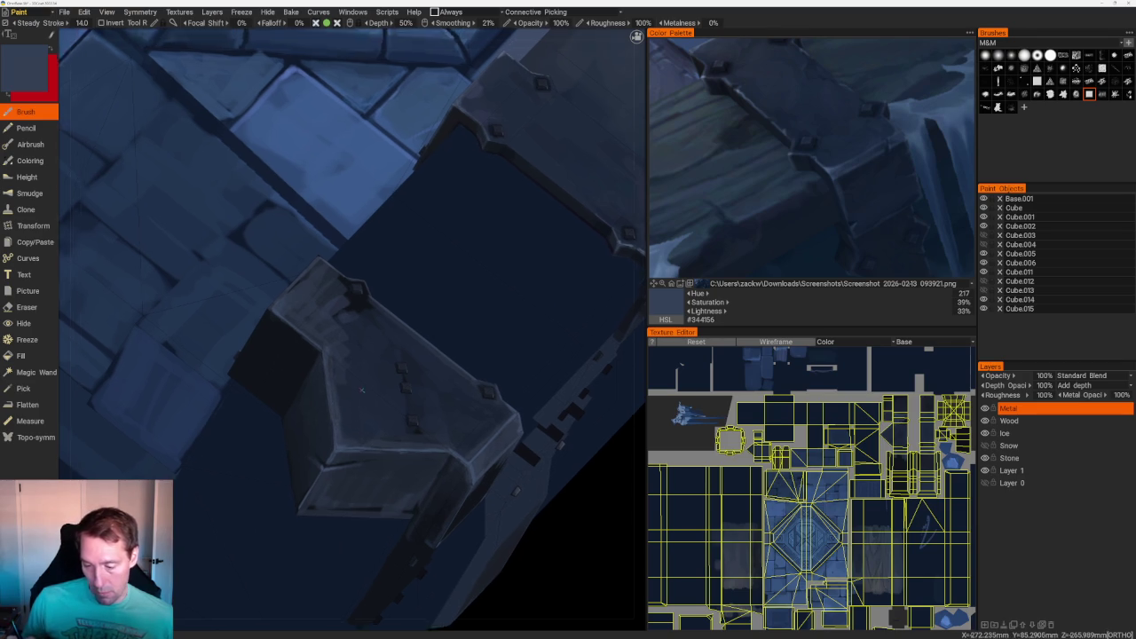
scroll(532, 251, down, 5)
mouse_move(533, 251)
right_down()
mouse_move(421, 320)
mouse_move(419, 280)
right_up()
scroll(419, 280, up, 5)
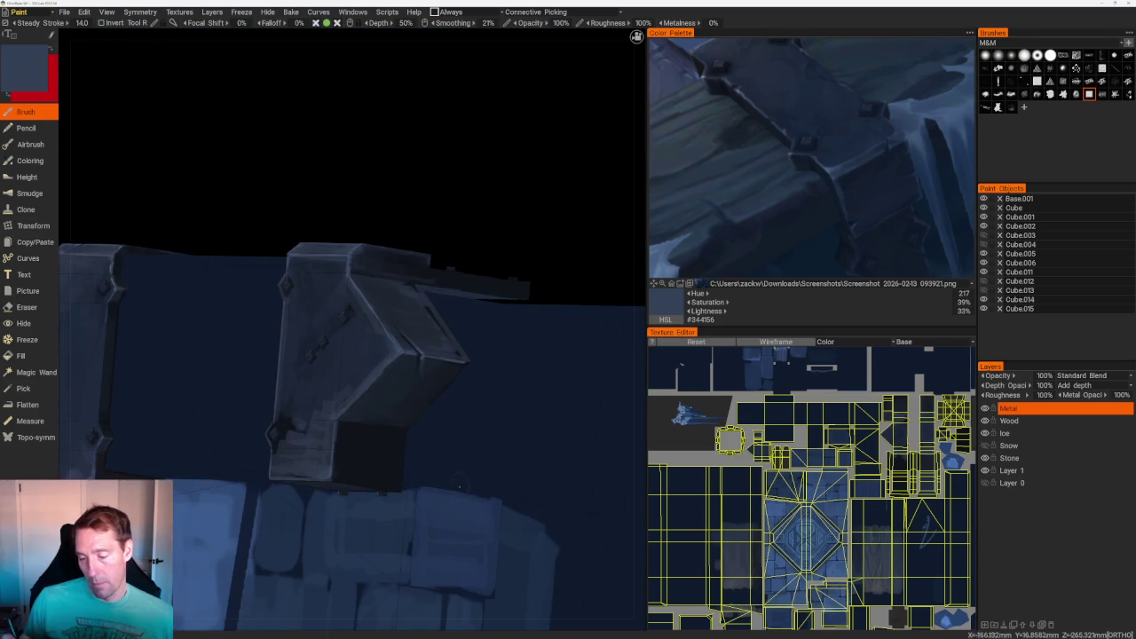
key(v)
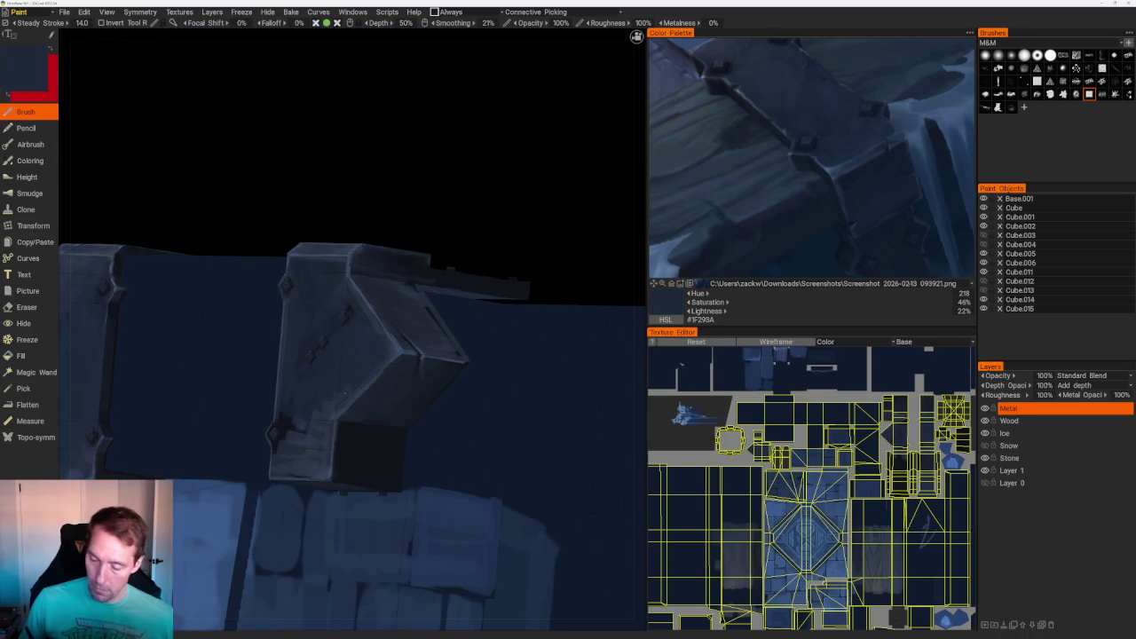
key(v)
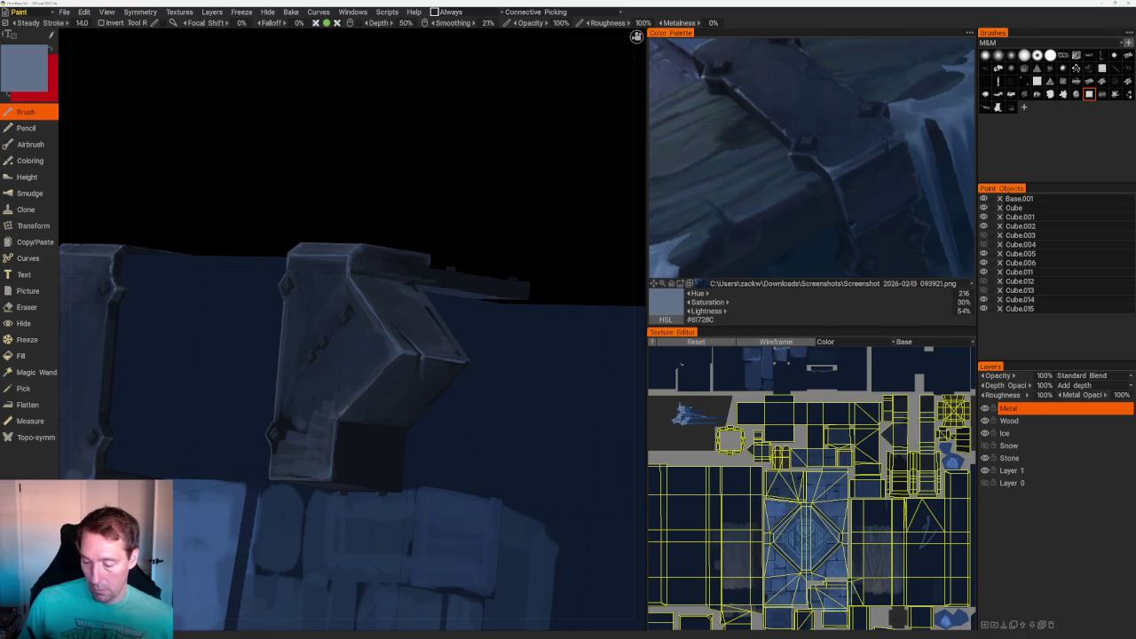
- Orbit to check the painted block and its patterned top
middle_drag(540, 190, 523, 315)
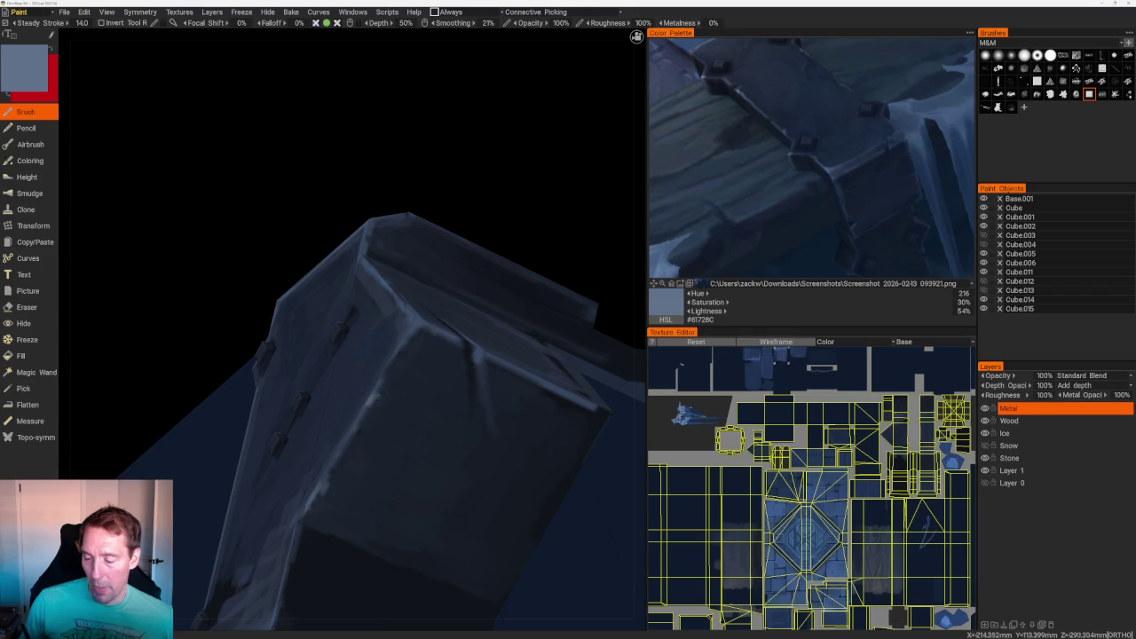
middle_drag(527, 178, 532, 217)
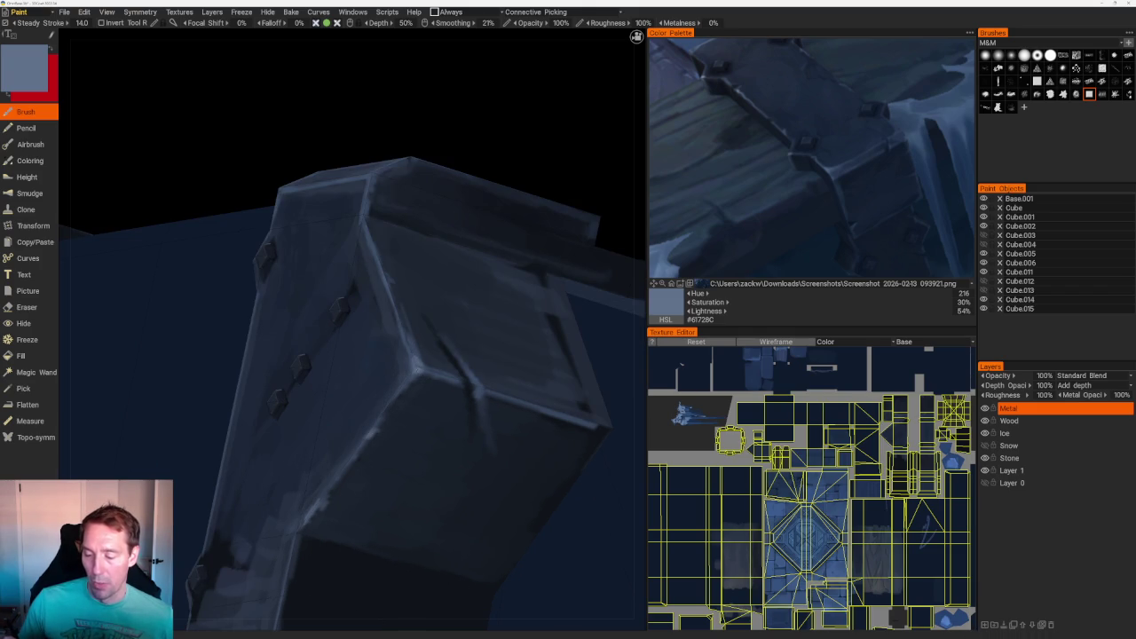
mouse_move(436, 332)
middle_down()
mouse_move(385, 168)
mouse_move(439, 223)
mouse_move(320, 311)
middle_up()
scroll(320, 312, up, 5)
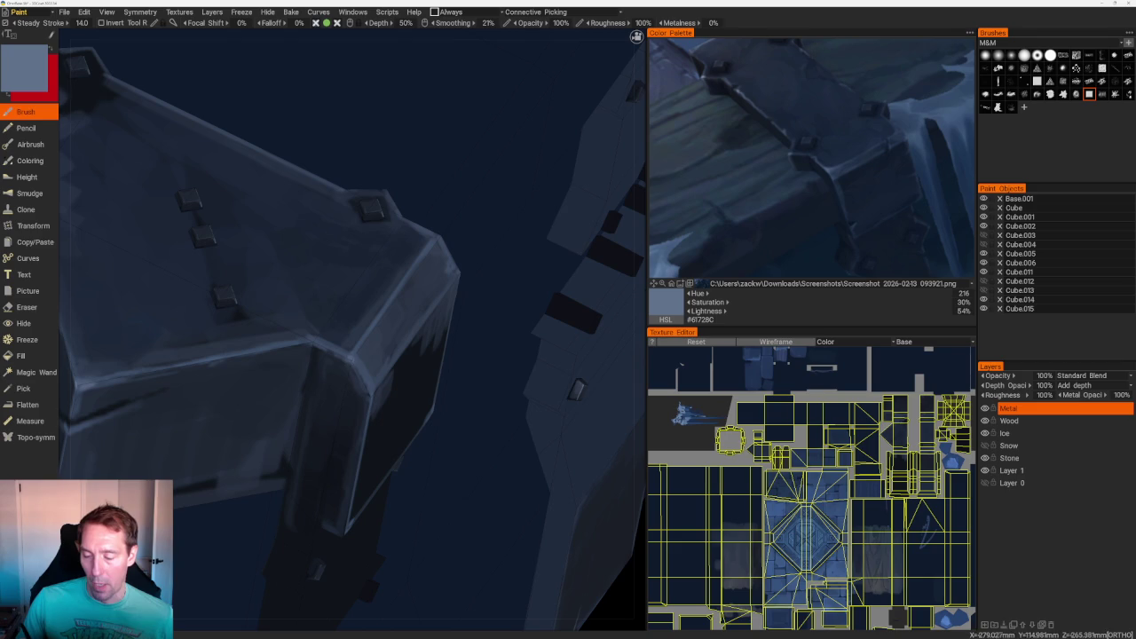
scroll(368, 165, down, 5)
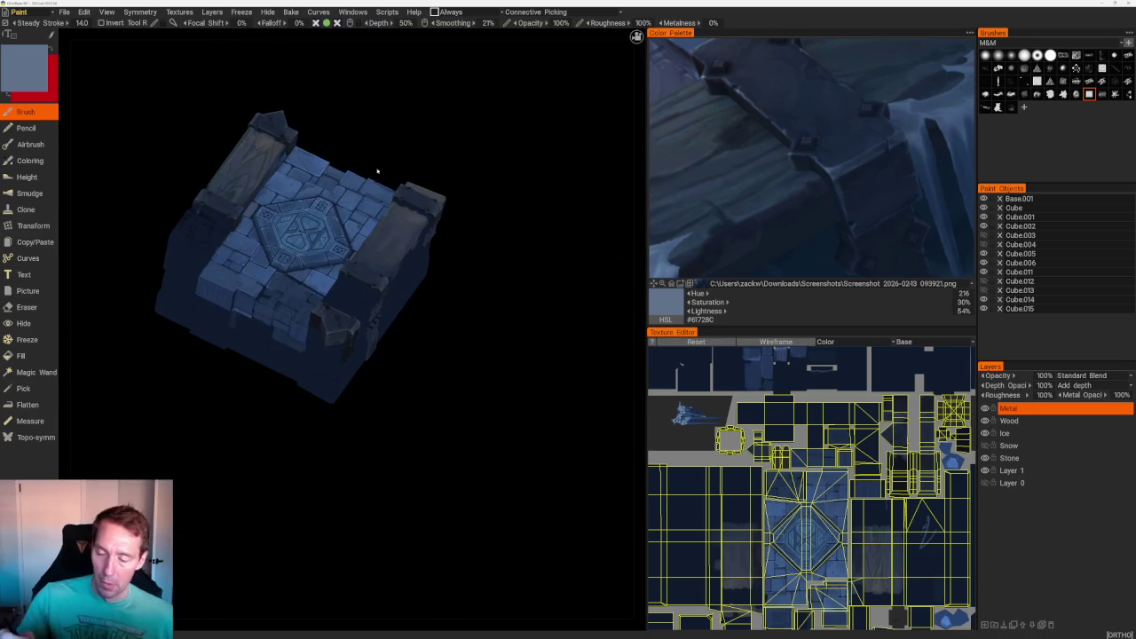
- Zoom and orbit in on the lower corner metal brackets
mouse_move(491, 363)
middle_down()
mouse_move(470, 363)
mouse_move(458, 525)
middle_up()
scroll(458, 525, up, 4)
scroll(459, 525, up, 1)
middle_drag(355, 293, 391, 319)
scroll(391, 319, up, 2)
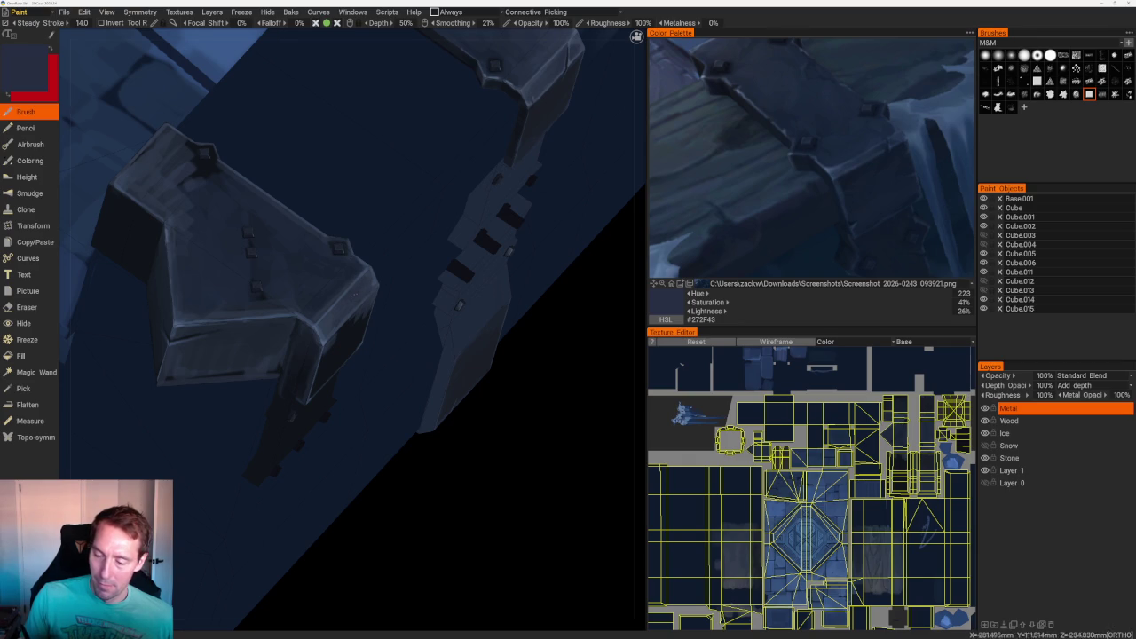
scroll(500, 332, down, 3)
scroll(499, 332, down, 4)
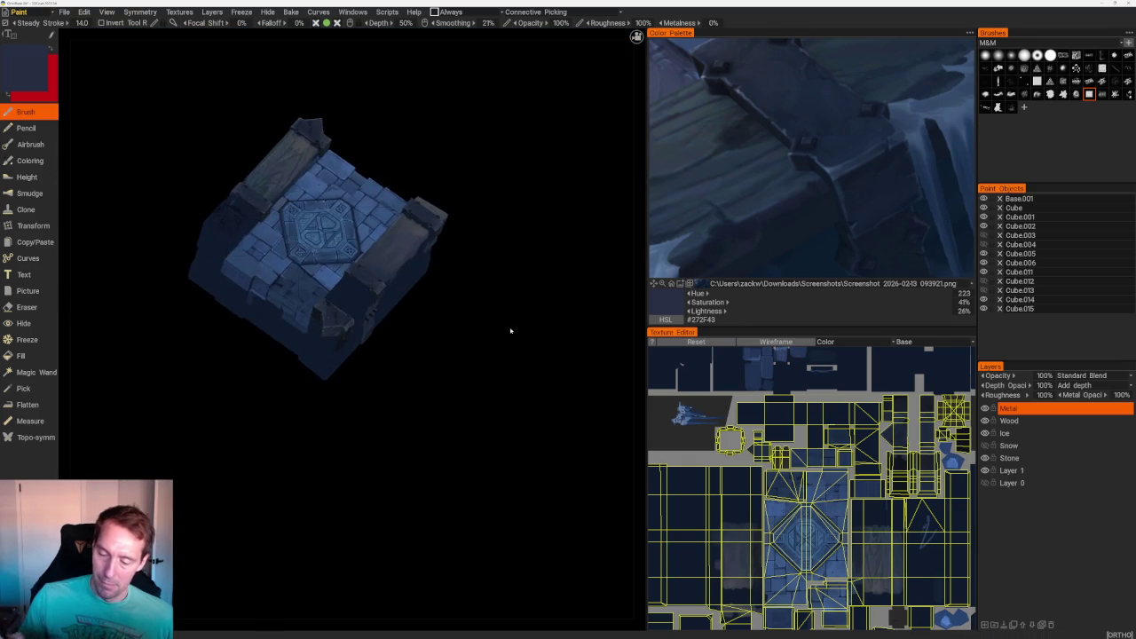
middle_drag(500, 332, 462, 373)
scroll(461, 373, up, 2)
scroll(372, 390, up, 4)
middle_drag(372, 391, 372, 390)
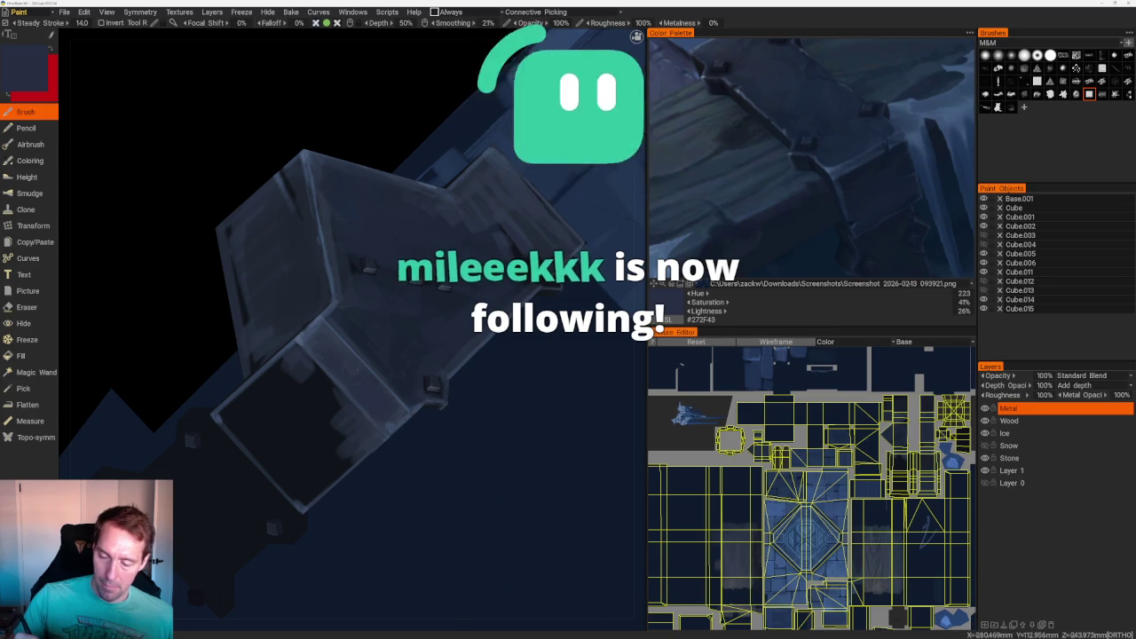
- Pick lighter slate and blue-grey tones from the reference and move close on a metal cap
click(675, 135)
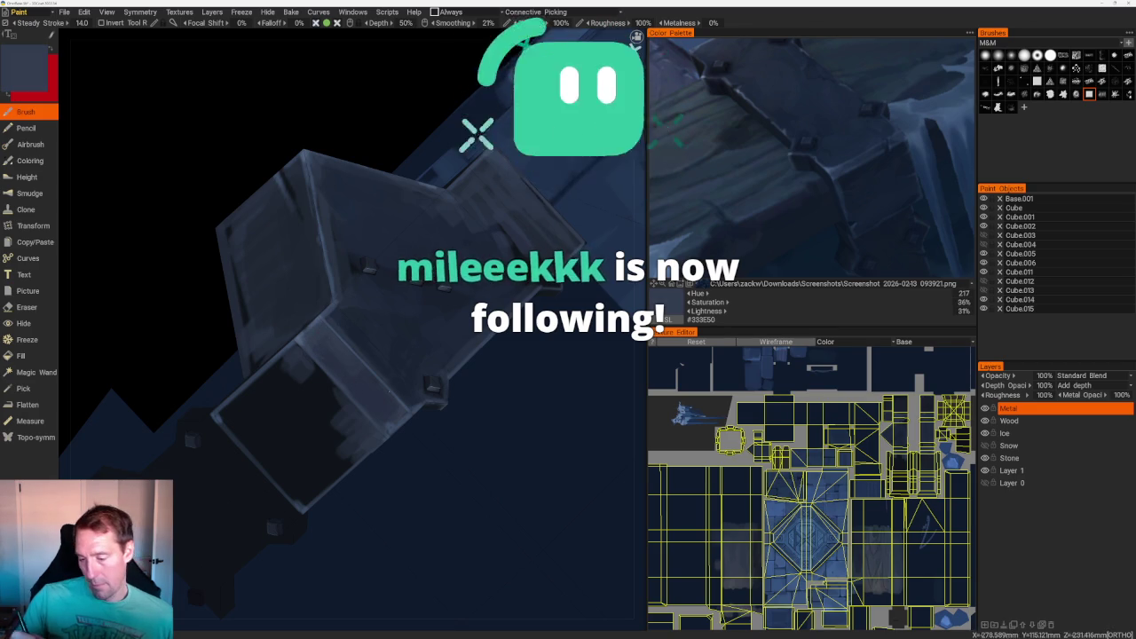
click(671, 99)
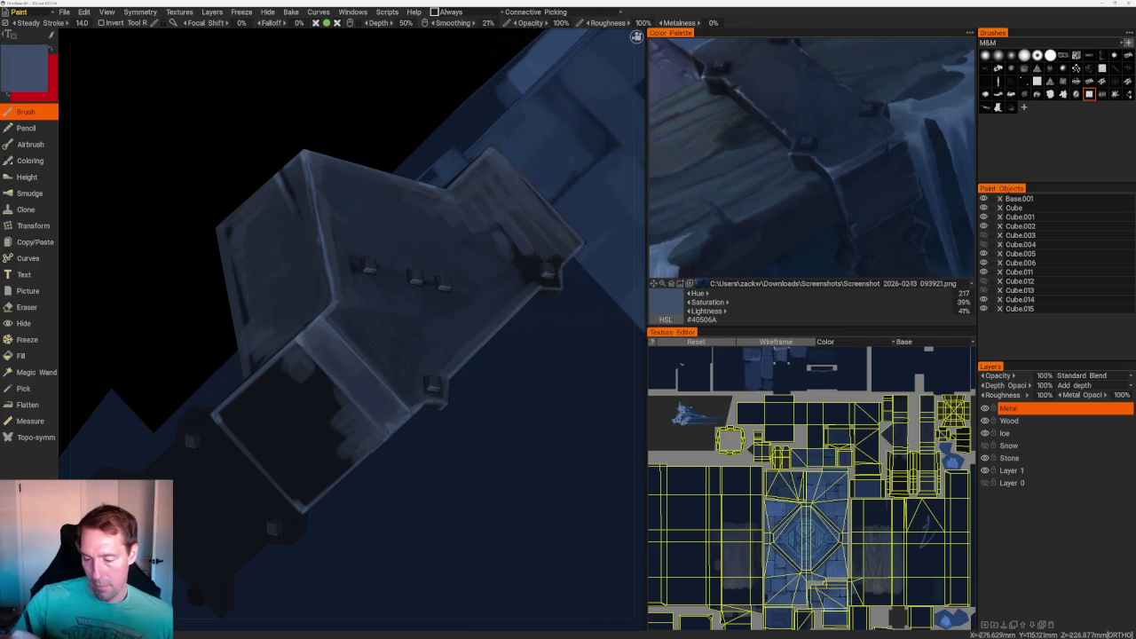
drag(355, 267, 337, 245)
right_drag(337, 246, 337, 194)
drag(336, 194, 355, 248)
right_drag(355, 248, 427, 343)
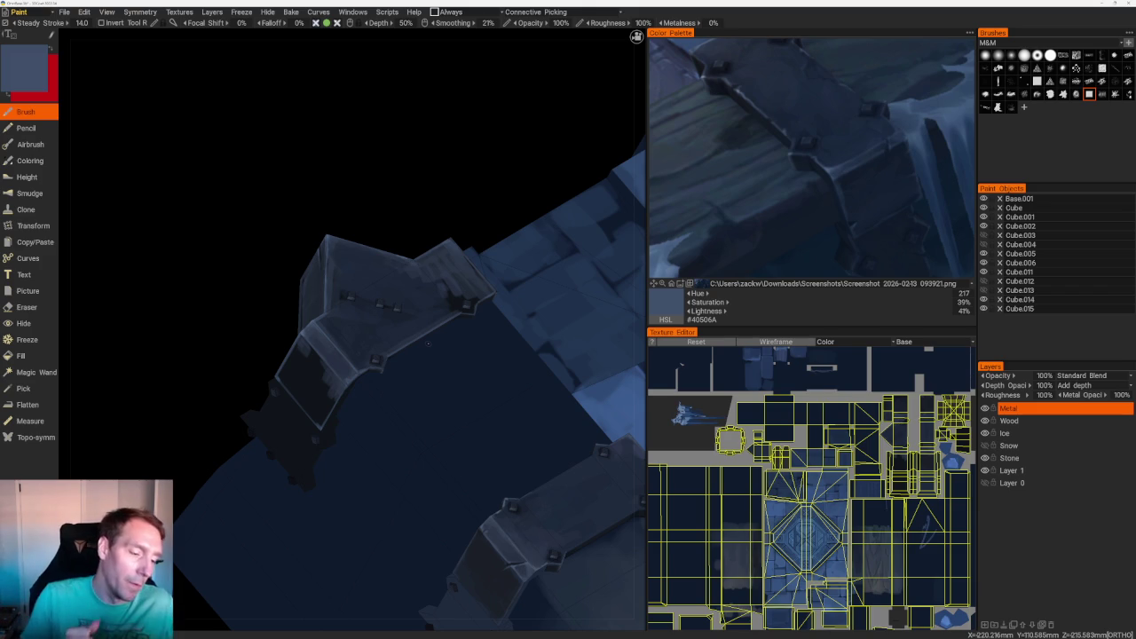
middle_drag(428, 343, 460, 289)
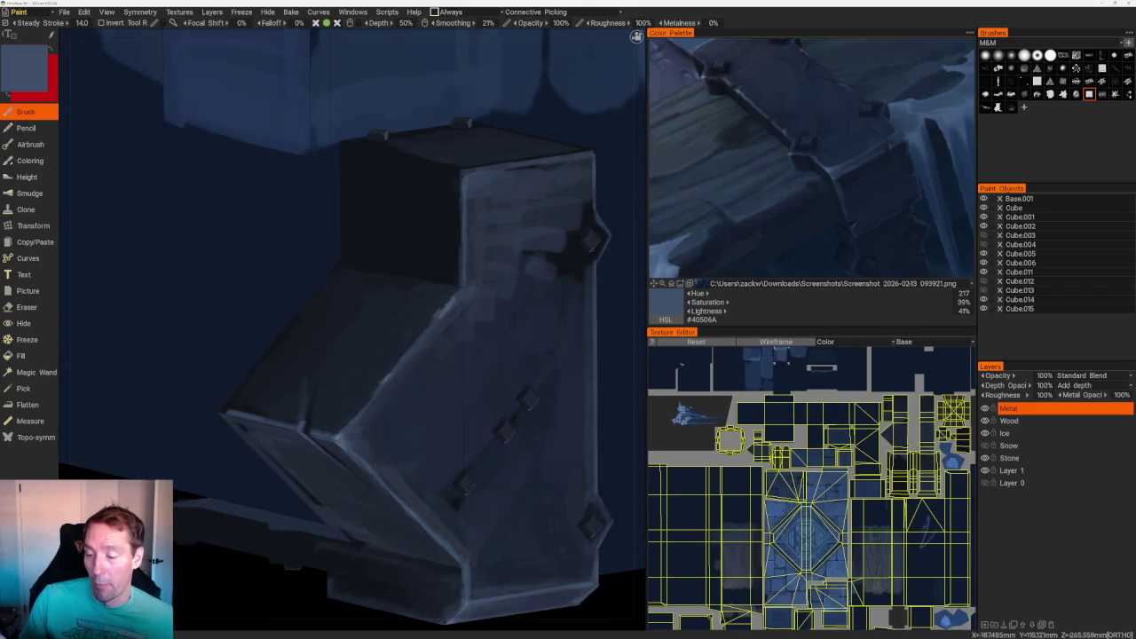
- Sample muted slate blue #485971 from the model and switch to the orthographic back view
key(v)
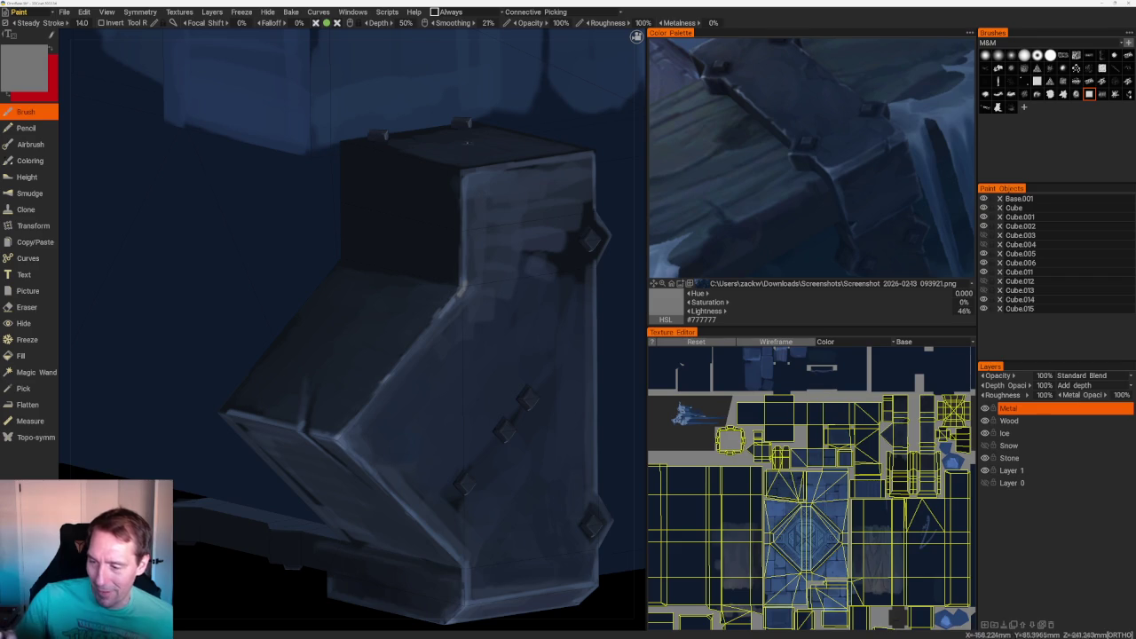
key(v)
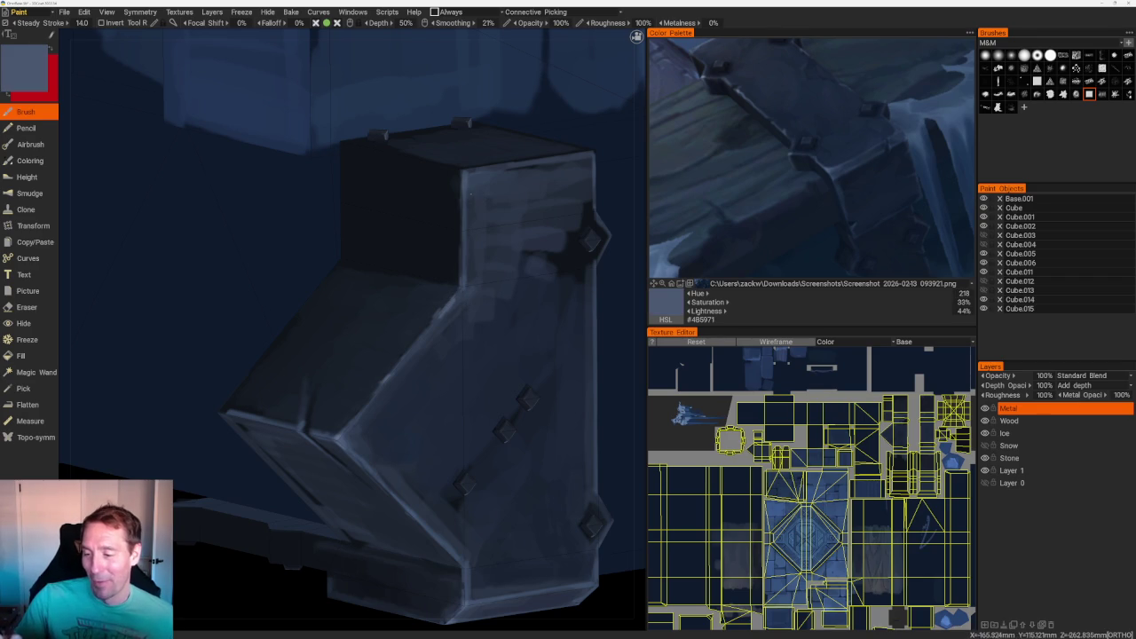
key(KP_2)
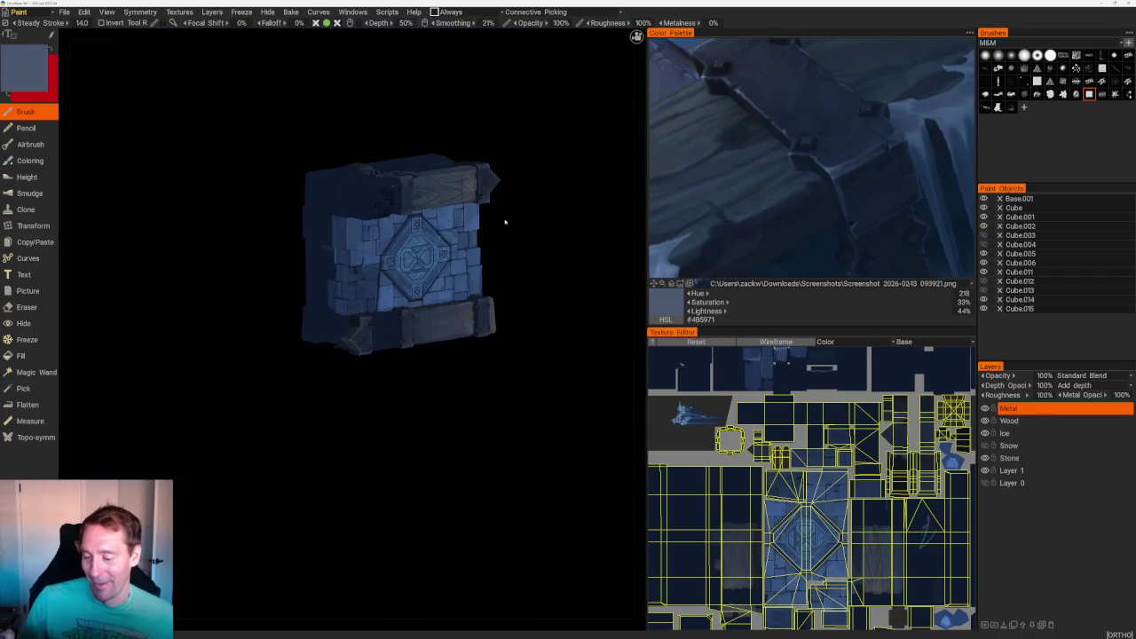
right_drag(614, 540, 547, 233)
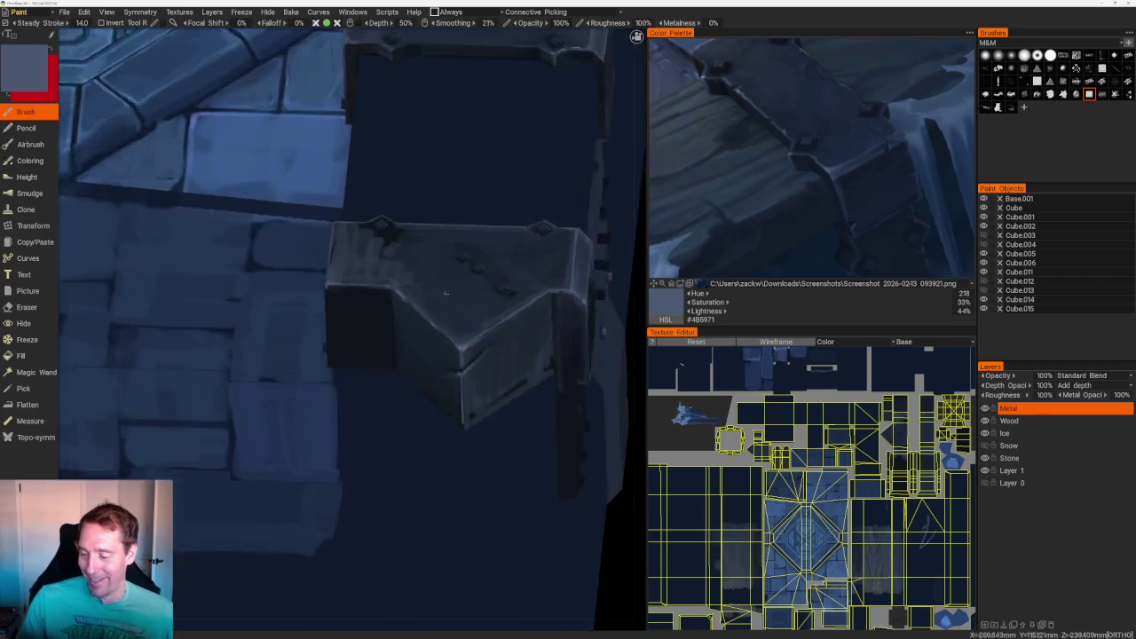
- Paint lighter vertical strokes down the dark back panel, using shades sampled from it
drag(326, 291, 332, 411)
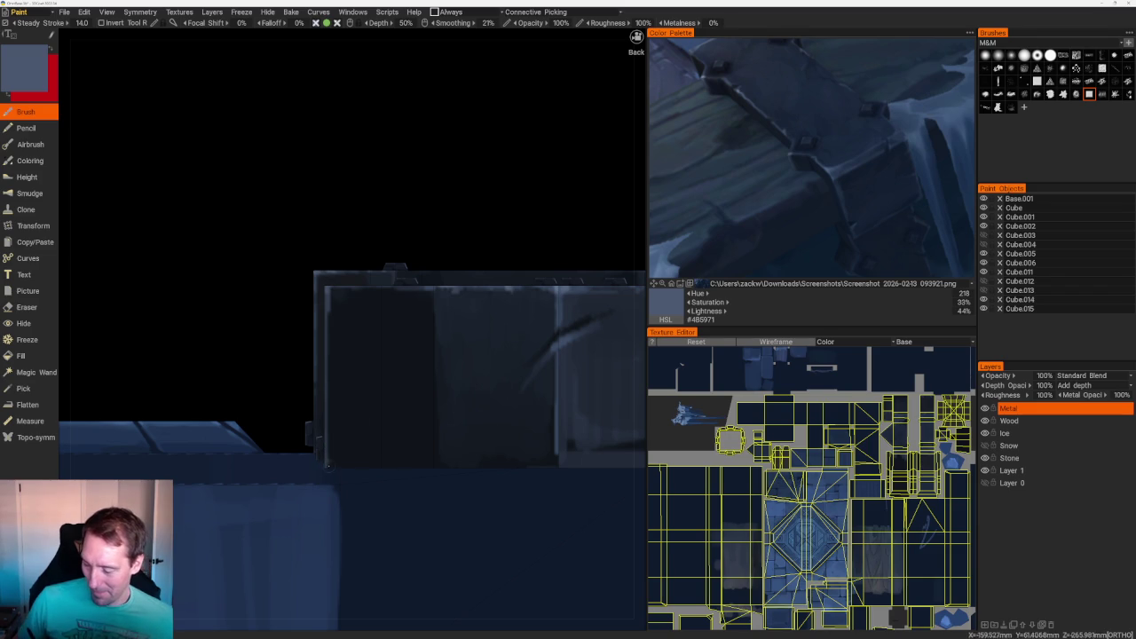
key(v)
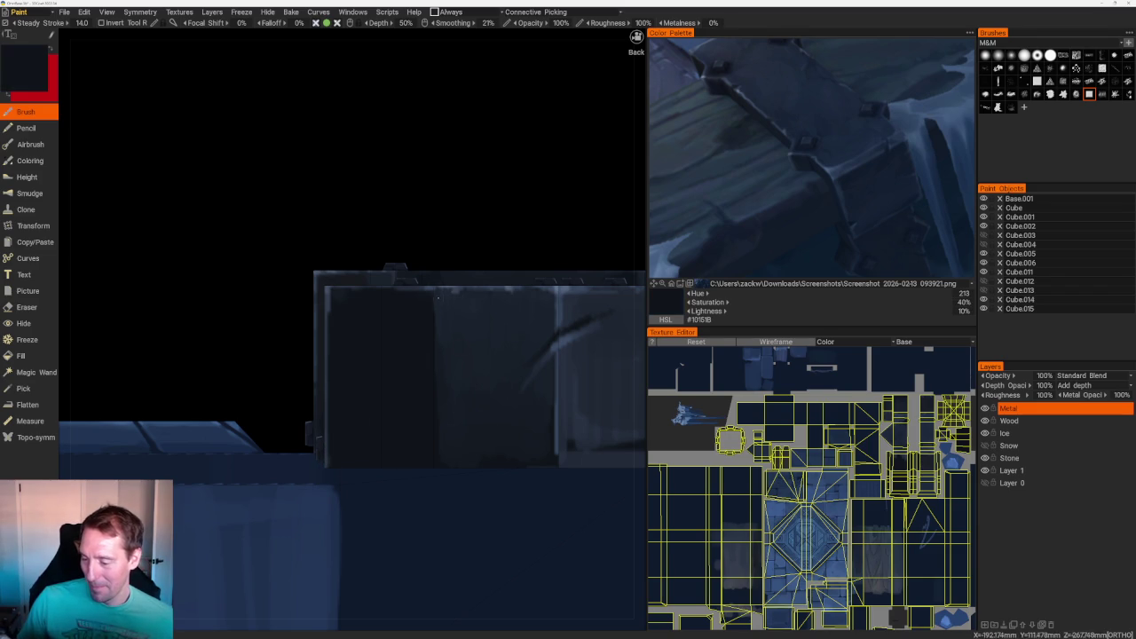
key(v)
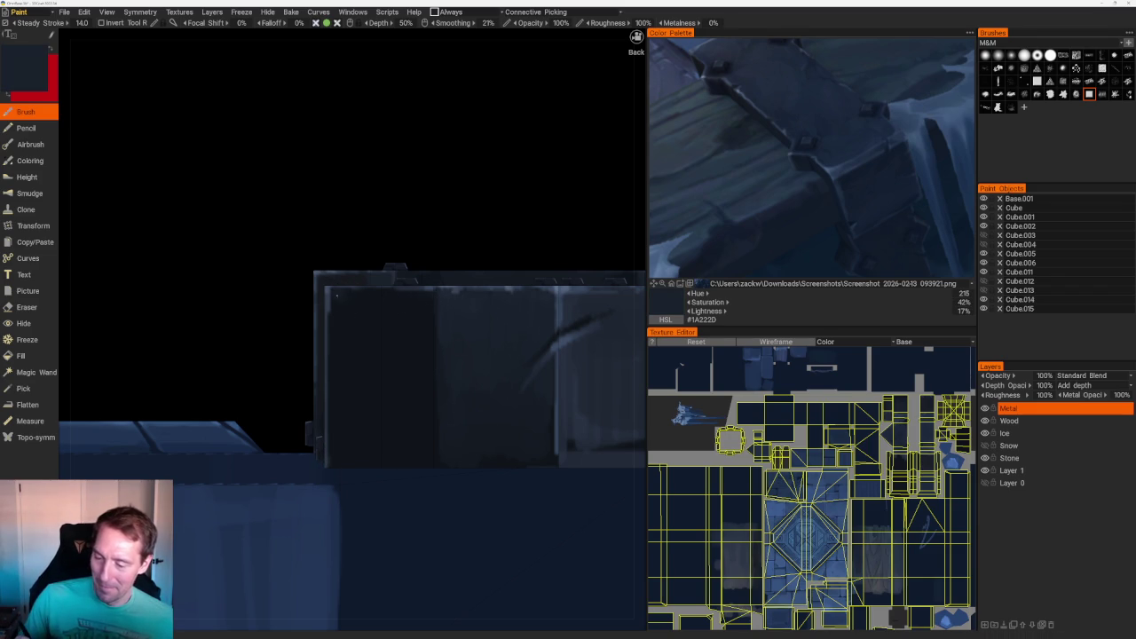
mouse_move(345, 298)
mouse_down()
mouse_move(402, 336)
mouse_move(399, 451)
mouse_up()
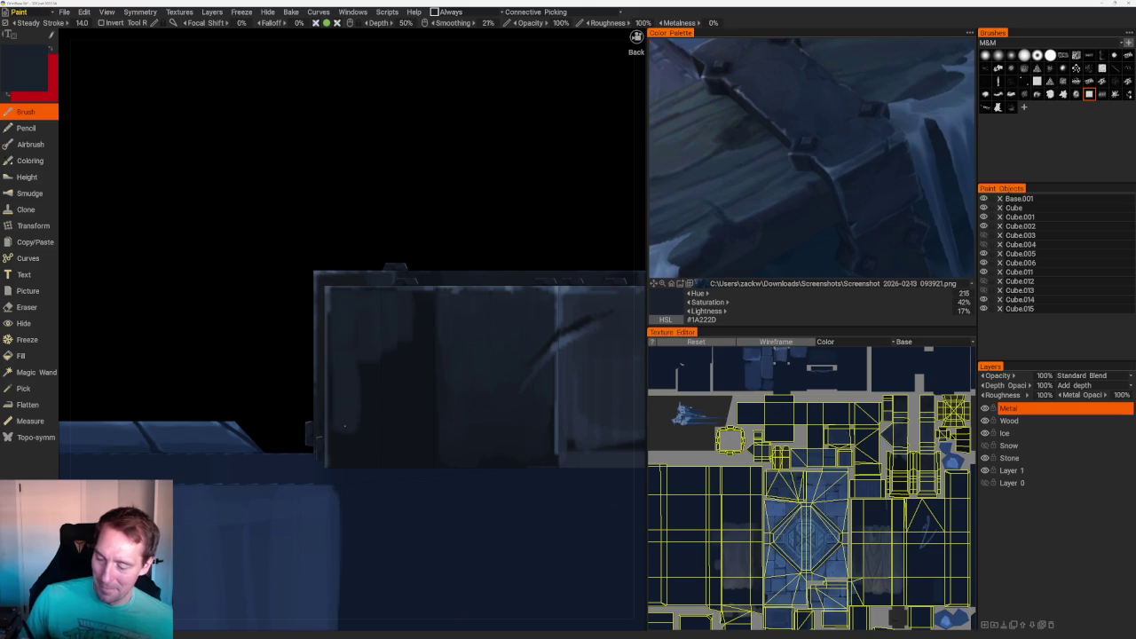
drag(367, 365, 394, 433)
drag(404, 319, 391, 442)
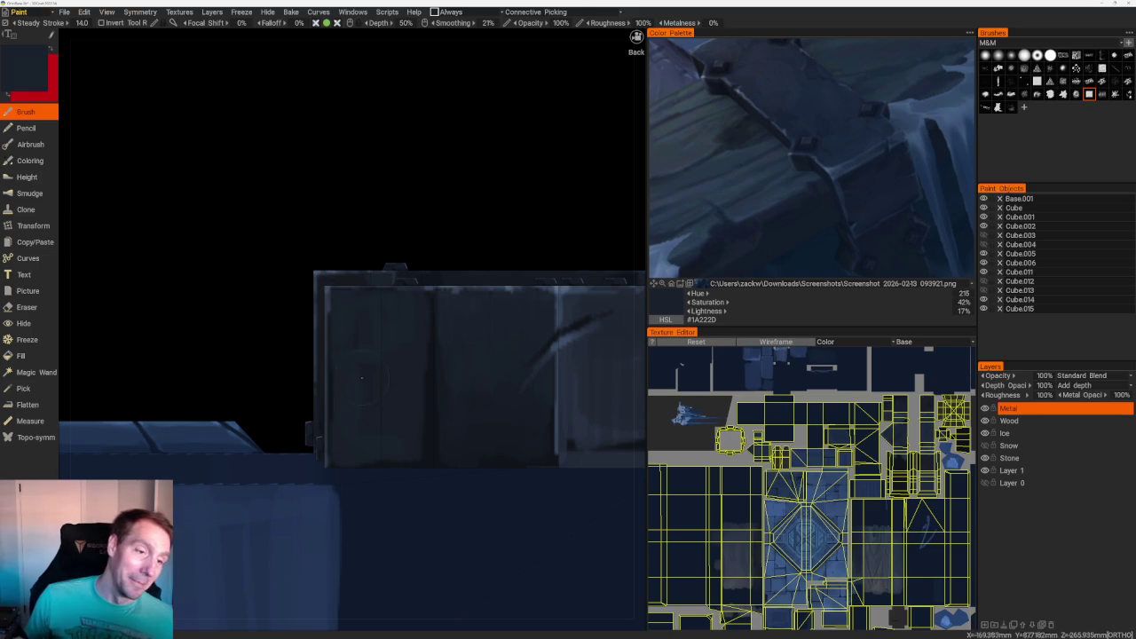
middle_drag(368, 423, 374, 300)
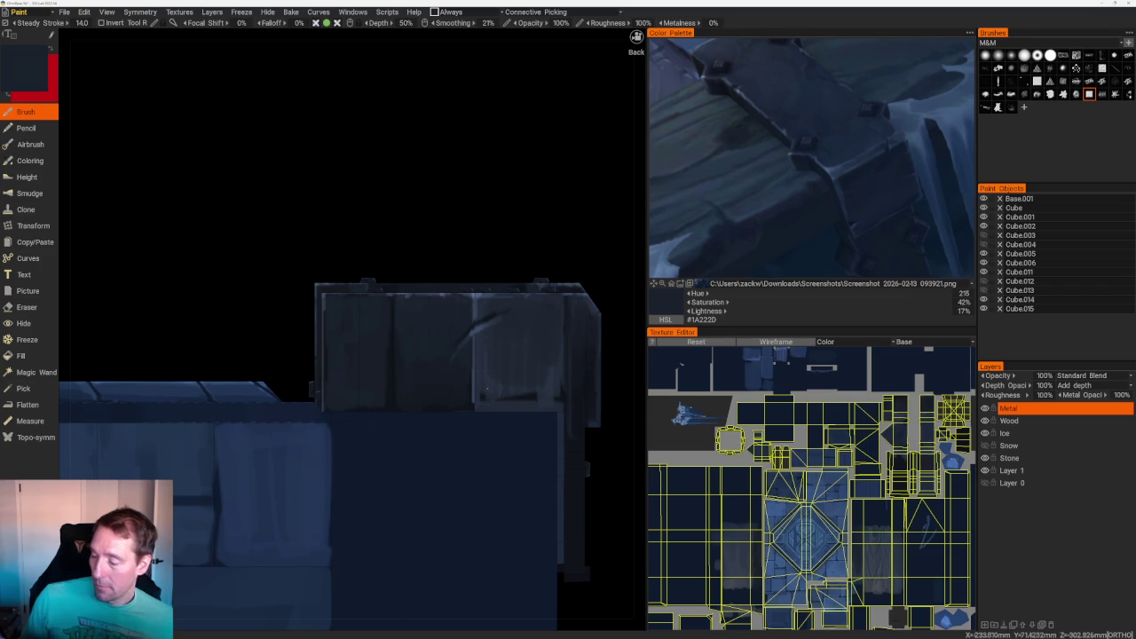
- Highlight the box's front face and brighten its bottom edge with sampled lighter blues
key(v)
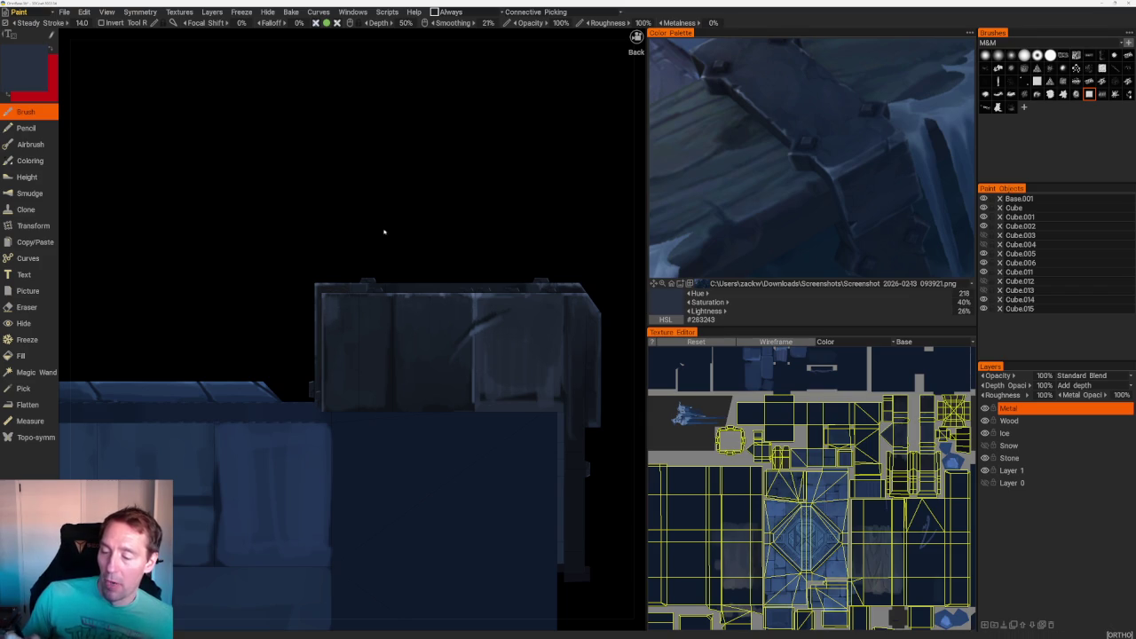
drag(381, 234, 360, 305)
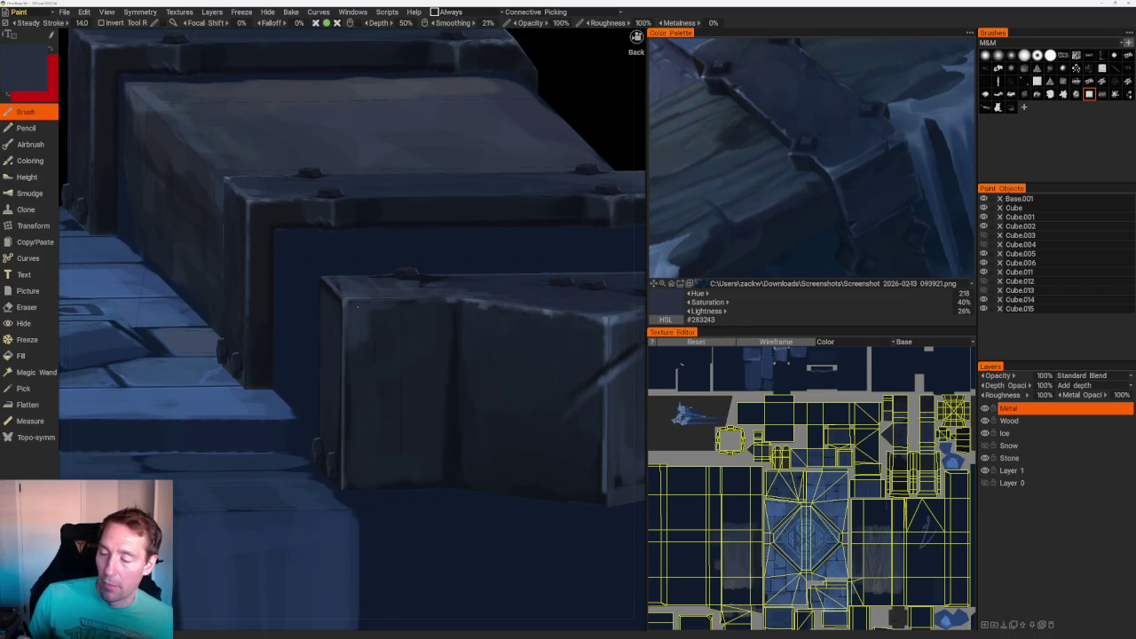
mouse_move(396, 311)
mouse_down()
mouse_move(441, 312)
mouse_move(387, 334)
mouse_move(374, 357)
mouse_up()
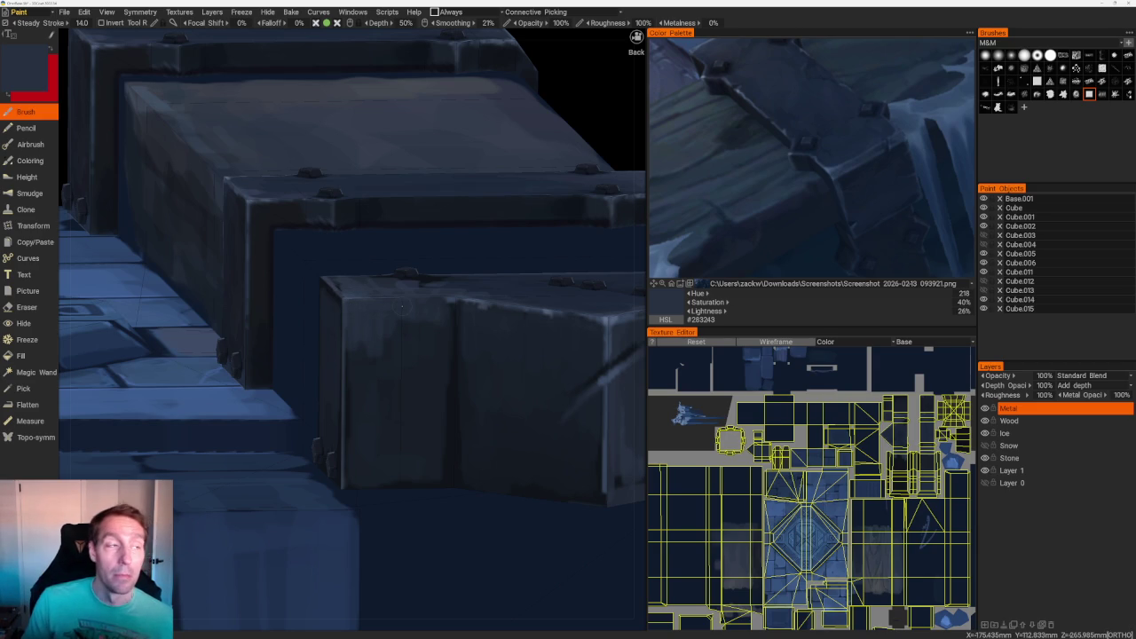
mouse_move(402, 306)
middle_down()
mouse_move(523, 278)
mouse_move(509, 157)
mouse_move(487, 327)
middle_up()
key(v)
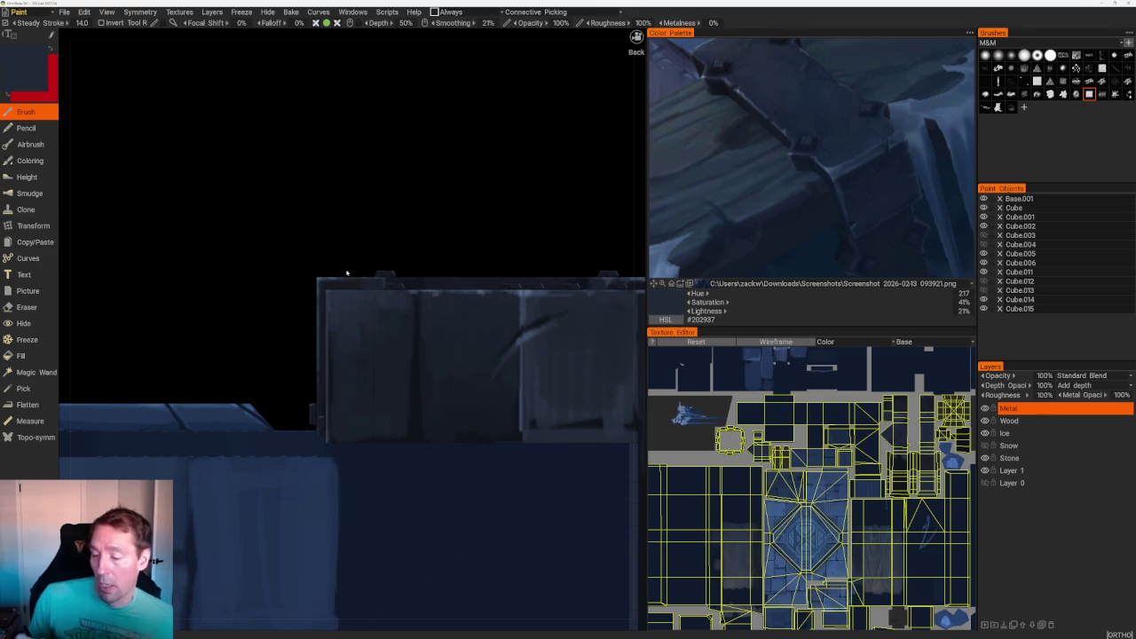
key(v)
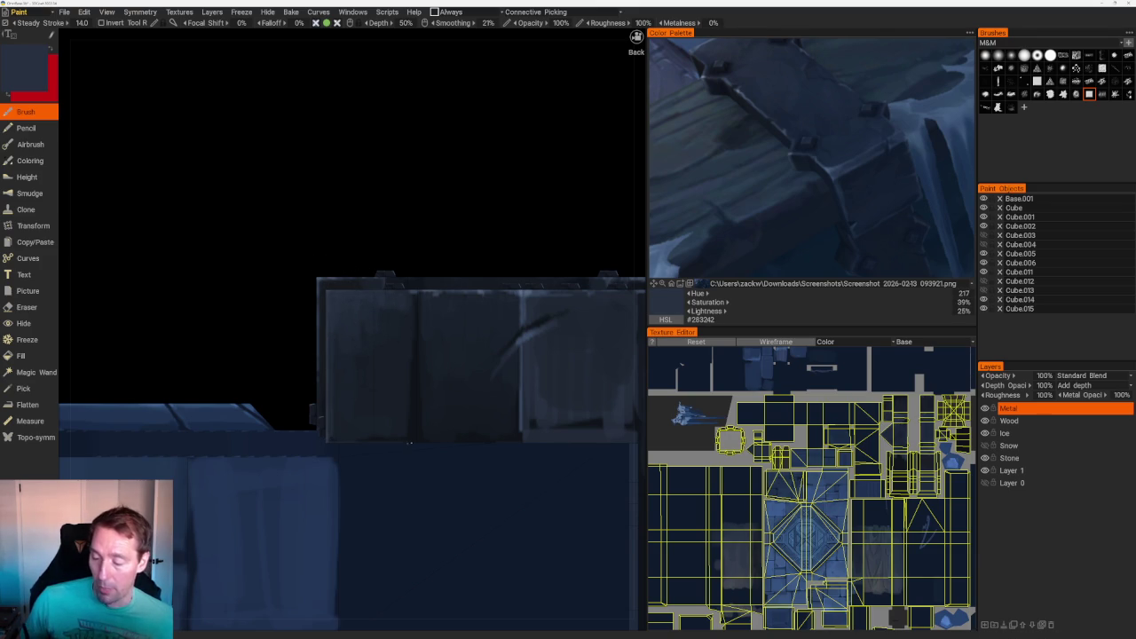
drag(329, 439, 405, 440)
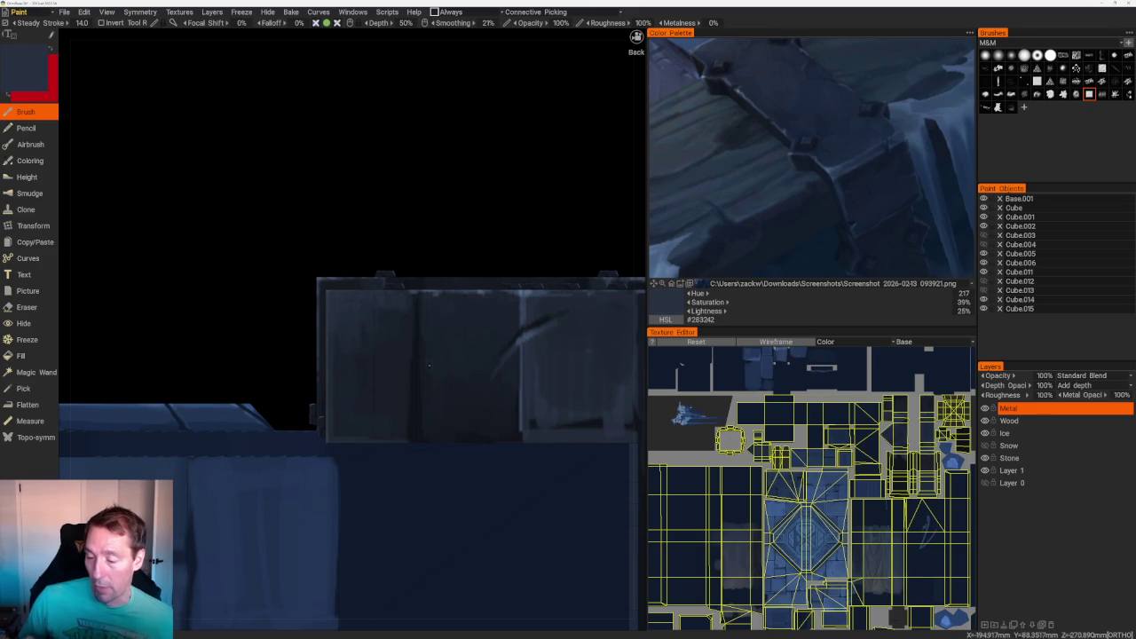
- Return to the back panel and sample near-black blue-grey #16191F as the paint colour
key(v)
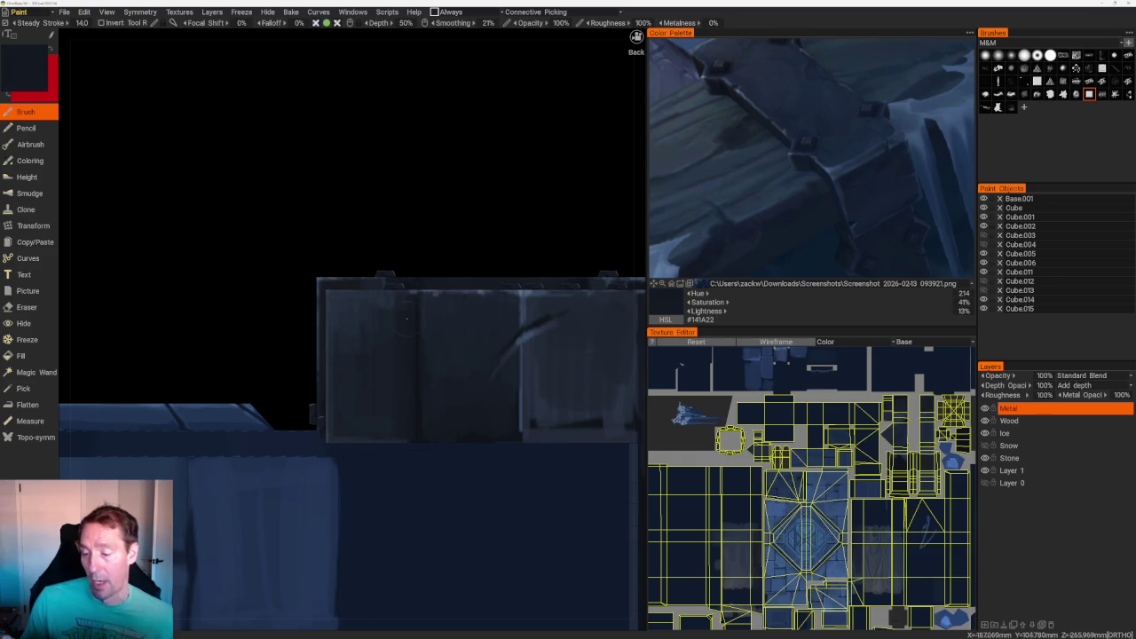
middle_drag(399, 402, 378, 302)
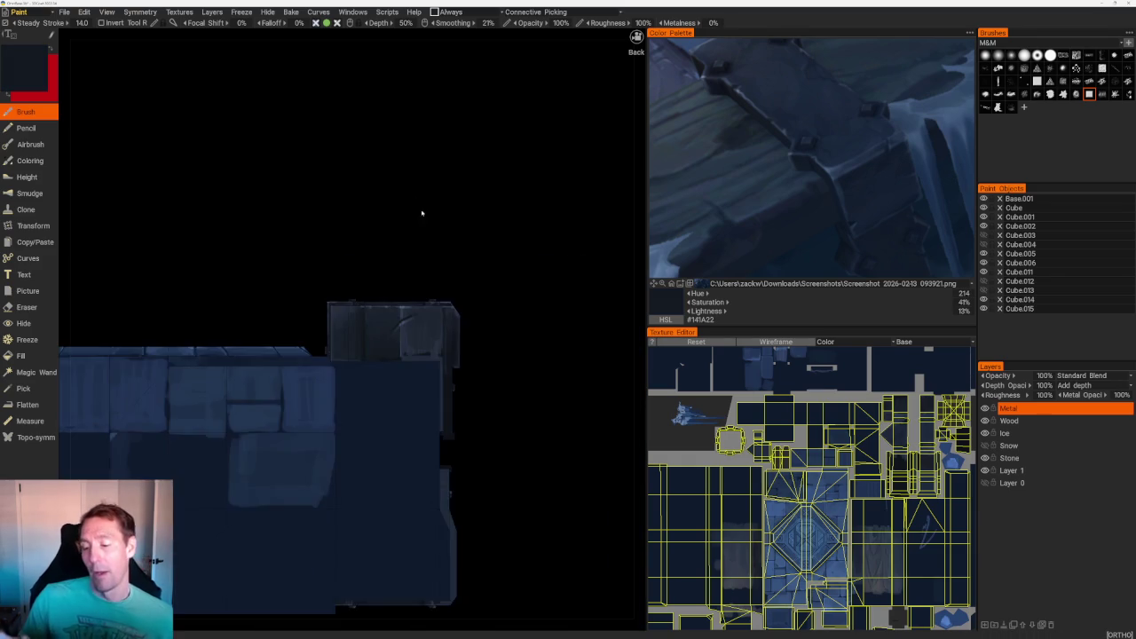
key(v)
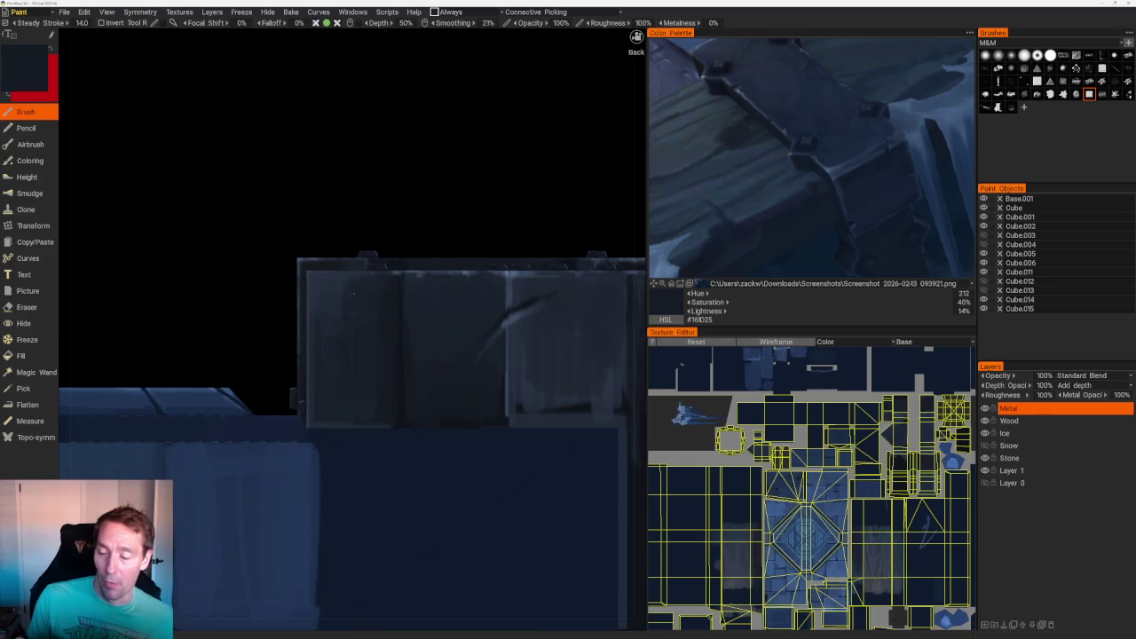
key(v)
key(v)
key(v)
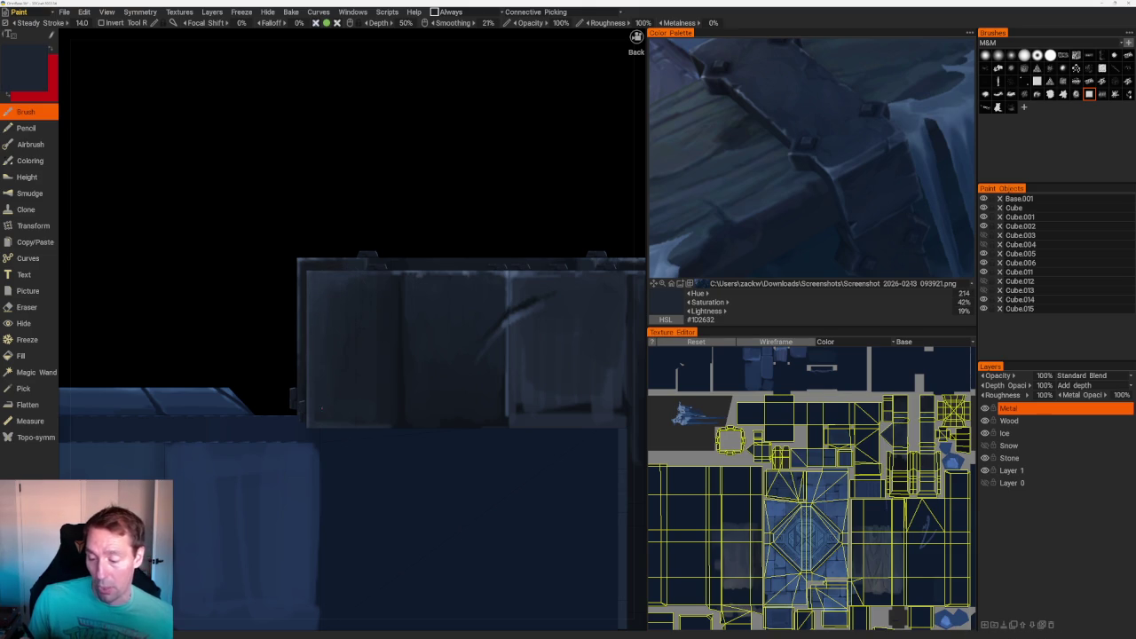
scroll(365, 203, down, 3)
- Sample a lighter blue and paint a highlight down the box's top-left vertical edge
drag(364, 203, 524, 321)
key(v)
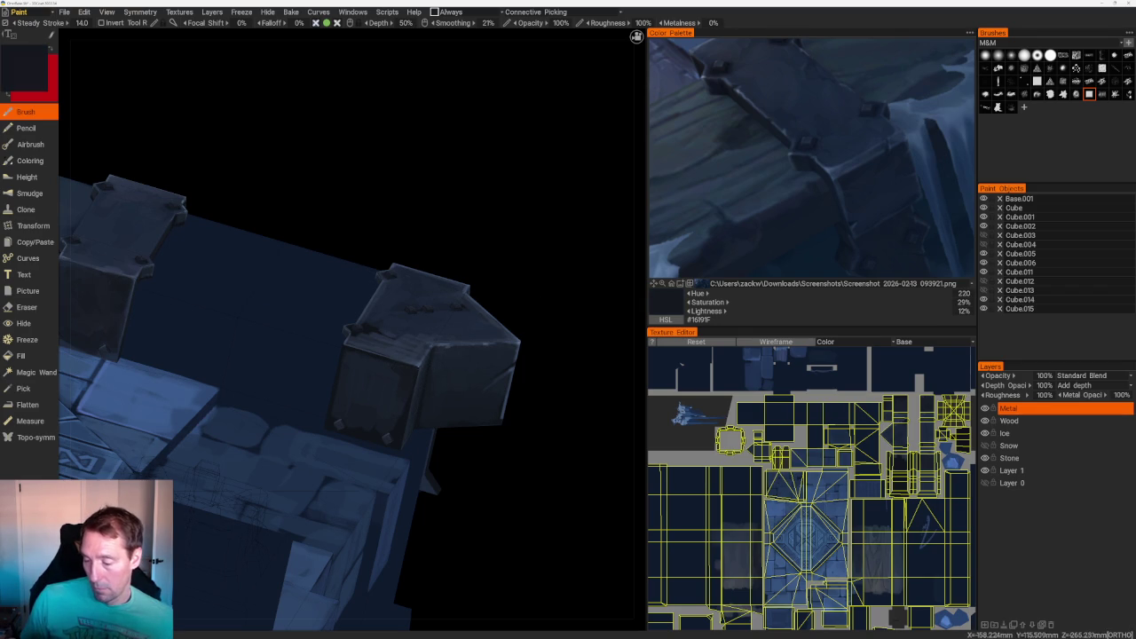
key(v)
mouse_move(524, 322)
shift+mouse_down()
mouse_move(461, 299)
mouse_move(510, 328)
shift+mouse_up()
scroll(509, 327, up, 3)
drag(416, 271, 479, 297)
mouse_move(417, 98)
mouse_down()
mouse_move(421, 185)
mouse_move(459, 263)
mouse_move(470, 191)
mouse_up()
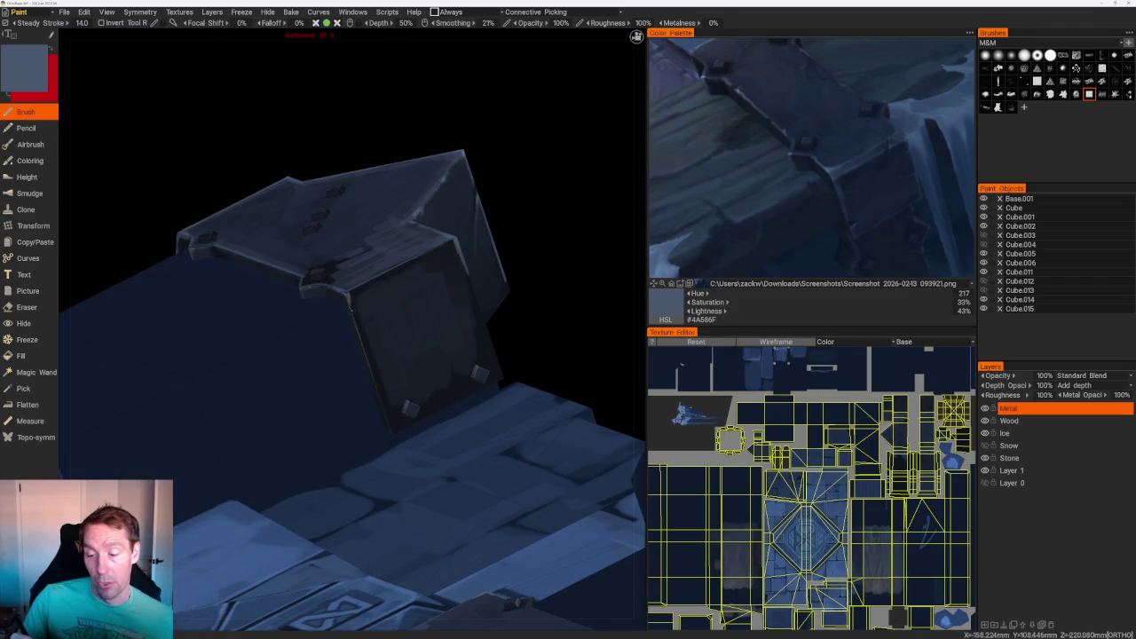
mouse_move(471, 191)
mouse_down()
mouse_move(489, 257)
mouse_move(432, 200)
mouse_move(437, 169)
mouse_move(380, 326)
mouse_up()
drag(360, 229, 355, 289)
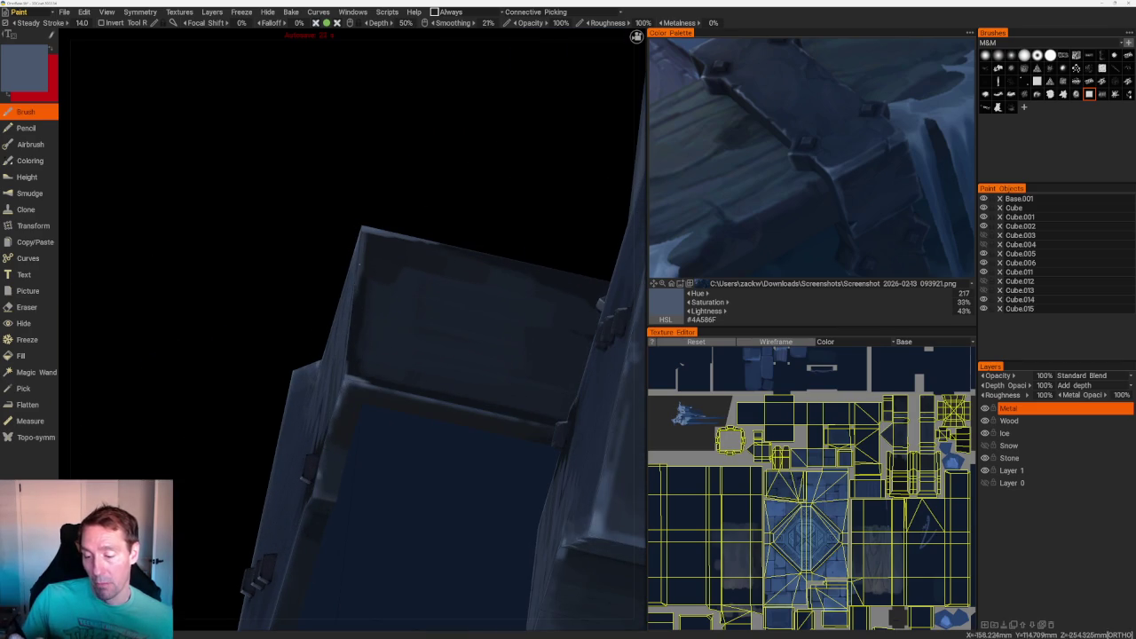
drag(356, 250, 351, 365)
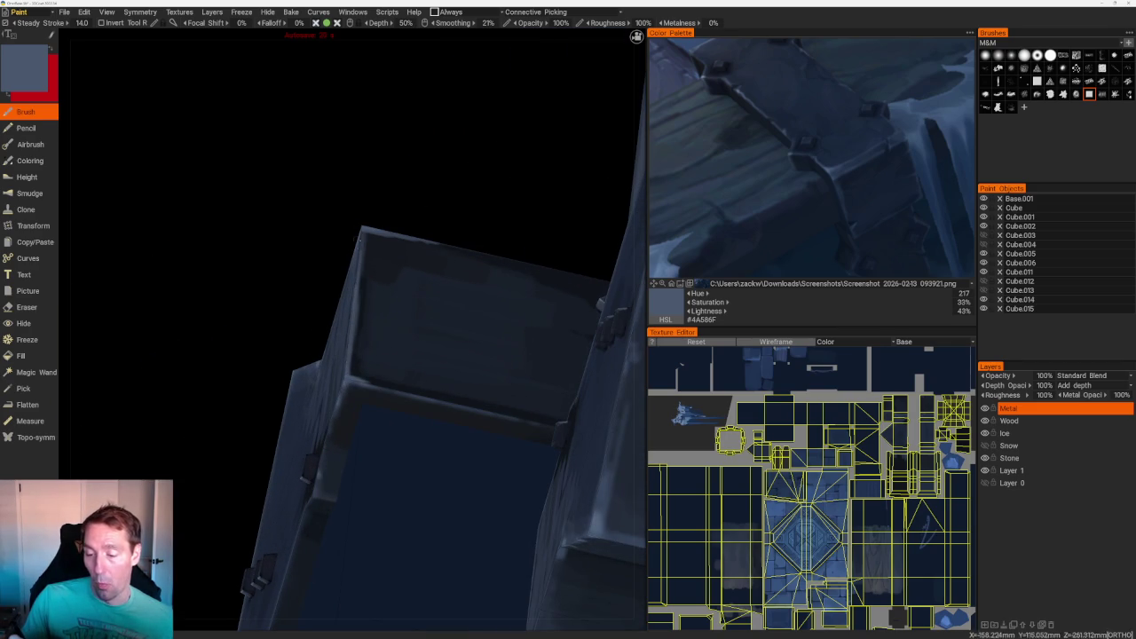
- Orbit over the box's top corner while sampling darker navy shades from the model
mouse_move(390, 231)
mouse_down()
mouse_move(408, 203)
mouse_move(380, 170)
mouse_move(375, 249)
mouse_move(338, 169)
mouse_move(324, 242)
mouse_move(374, 364)
mouse_up()
key(v)
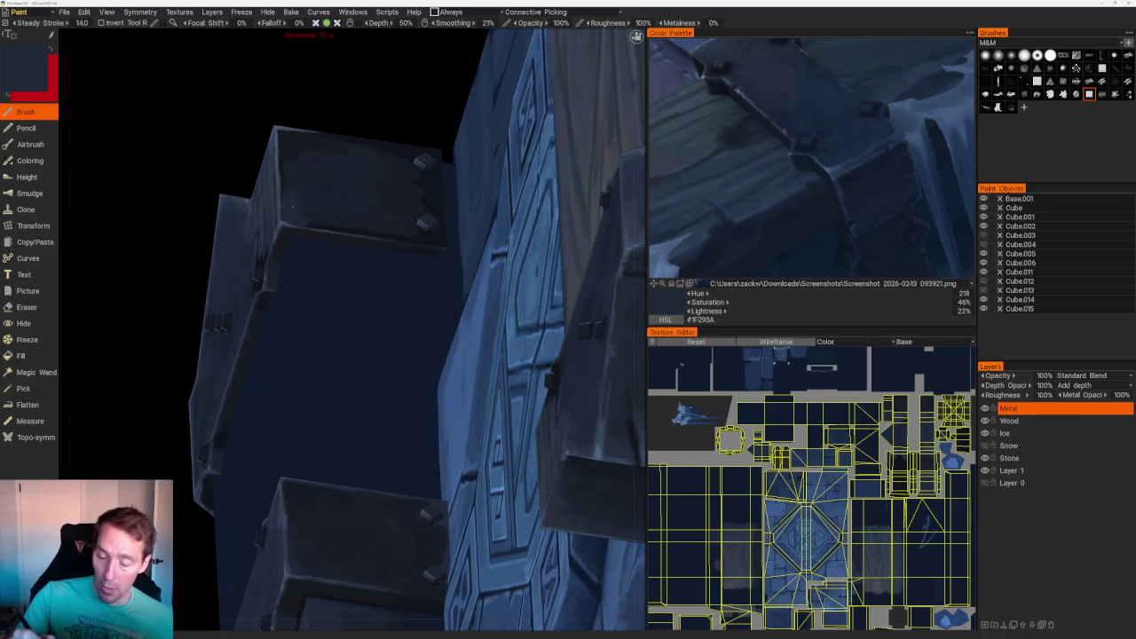
key(v)
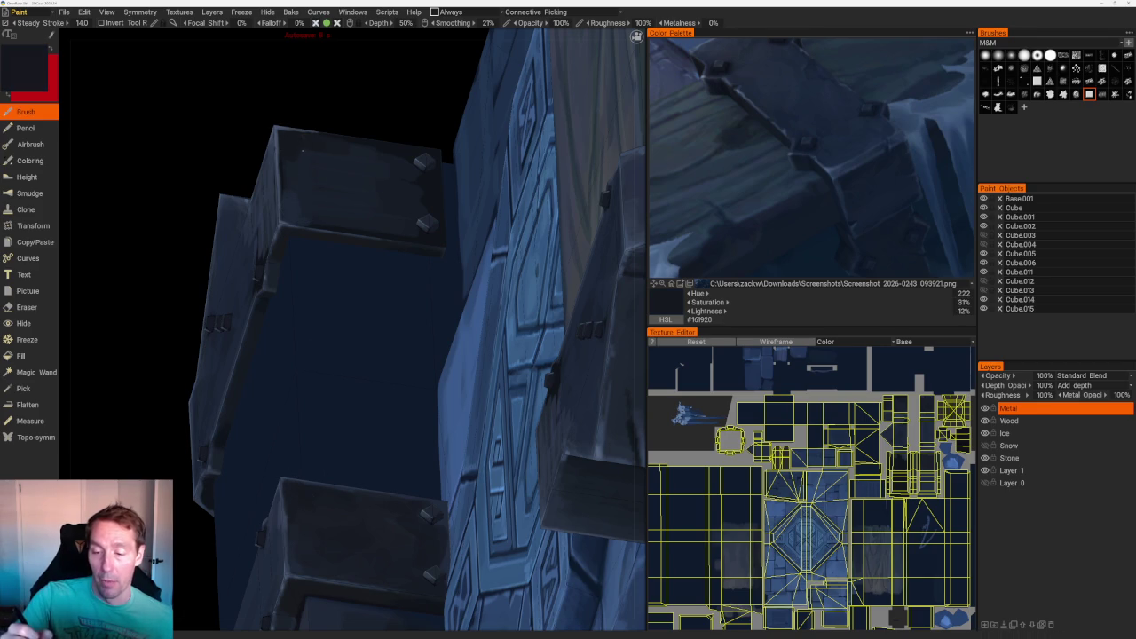
middle_drag(287, 140, 343, 331)
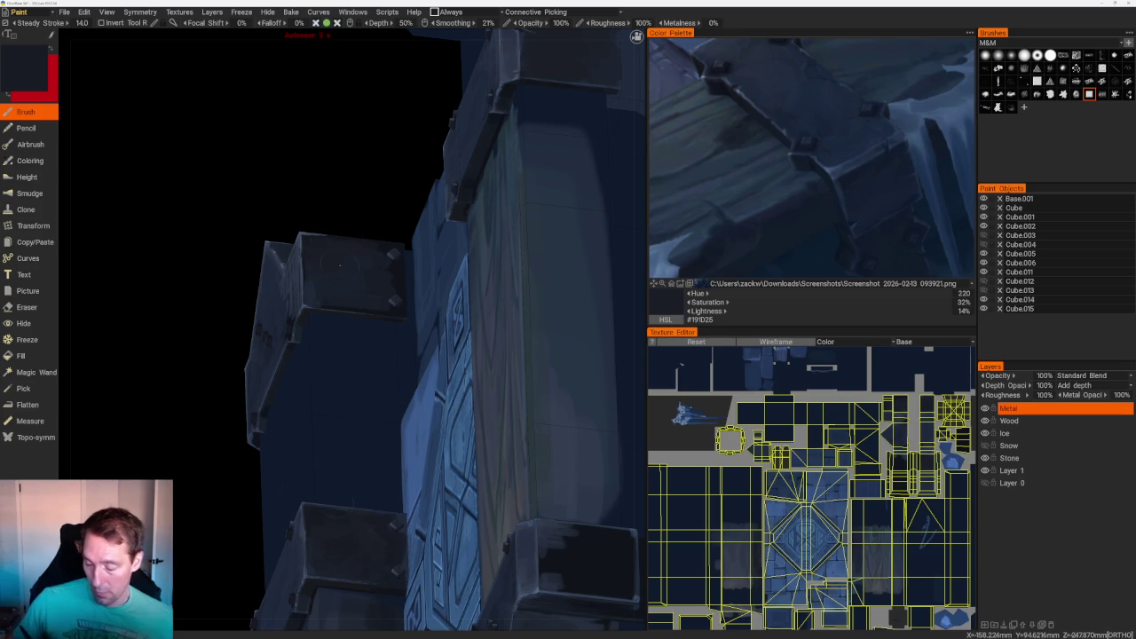
key(v)
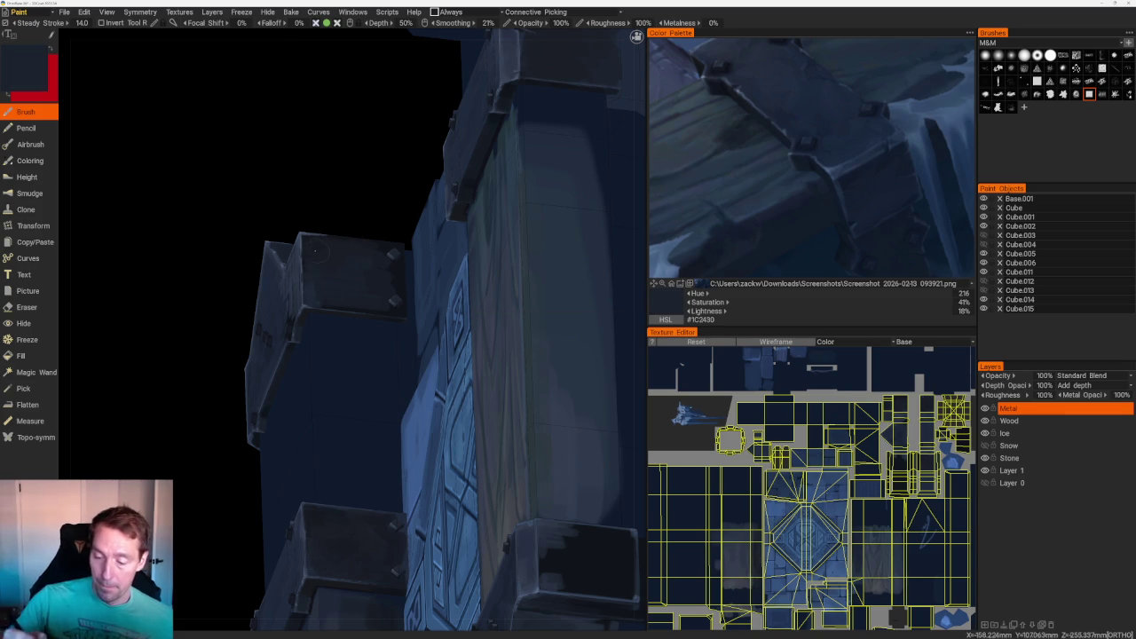
middle_drag(314, 250, 291, 341)
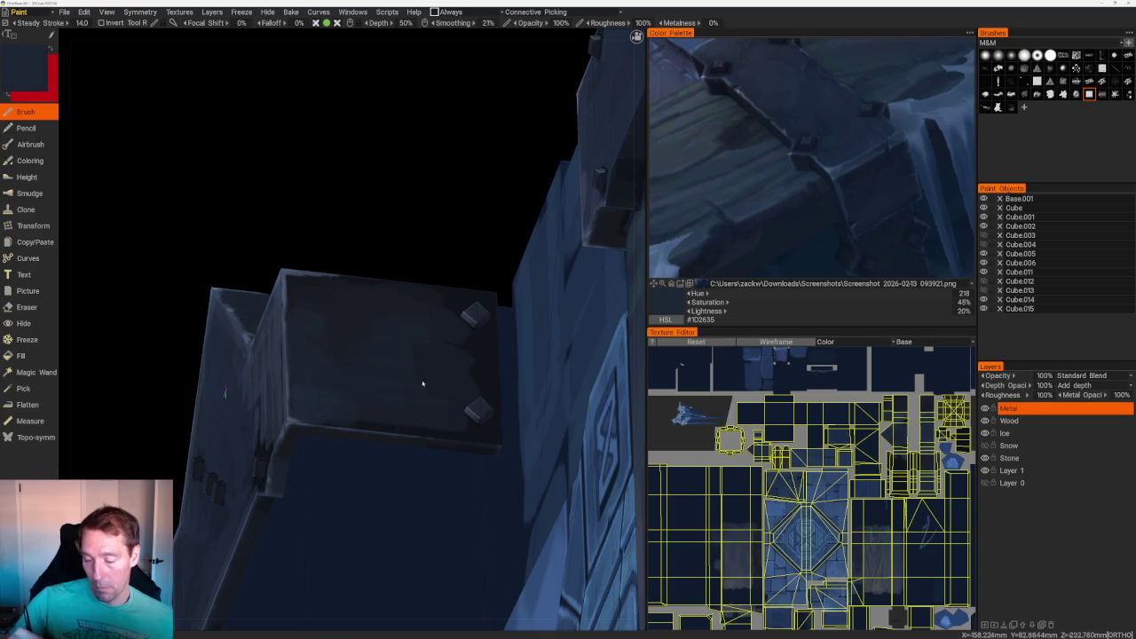
scroll(300, 145, down, 3)
- Orbit in close around the box and settle on mid slate blue #333E52
middle_drag(299, 145, 355, 274)
scroll(433, 246, up, 2)
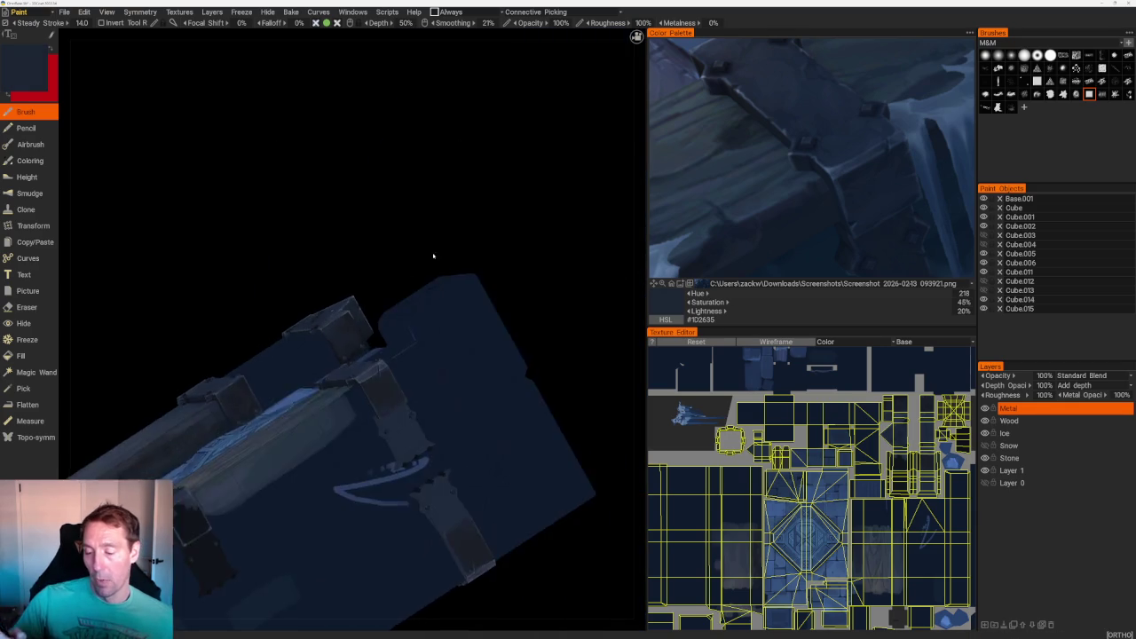
middle_drag(433, 246, 337, 373)
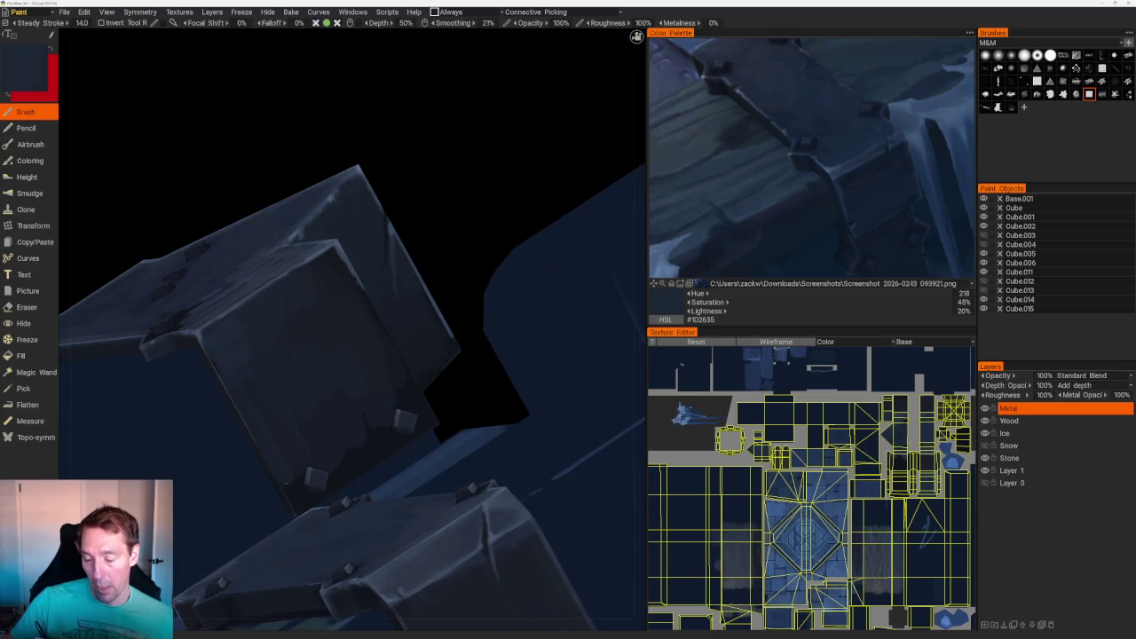
key(v)
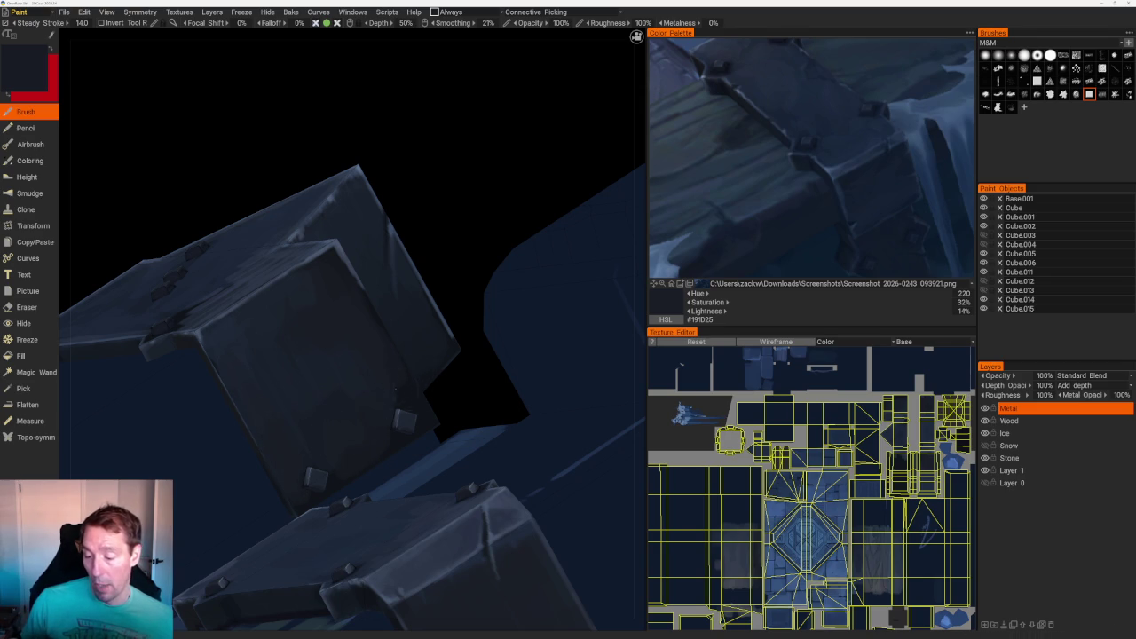
mouse_move(253, 240)
middle_down()
mouse_move(362, 190)
mouse_move(456, 258)
mouse_move(478, 373)
middle_up()
mouse_move(427, 304)
middle_down()
mouse_move(452, 418)
mouse_move(345, 353)
mouse_move(373, 337)
mouse_move(398, 228)
mouse_move(460, 357)
middle_up()
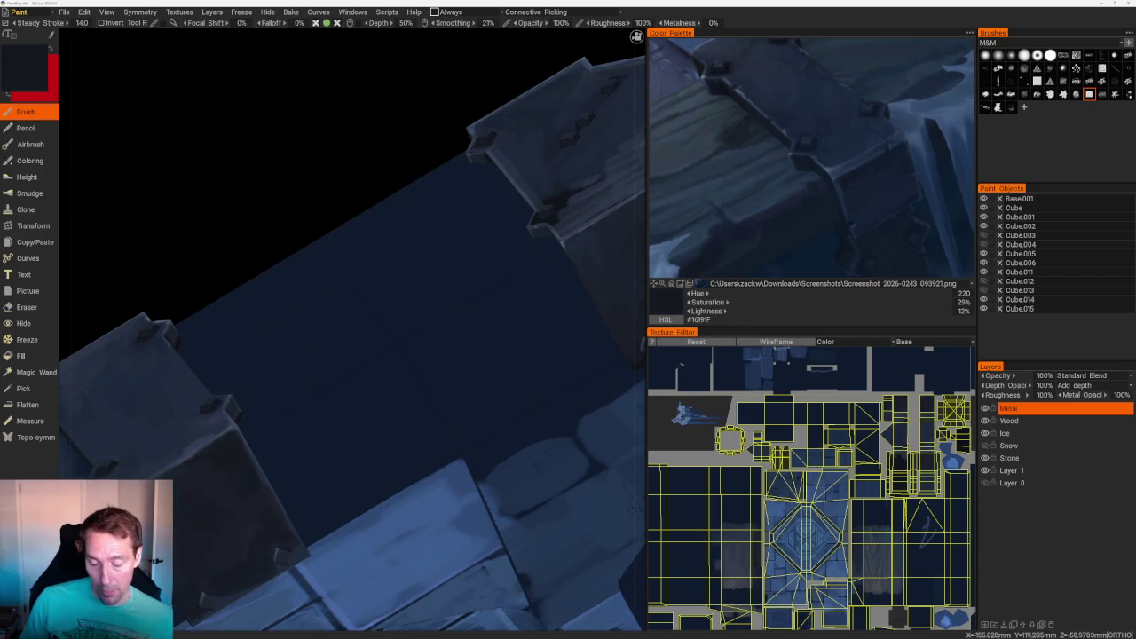
mouse_move(354, 338)
middle_down()
mouse_move(426, 248)
mouse_move(382, 213)
mouse_move(386, 186)
mouse_move(406, 183)
mouse_move(370, 298)
middle_up()
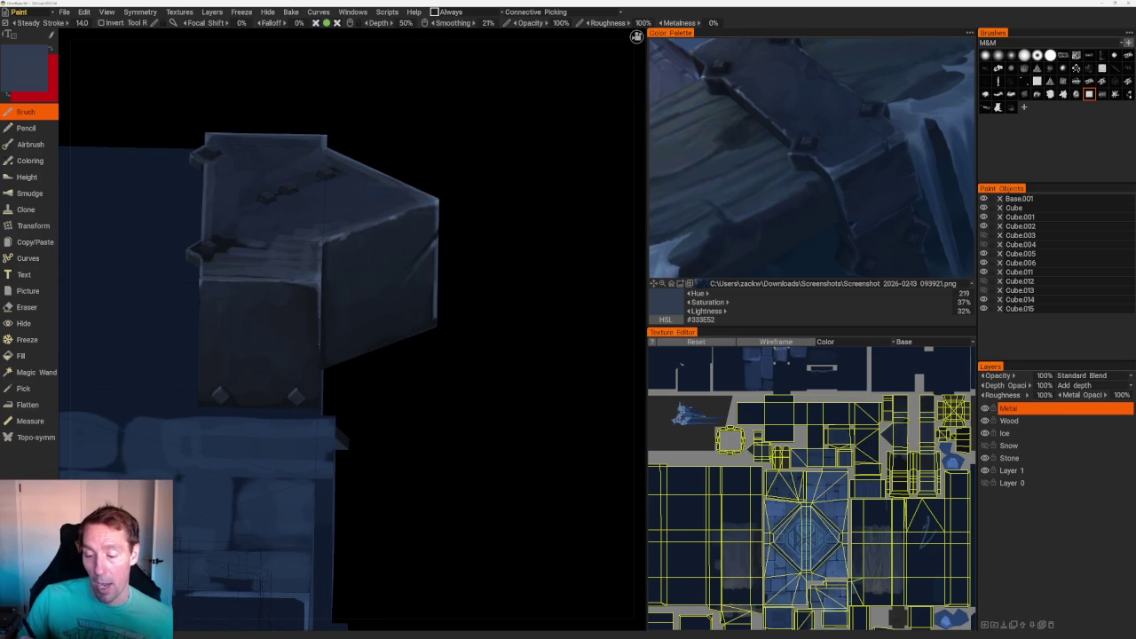
- Orbit around the box and sample a darker blue from its front
mouse_move(316, 305)
middle_down()
mouse_move(524, 355)
mouse_move(453, 395)
middle_up()
key(v)
middle_drag(356, 335, 364, 140)
scroll(363, 139, up, 2)
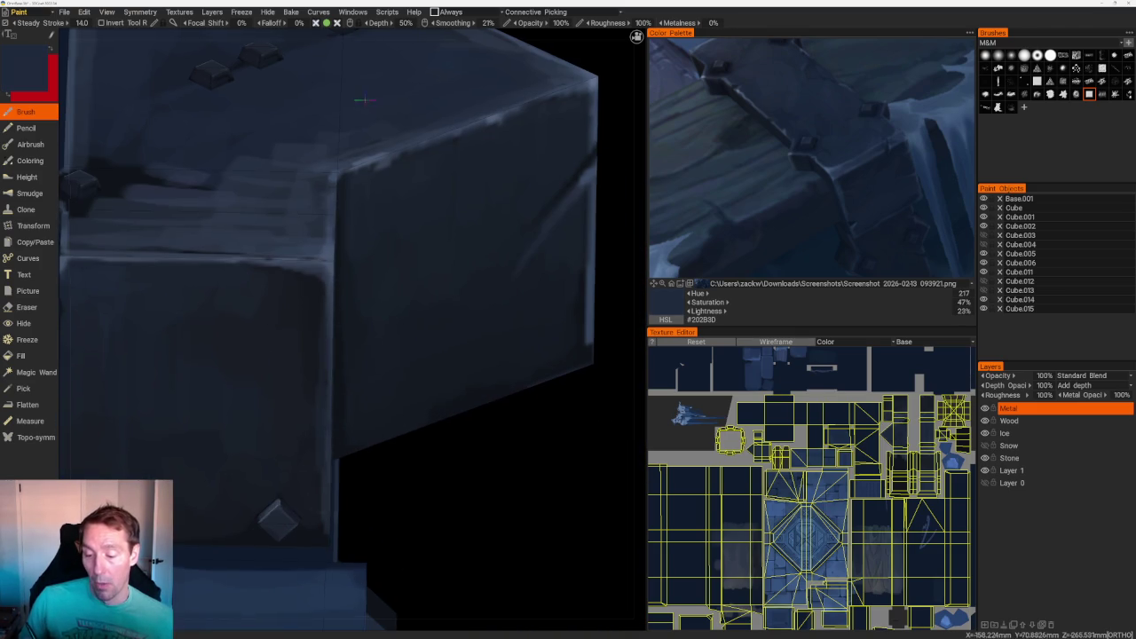
scroll(347, 152, down, 3)
mouse_move(347, 152)
middle_down()
mouse_move(311, 160)
mouse_move(416, 365)
middle_up()
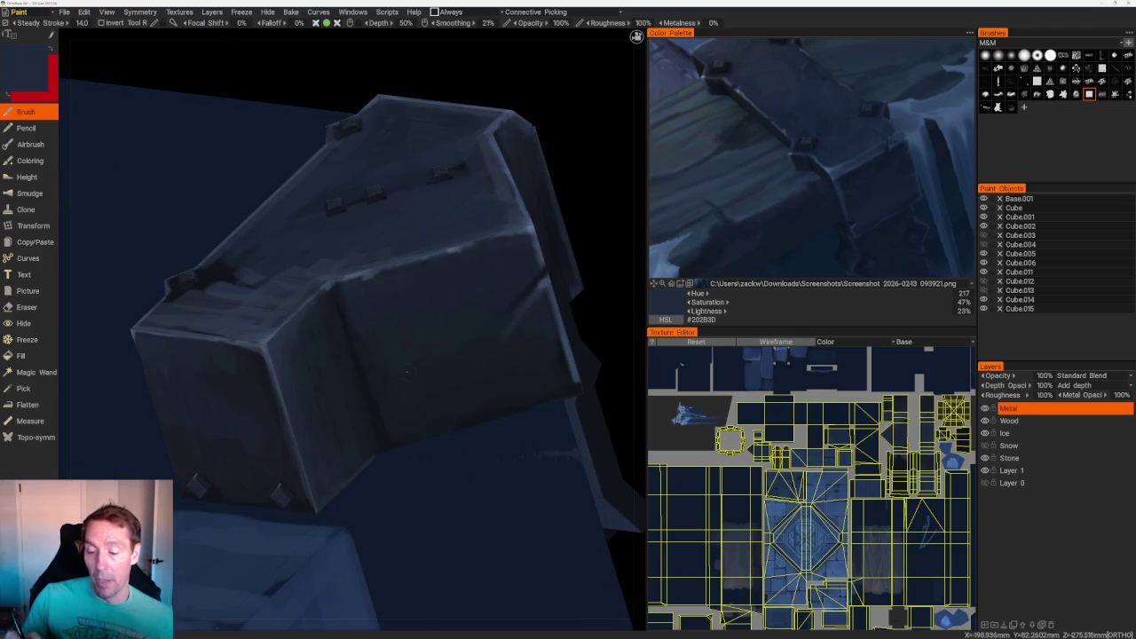
- Sample several navy tones, then view the roof and pick dark navy #171F2D
key(v)
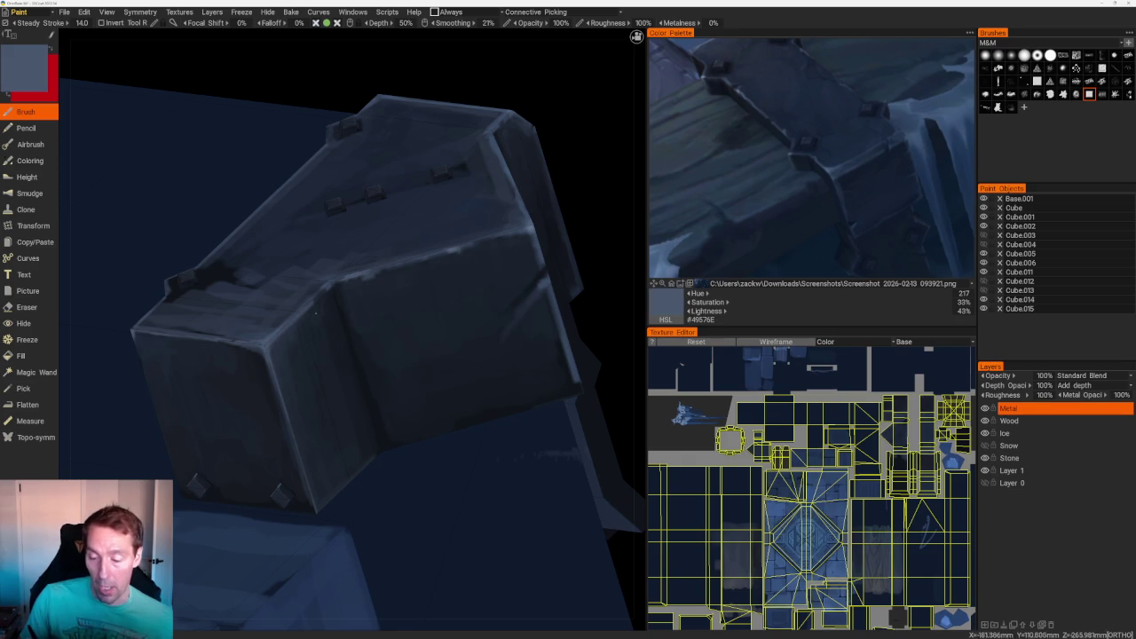
key(v)
key(v)
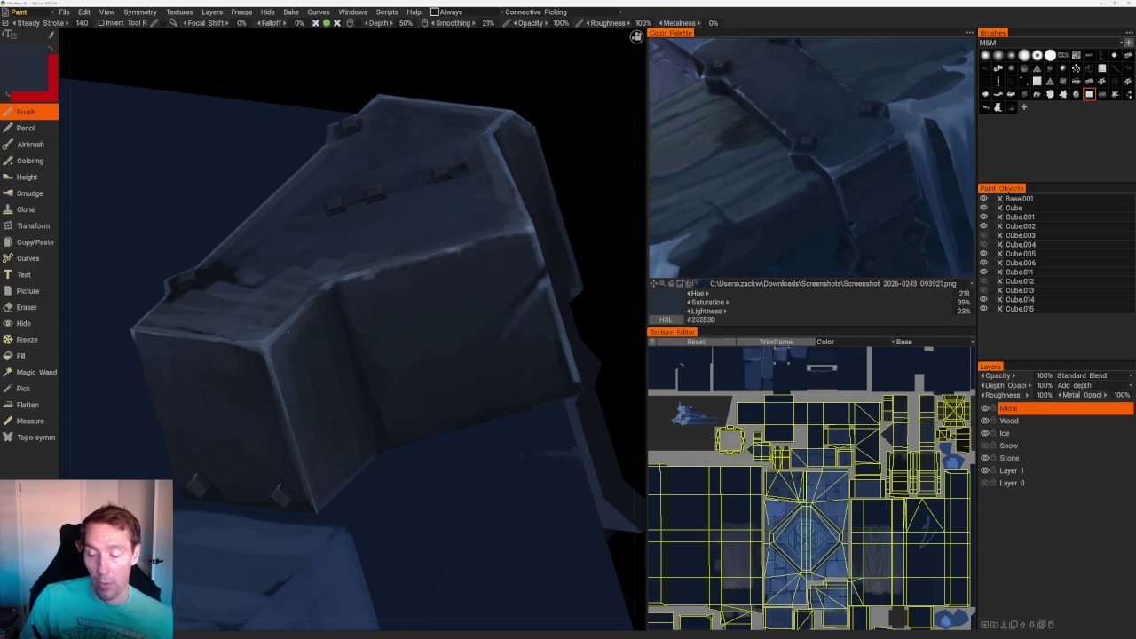
key(v)
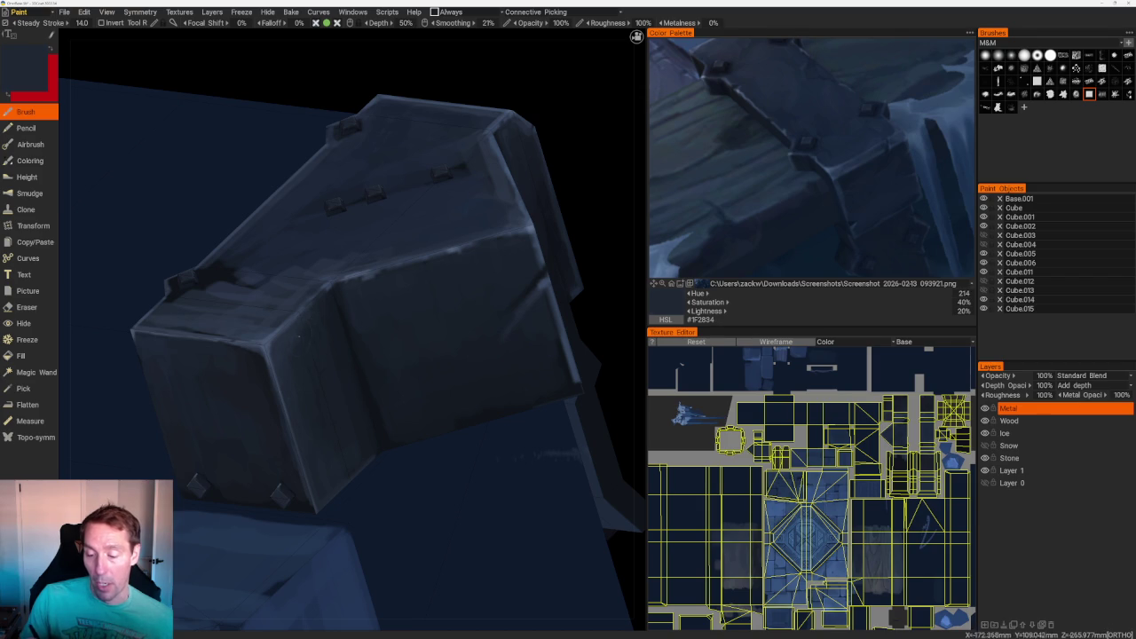
key(v)
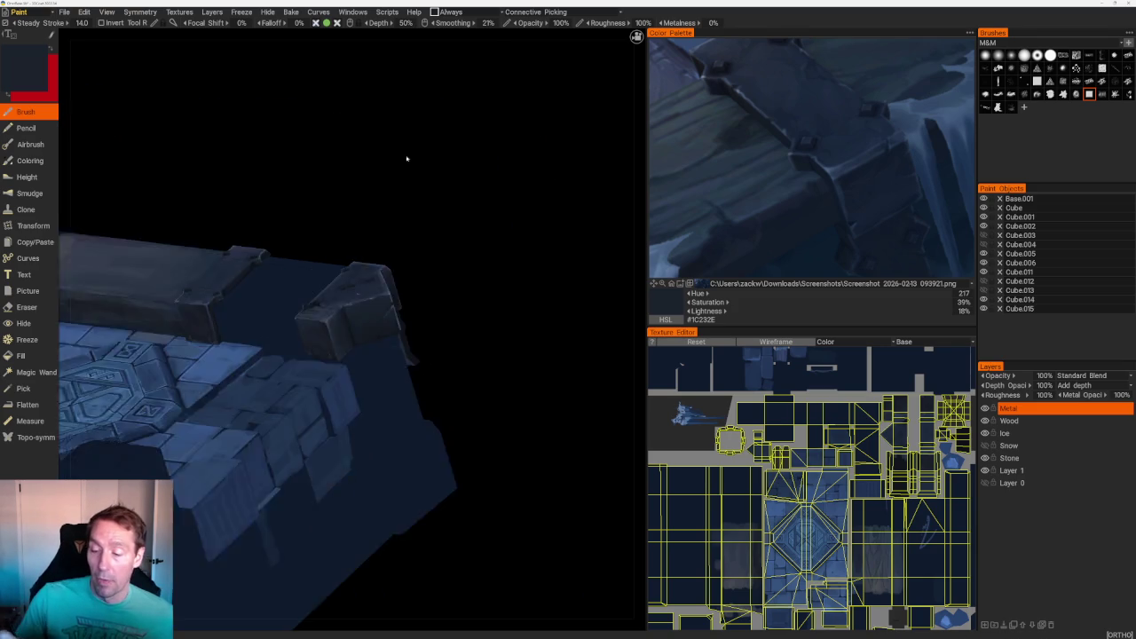
mouse_move(406, 157)
mouse_down()
mouse_move(387, 196)
mouse_move(443, 246)
mouse_move(565, 456)
mouse_up()
scroll(337, 271, up, 2)
key(v)
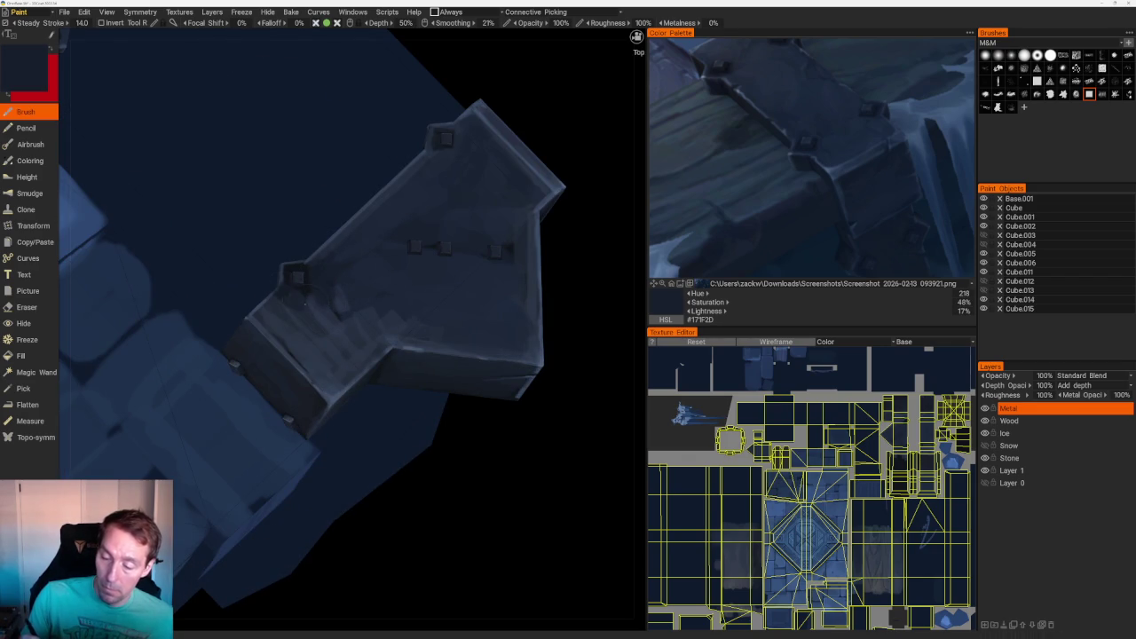
- Sample progressively lighter slate and blue-grey tones from the roof
key(v)
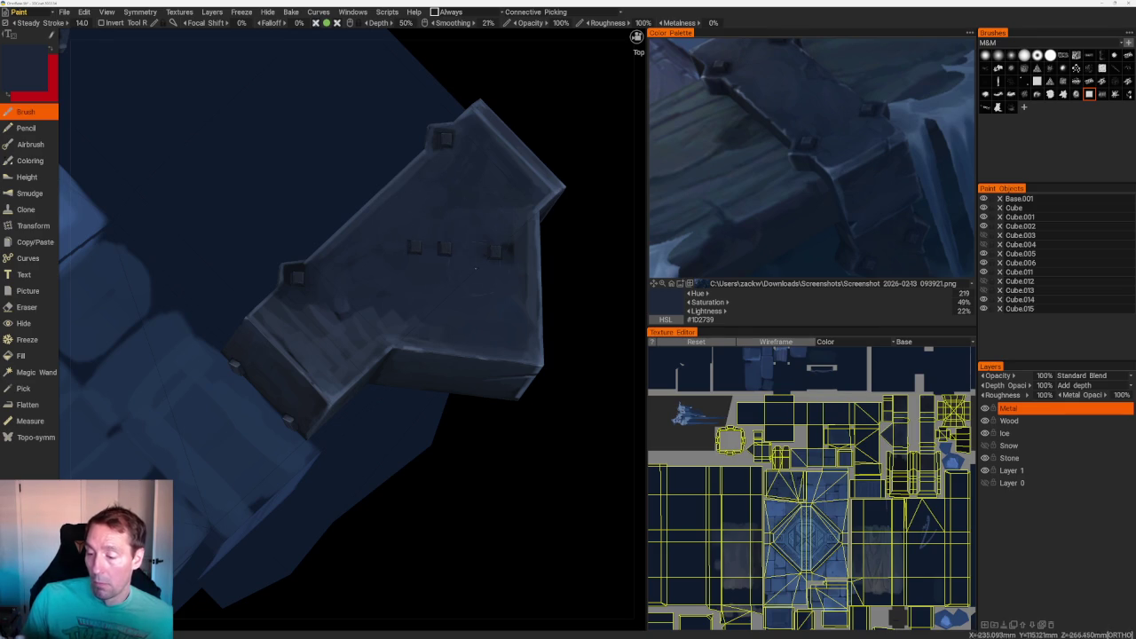
key(v)
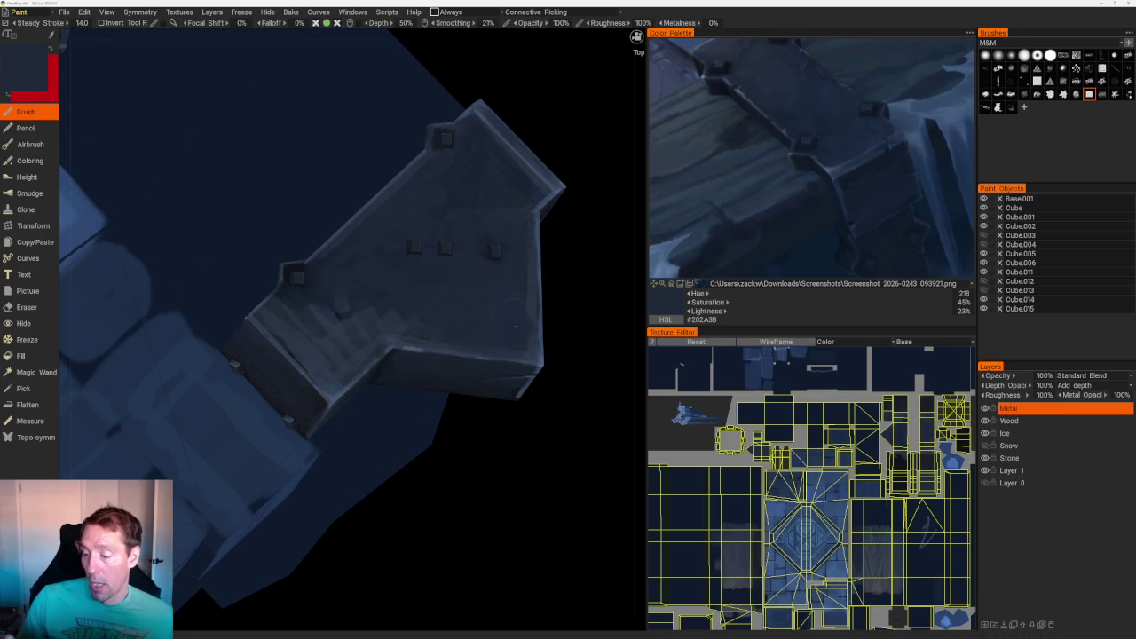
key(v)
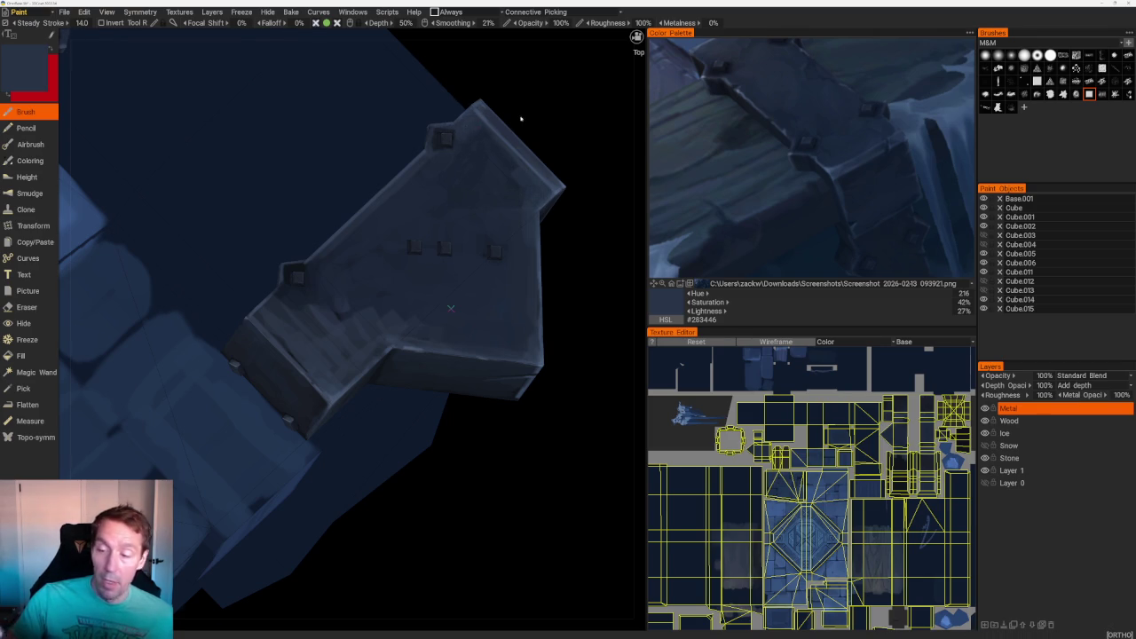
scroll(450, 308, up, 3)
key(v)
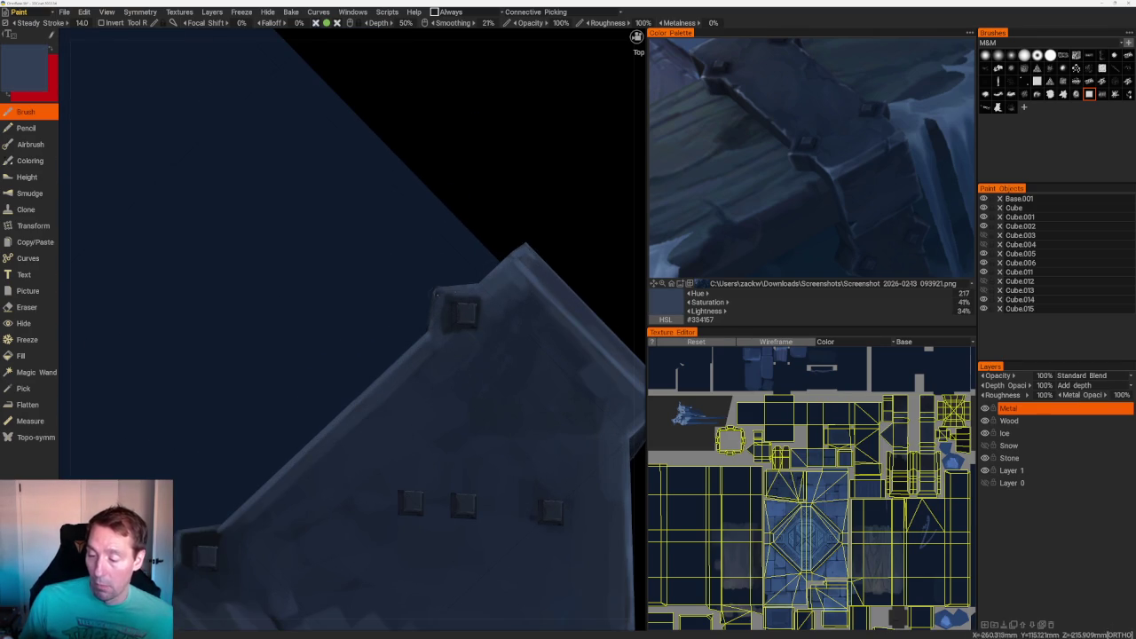
key(v)
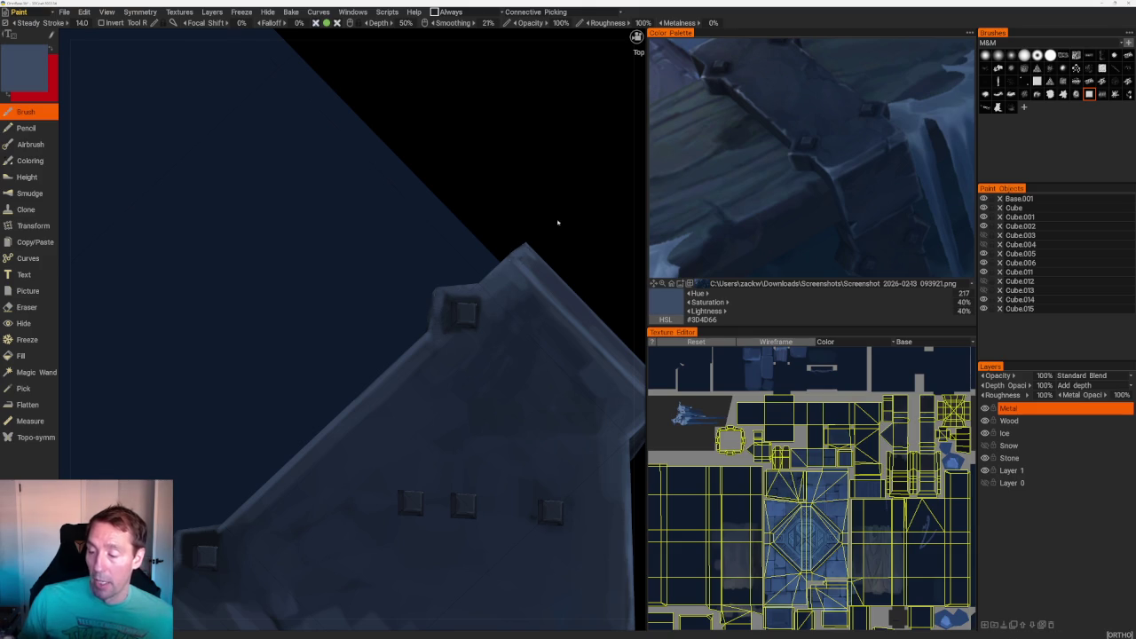
- Sample dark #1A212B and orbit down to the metal frame's lower edge
right_drag(545, 228, 562, 226)
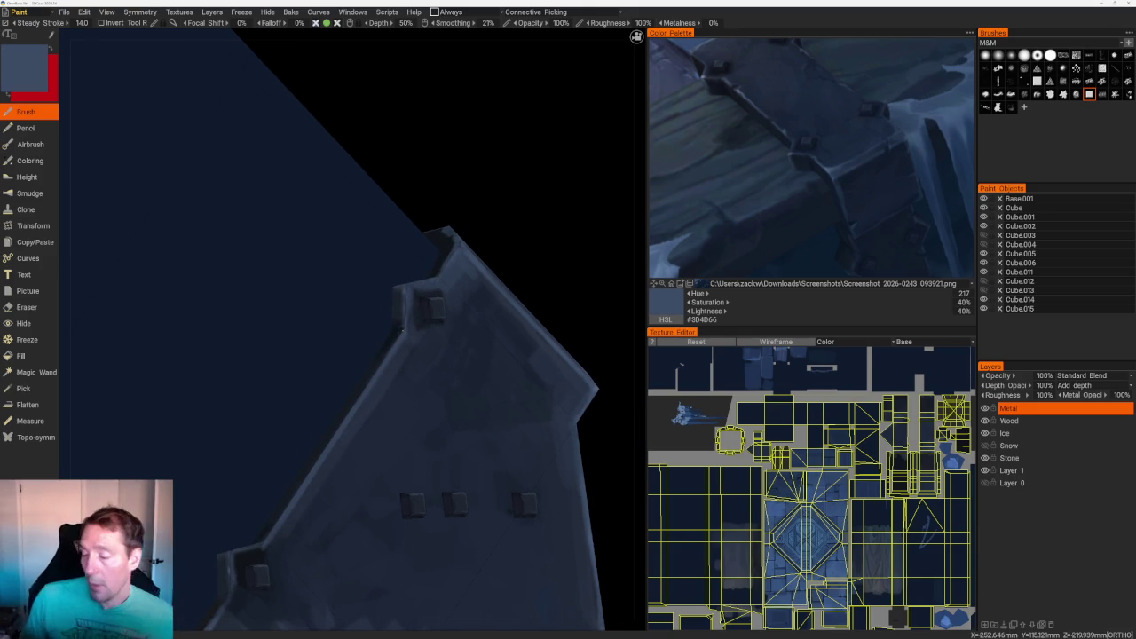
mouse_move(489, 228)
right_down()
mouse_move(493, 261)
mouse_move(507, 216)
mouse_move(393, 160)
mouse_move(453, 293)
mouse_move(508, 343)
right_up()
key(v)
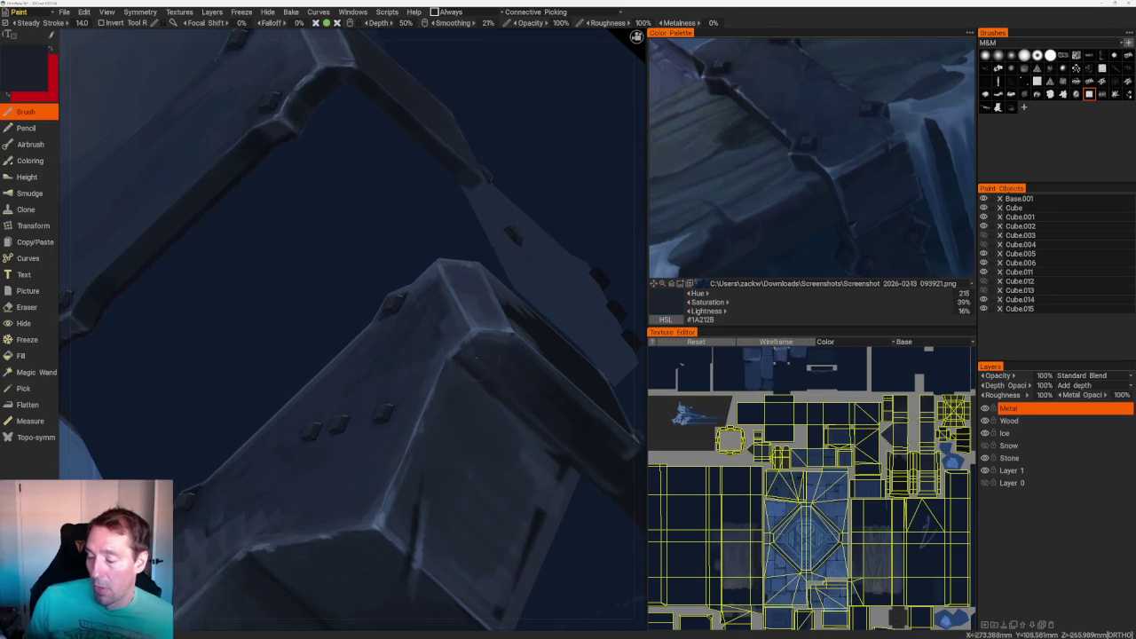
mouse_move(317, 488)
right_down()
mouse_move(393, 177)
mouse_move(444, 151)
mouse_move(444, 348)
right_up()
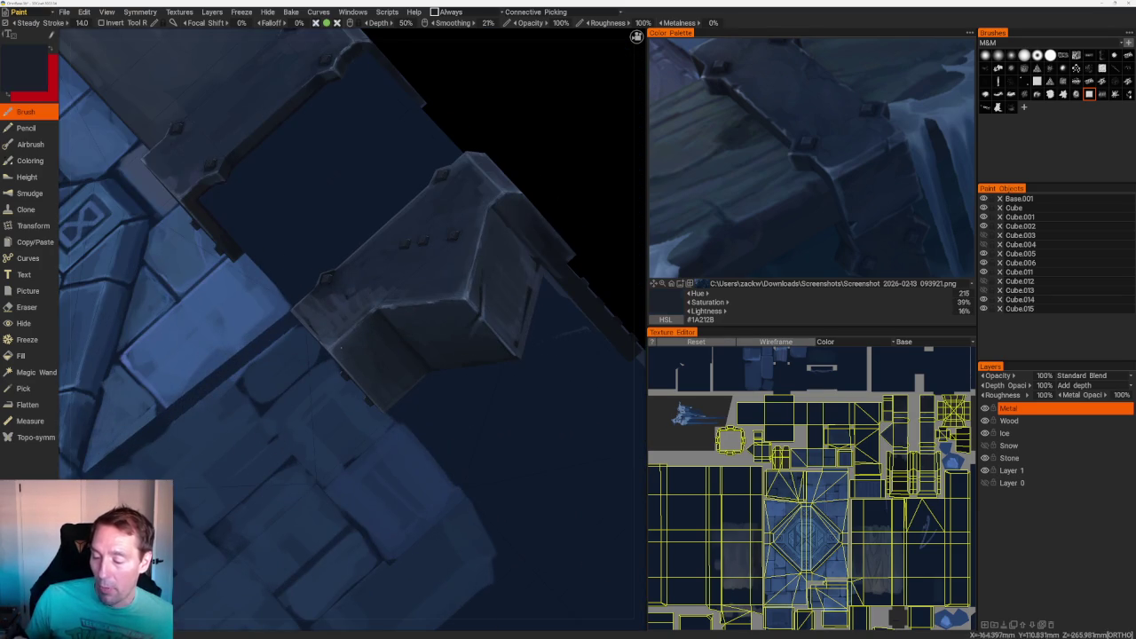
mouse_move(520, 76)
right_down()
mouse_move(581, 219)
mouse_move(463, 251)
right_up()
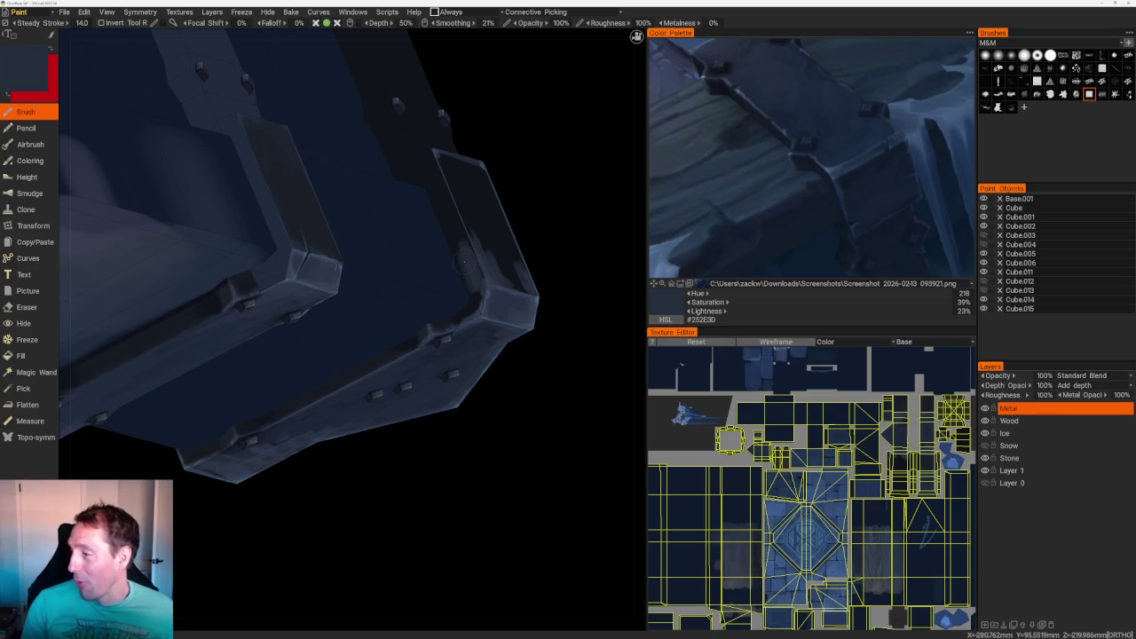
scroll(842, 409, down, 2)
- Zoom onto the metal frame, pick near-black navy #10151B and darken its panel edge
scroll(842, 409, up, 2)
scroll(825, 412, up, 2)
scroll(803, 417, up, 2)
scroll(783, 420, up, 2)
scroll(783, 420, down, 2)
scroll(817, 400, down, 1)
scroll(840, 379, up, 3)
scroll(840, 379, down, 2)
scroll(830, 412, up, 2)
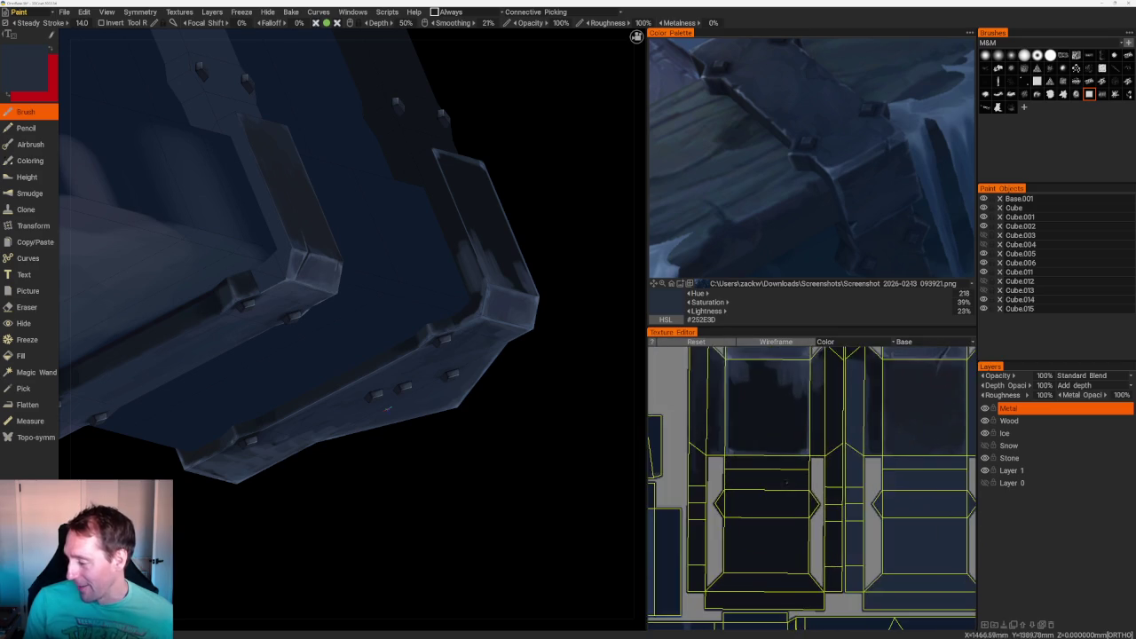
scroll(821, 448, up, 2)
scroll(821, 448, down, 2)
scroll(838, 461, down, 2)
scroll(856, 480, down, 2)
scroll(879, 499, up, 2)
scroll(865, 491, down, 2)
scroll(839, 475, up, 2)
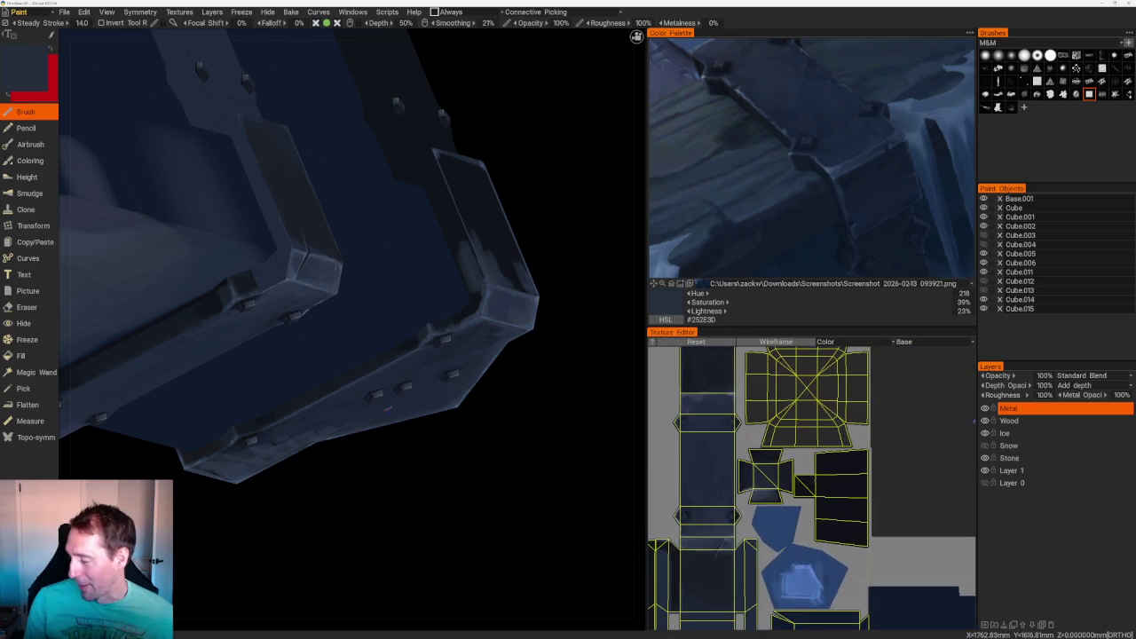
scroll(807, 461, up, 1)
scroll(786, 450, up, 1)
scroll(799, 453, down, 2)
scroll(825, 457, down, 2)
scroll(852, 461, up, 2)
scroll(874, 468, up, 2)
scroll(879, 468, down, 2)
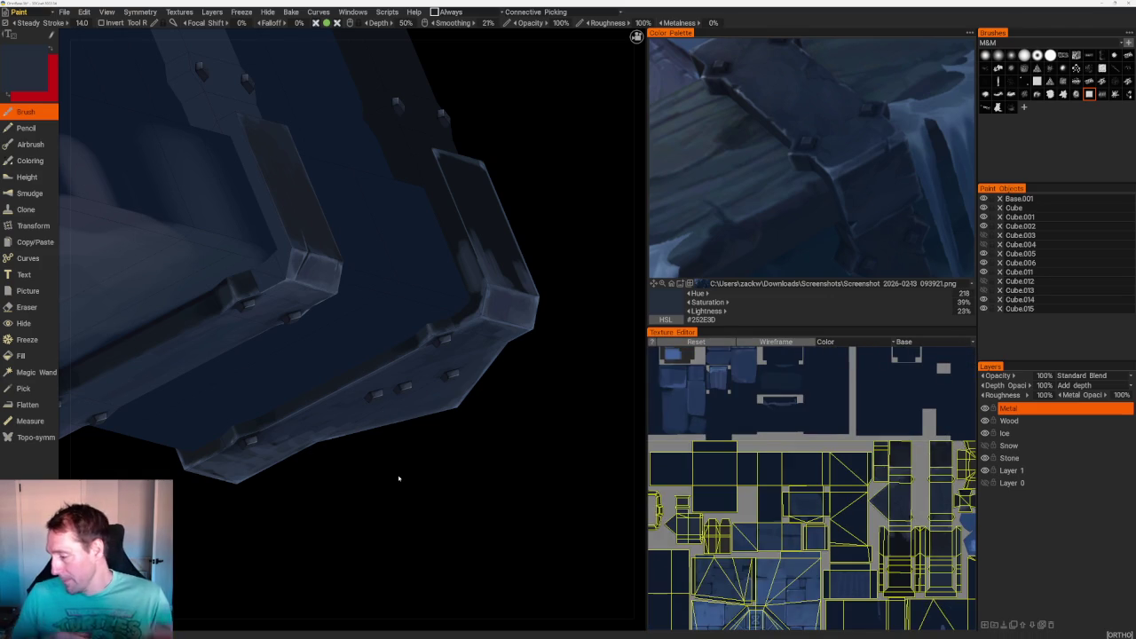
middle_drag(471, 461, 476, 410)
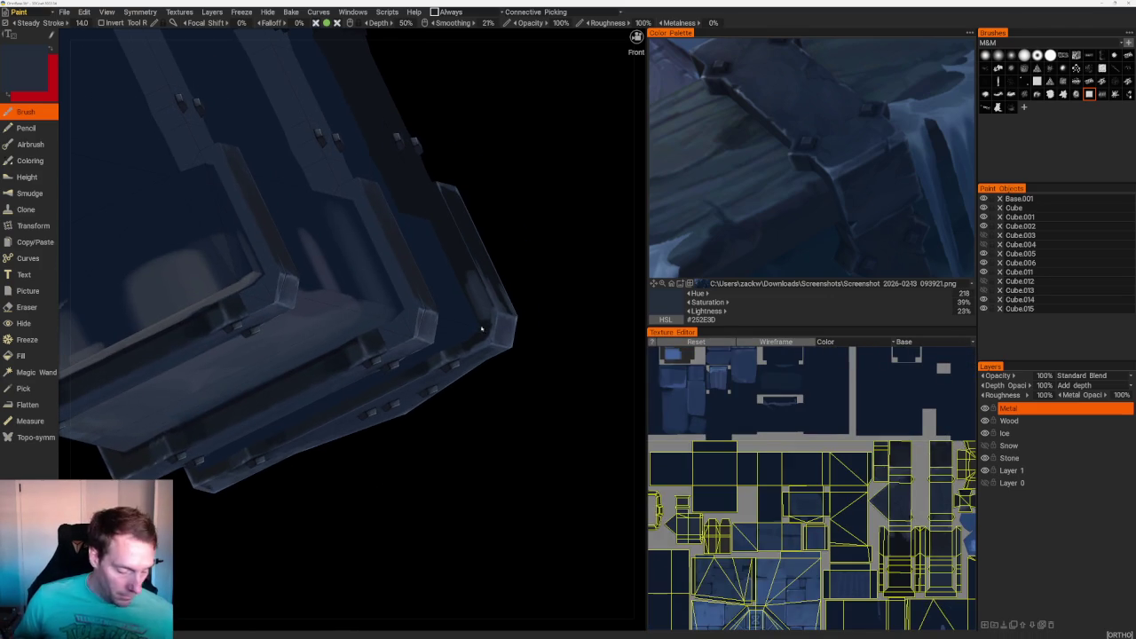
key(v)
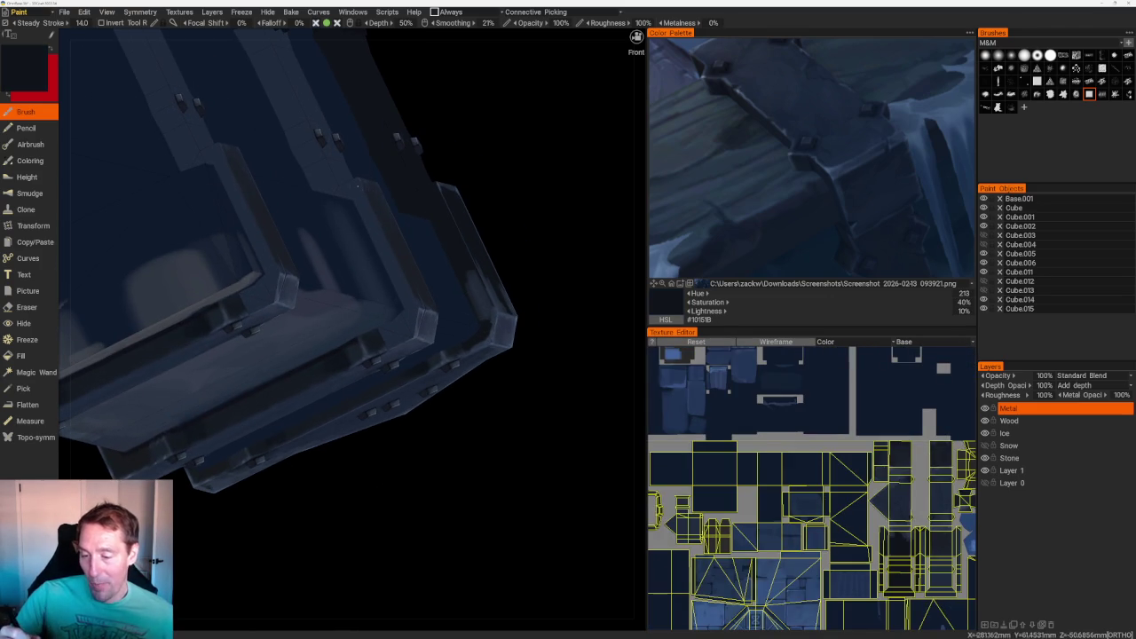
drag(221, 149, 243, 229)
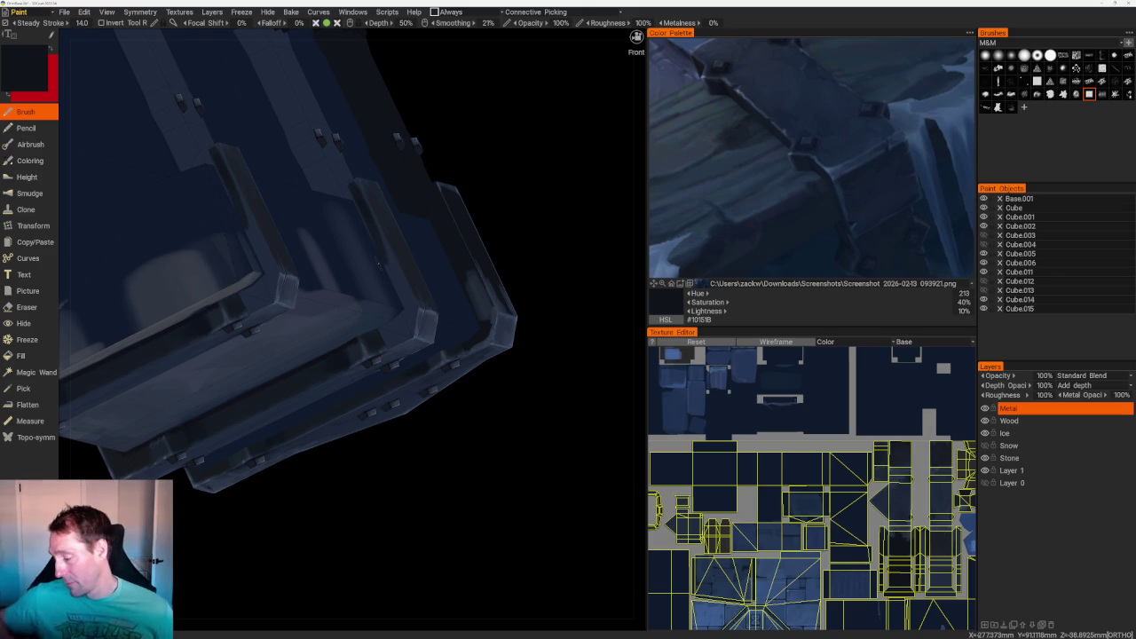
- Hide the UV wireframe and darken the frame's bevelled edges on the UV island
click(758, 341)
scroll(773, 447, up, 5)
scroll(773, 446, up, 2)
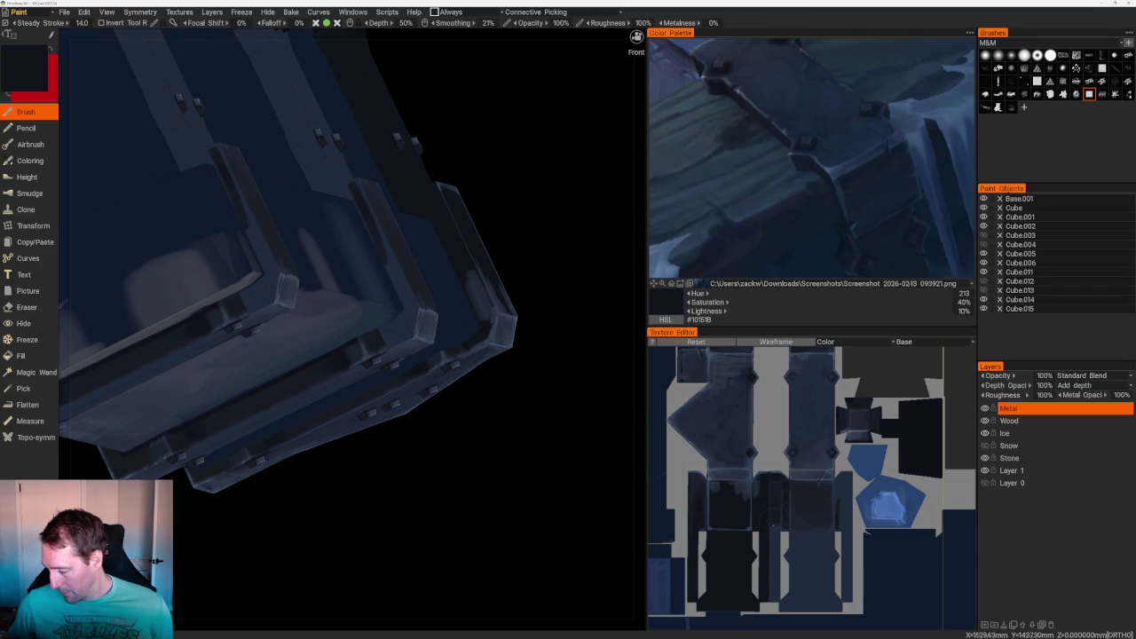
drag(775, 538, 772, 577)
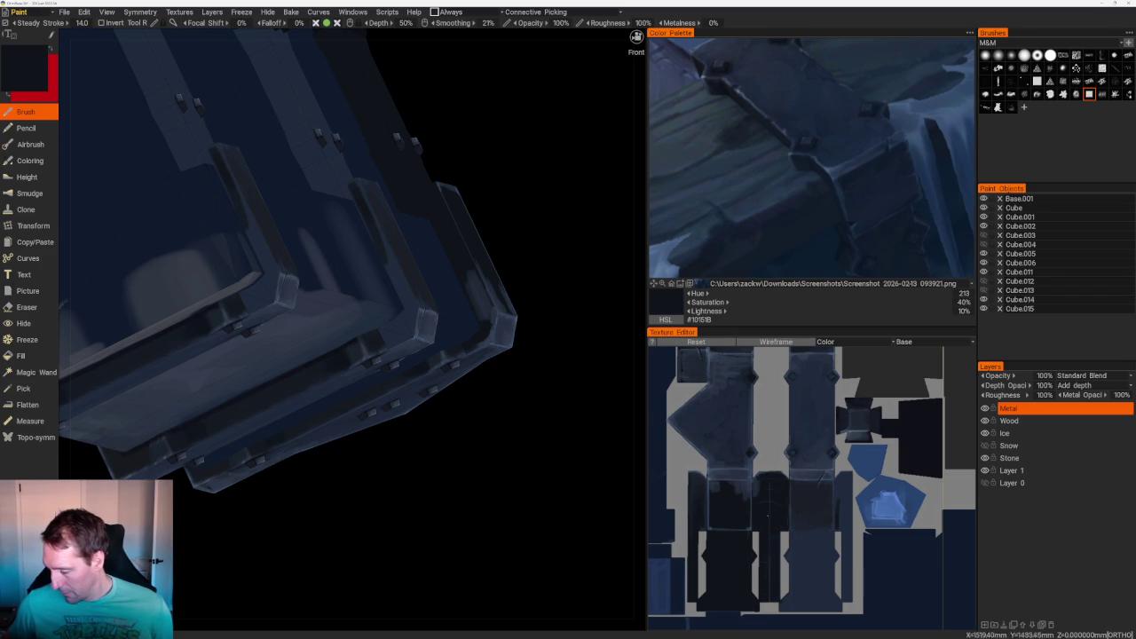
mouse_move(812, 483)
mouse_down()
mouse_move(842, 512)
mouse_move(846, 599)
mouse_up()
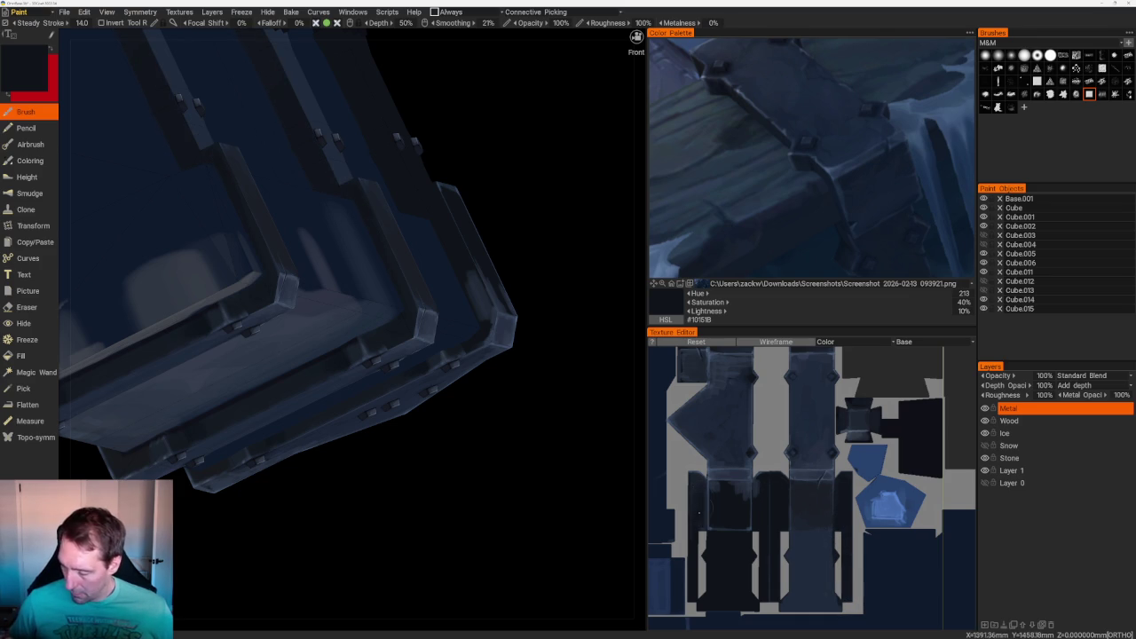
scroll(577, 432, up, 2)
mouse_move(553, 398)
mouse_down()
mouse_move(520, 304)
mouse_move(487, 294)
mouse_move(538, 396)
mouse_move(451, 283)
mouse_move(857, 207)
mouse_up()
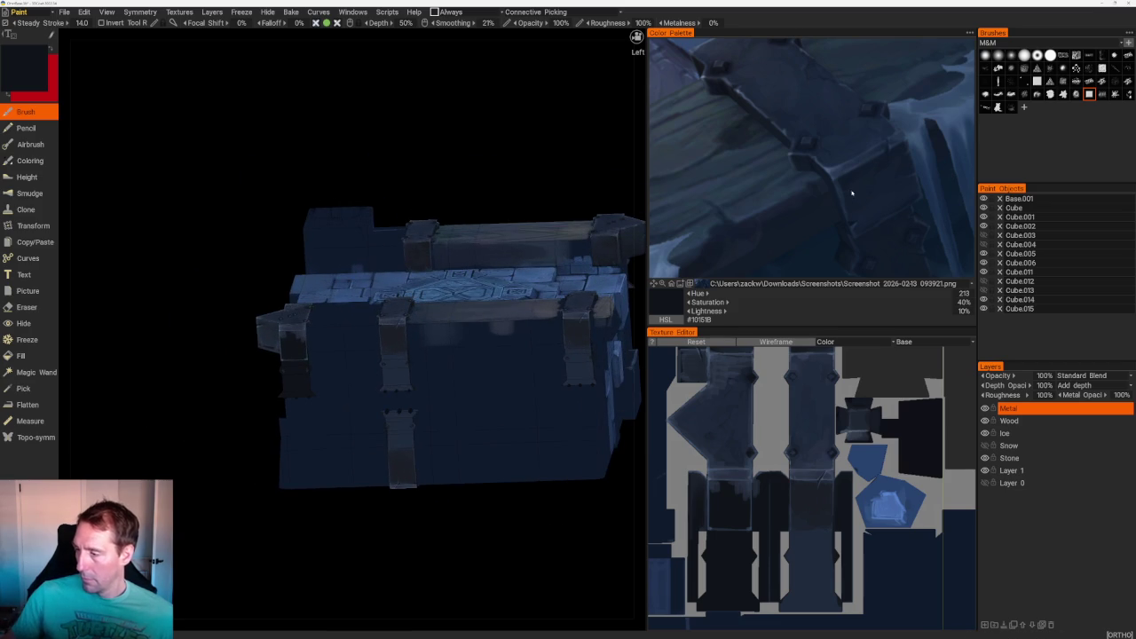
- Undo a trial stroke on the strap and pick dark navy #121C2A from the reference image
scroll(489, 518, up, 3)
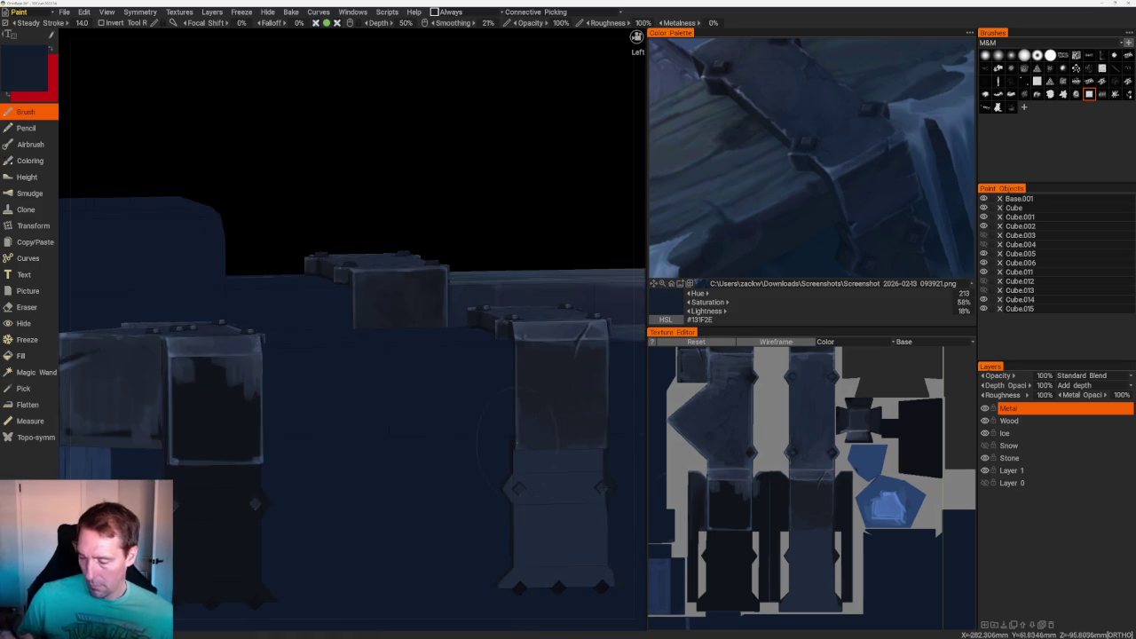
scroll(489, 518, up, 3)
scroll(501, 388, up, 1)
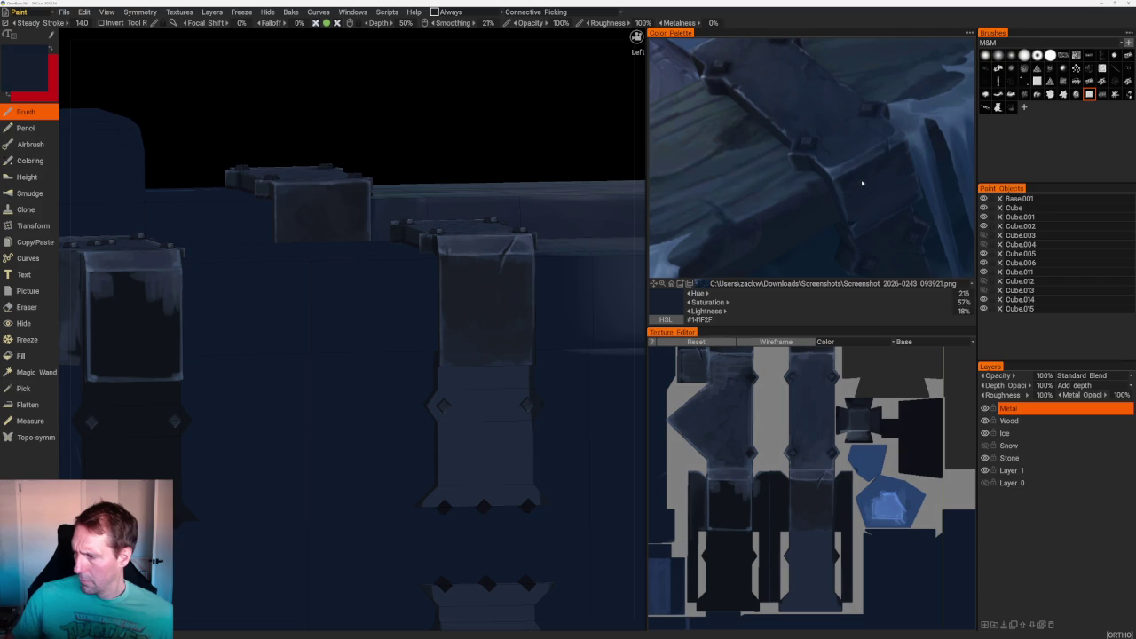
drag(494, 376, 494, 421)
key(ctrl+z)
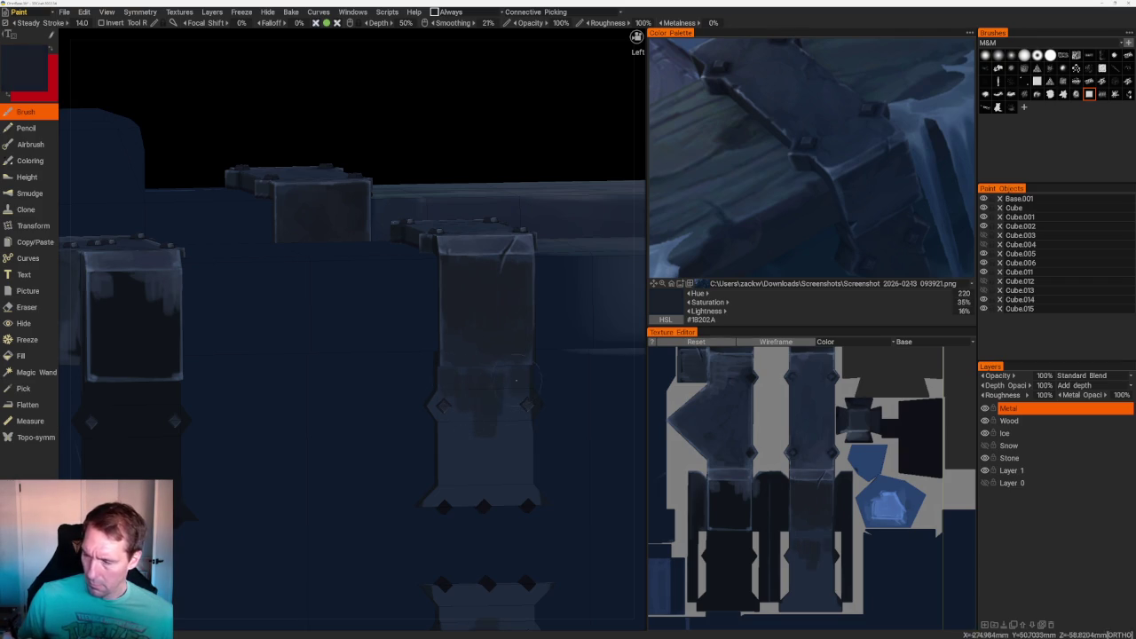
click(858, 180)
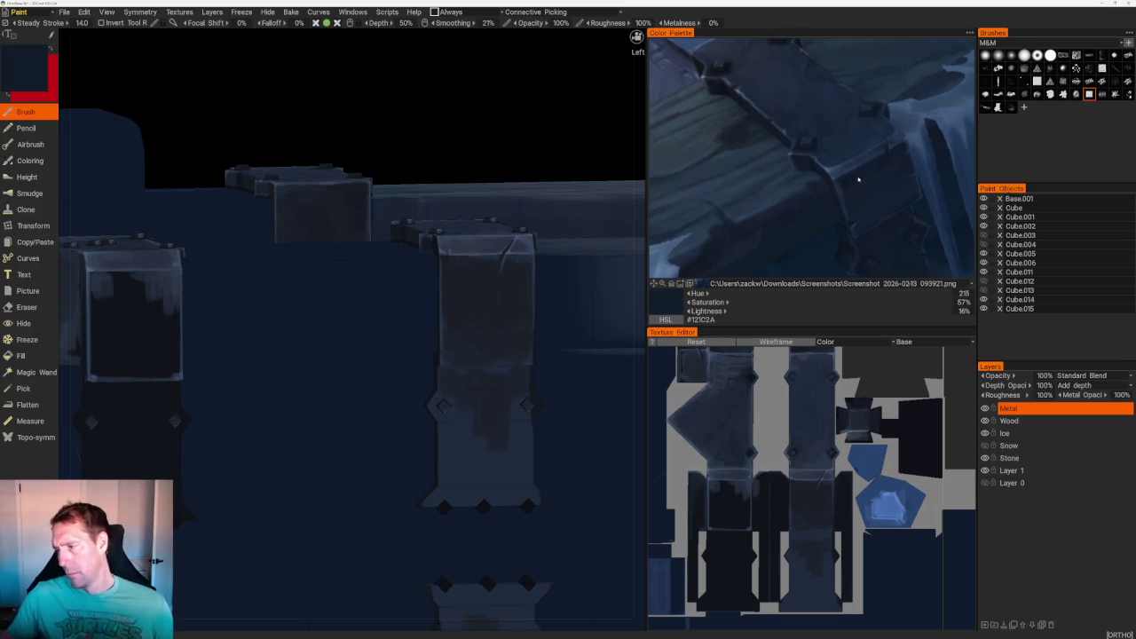
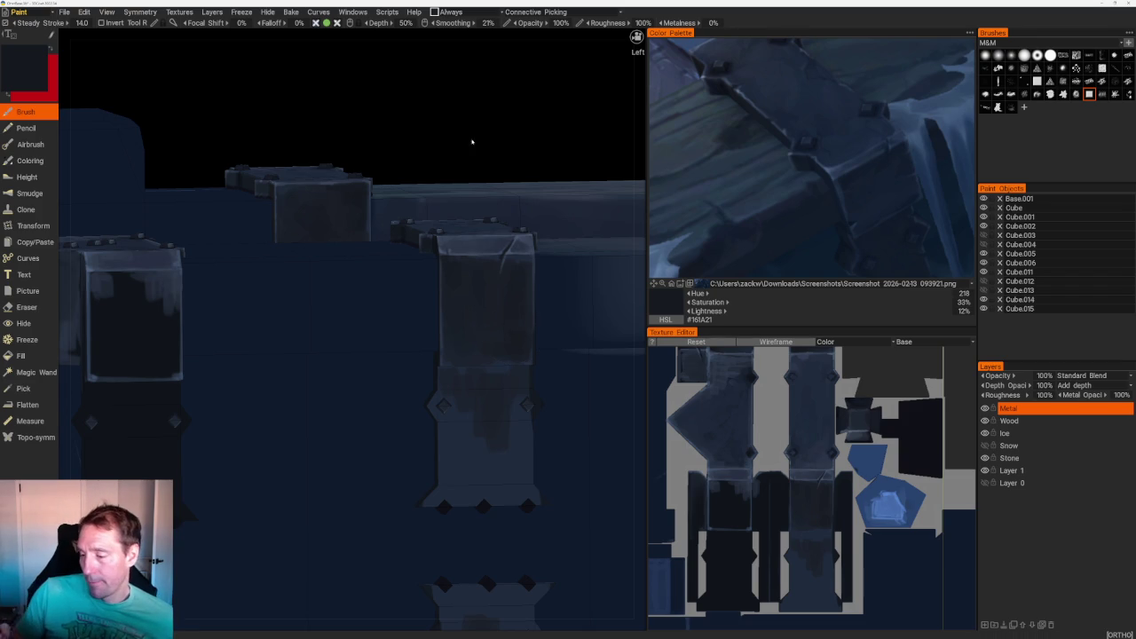
- Sample blue-grey tones from the corner bracket, working from lighter blues to a darker shadow blue
drag(636, 36, 613, 98)
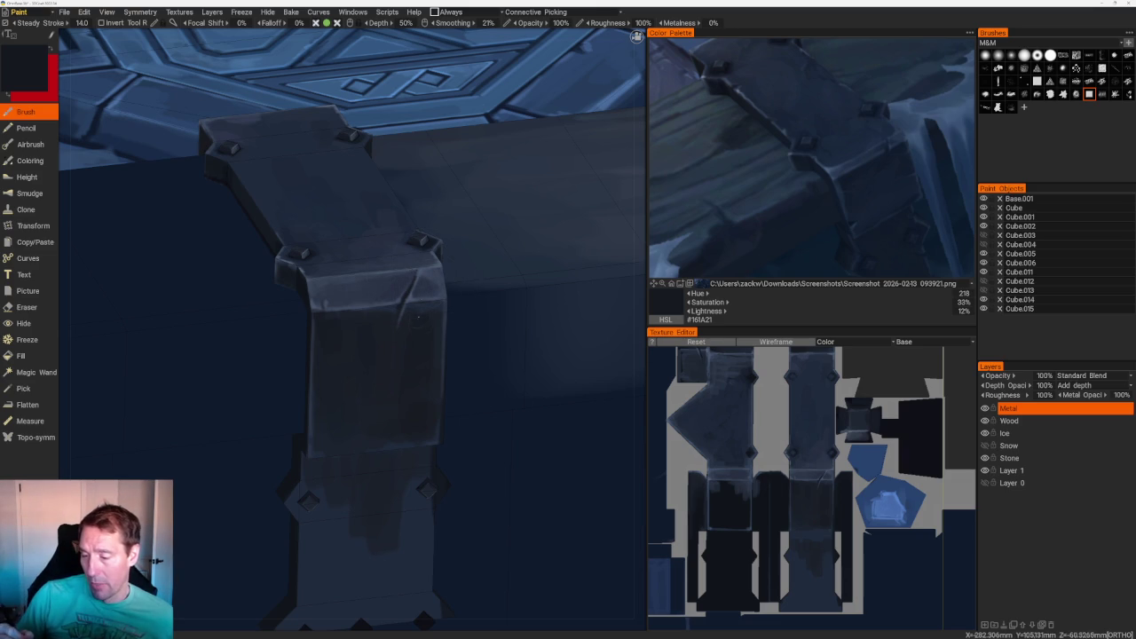
key(v)
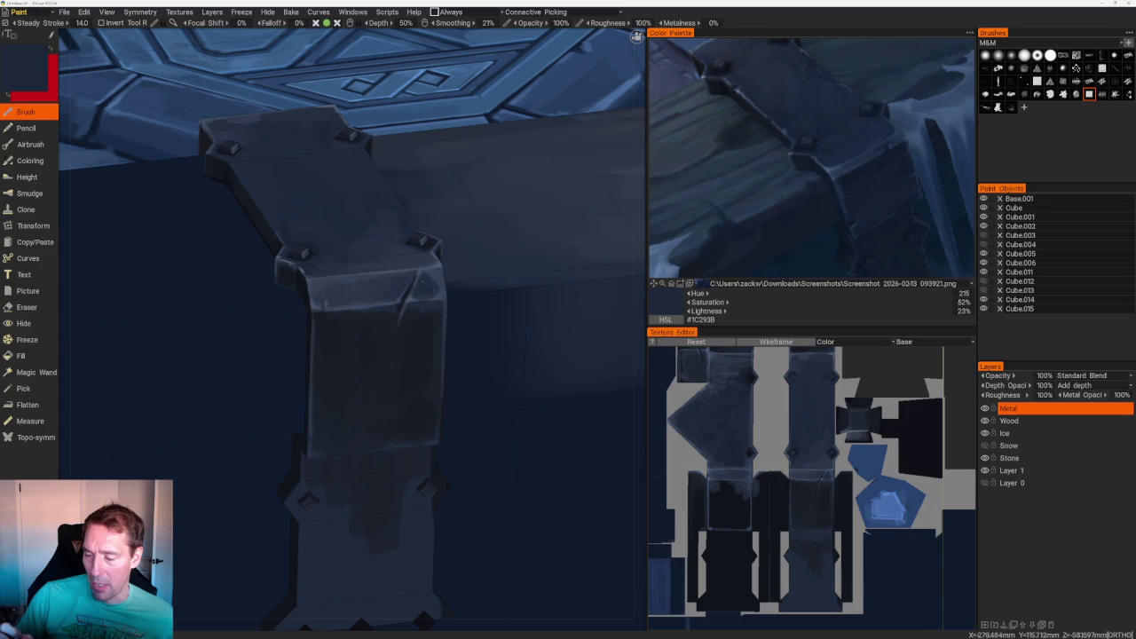
key(v)
key(v)
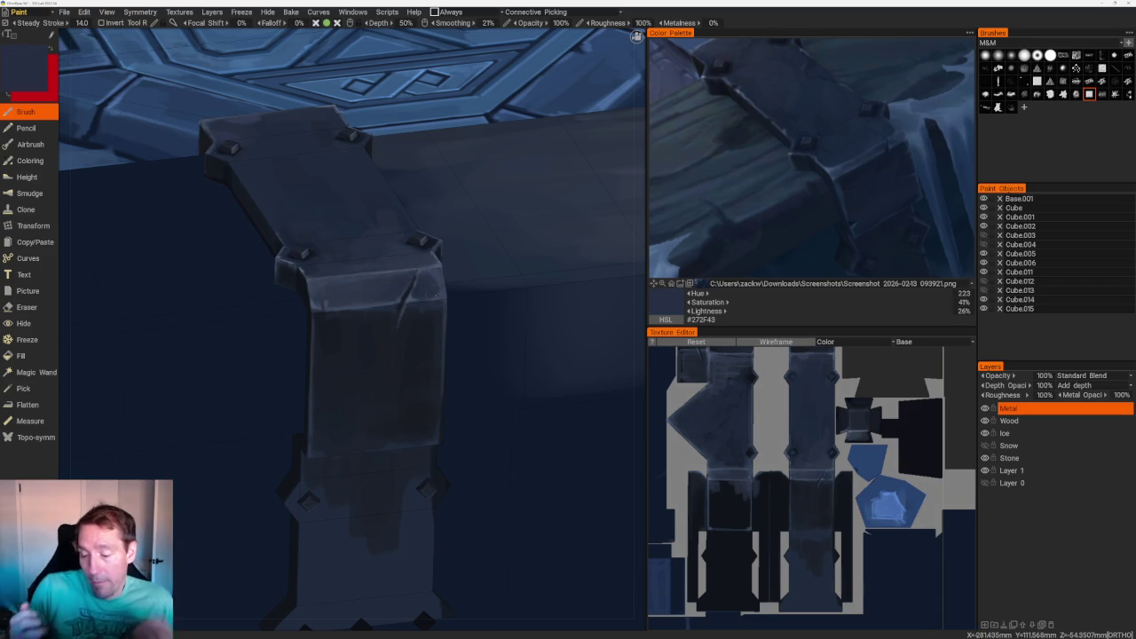
scroll(508, 383, down, 5)
right_drag(399, 145, 497, 170)
scroll(501, 473, up, 5)
right_drag(500, 473, 622, 465)
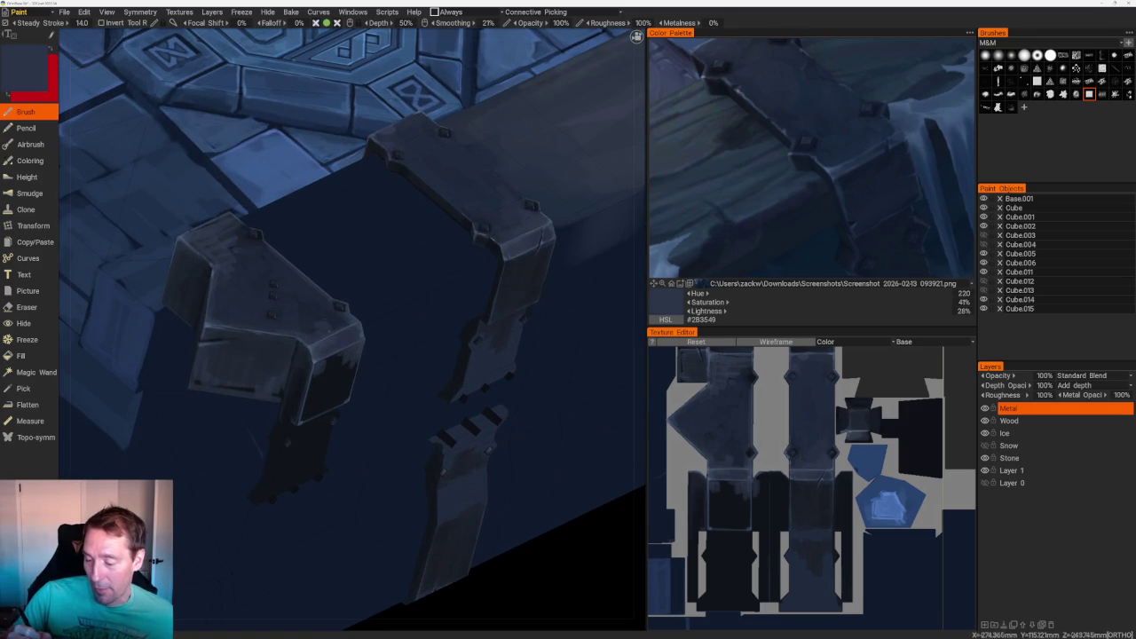
scroll(365, 313, up, 2)
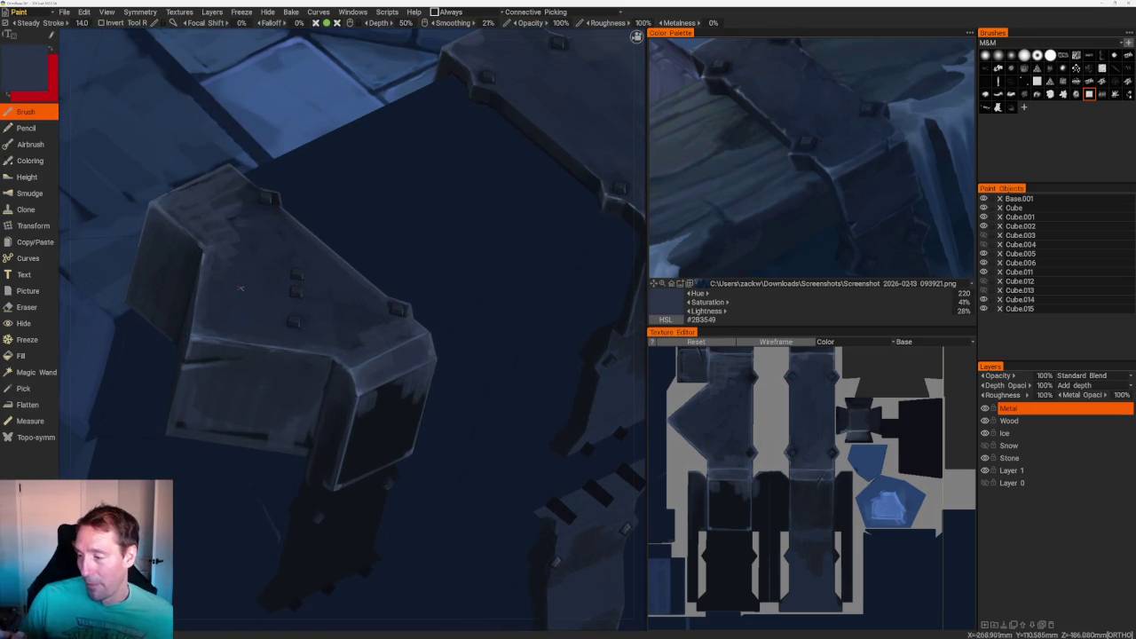
right_drag(337, 302, 364, 312)
key(v)
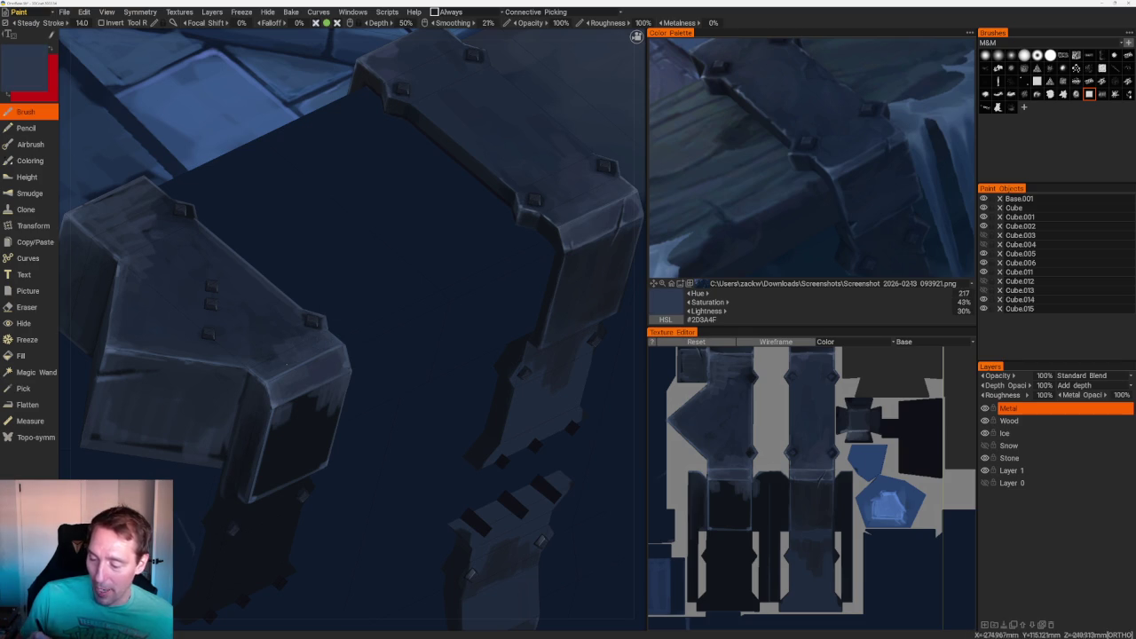
key(v)
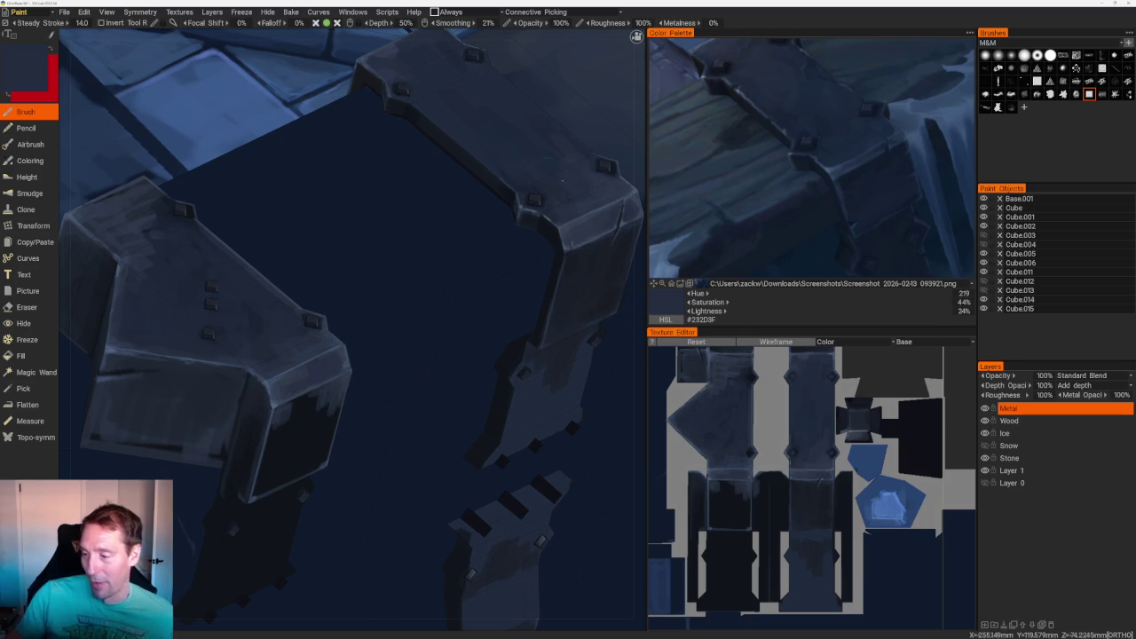
- From a three-quarter top view, sample dark and darker shadow blues from the bracket
alt+drag(241, 307, 293, 329)
scroll(495, 406, down, 5)
alt+shift+drag(494, 406, 492, 400)
scroll(492, 400, up, 5)
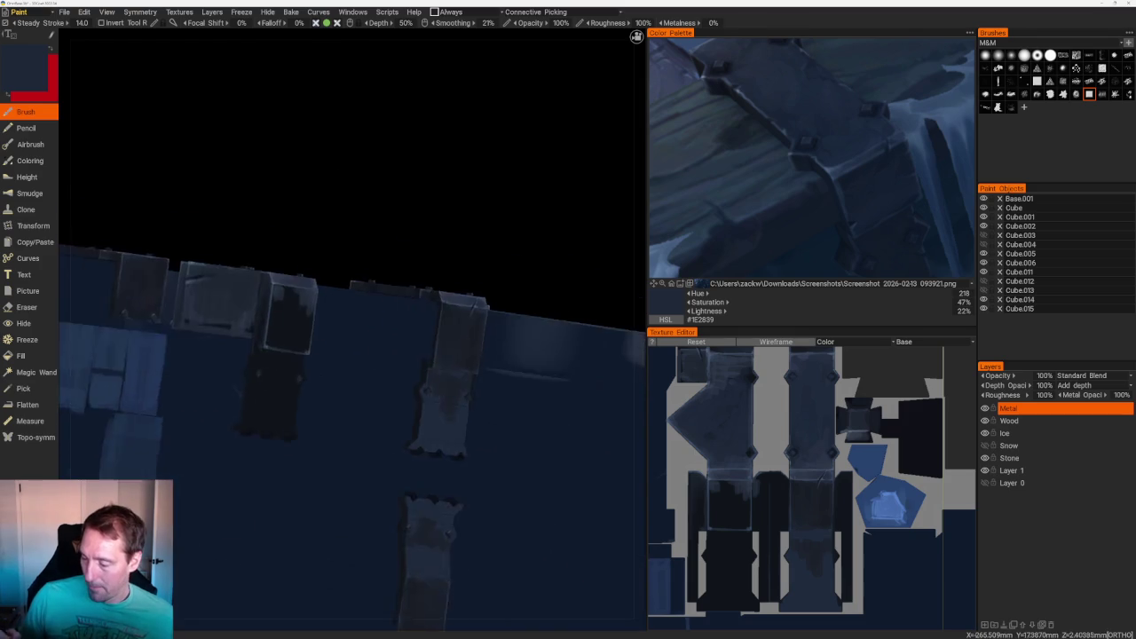
scroll(260, 275, up, 3)
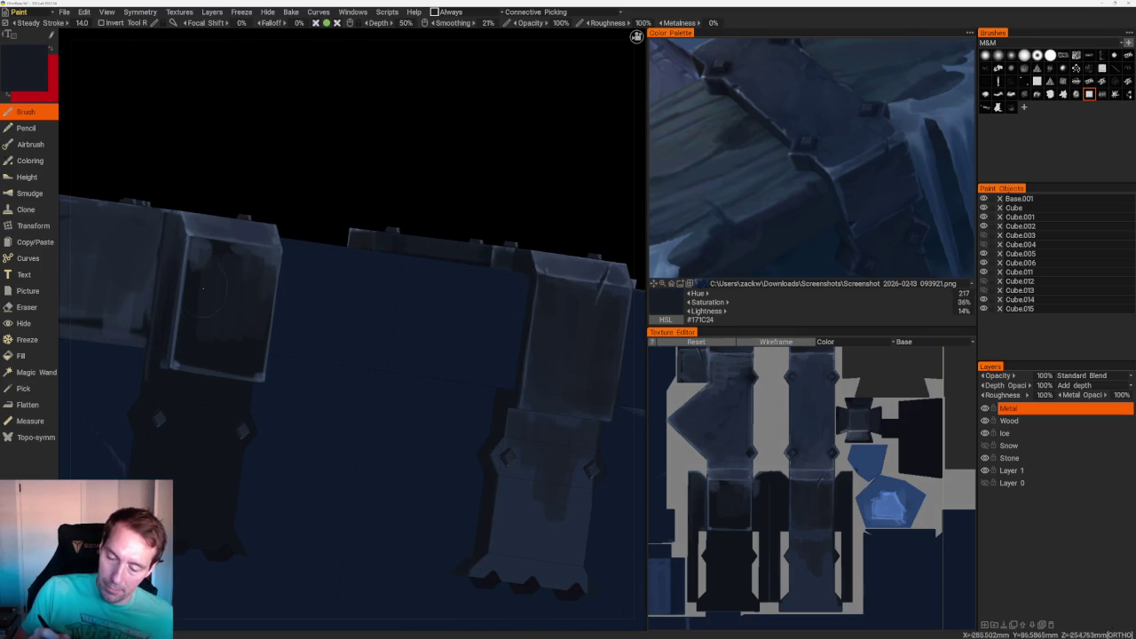
scroll(357, 134, down, 5)
alt+drag(358, 134, 408, 173)
scroll(427, 323, up, 5)
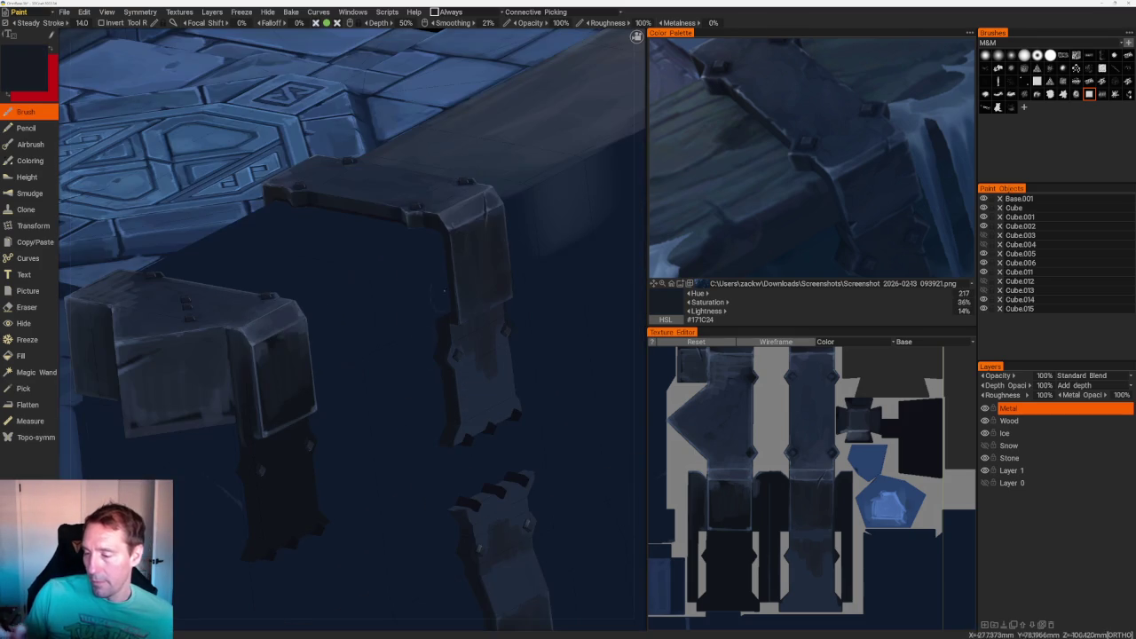
key(v)
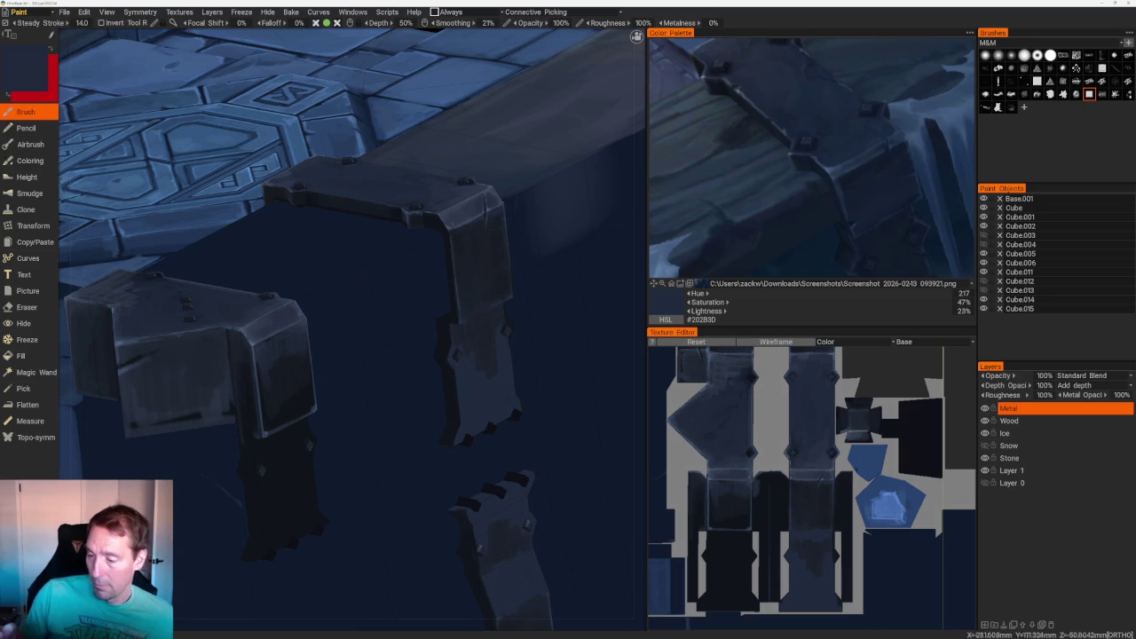
key(v)
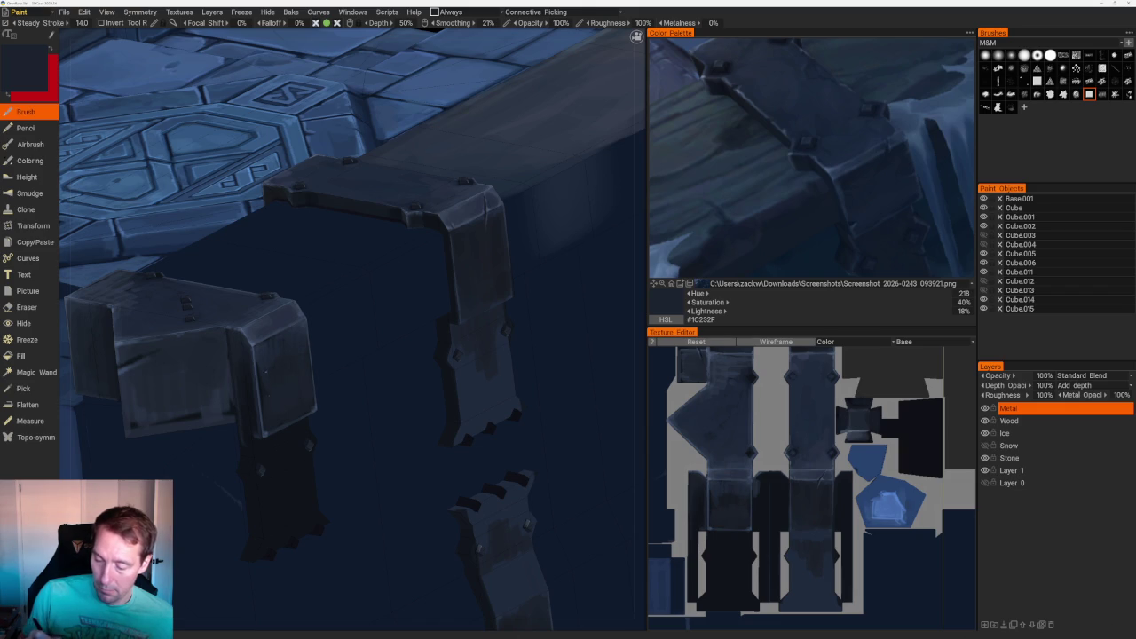
scroll(453, 180, down, 5)
scroll(454, 180, down, 2)
drag(454, 181, 464, 150)
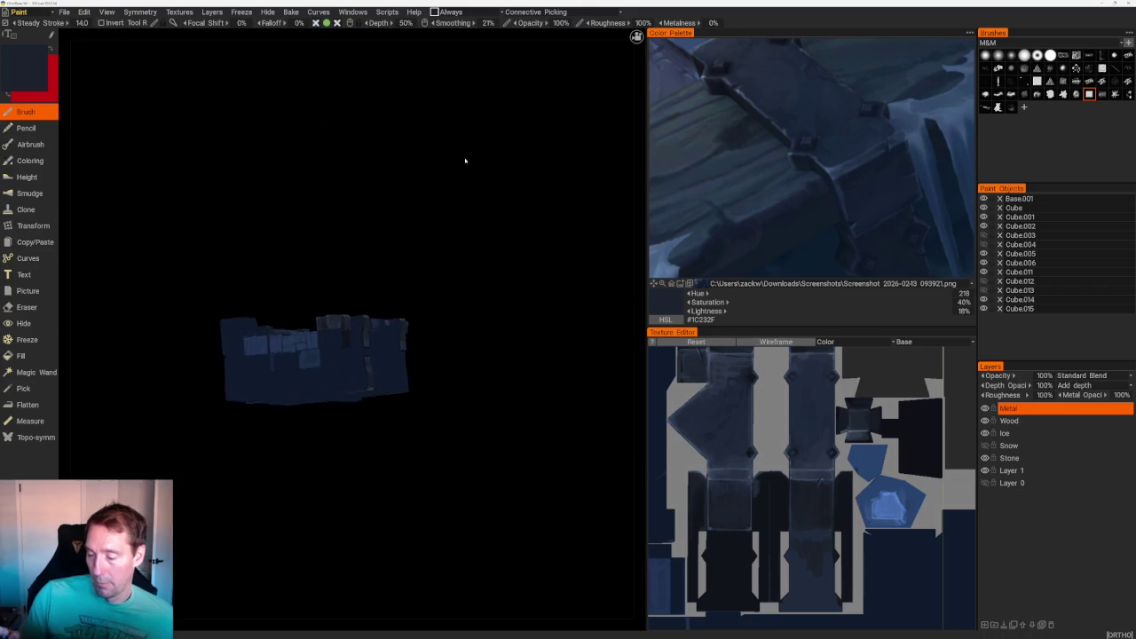
- Pick dark to near-black blues from the reference painting and the bracket's existing colour
scroll(464, 150, up, 6)
mouse_move(497, 222)
mouse_down()
mouse_move(487, 210)
mouse_move(259, 285)
mouse_up()
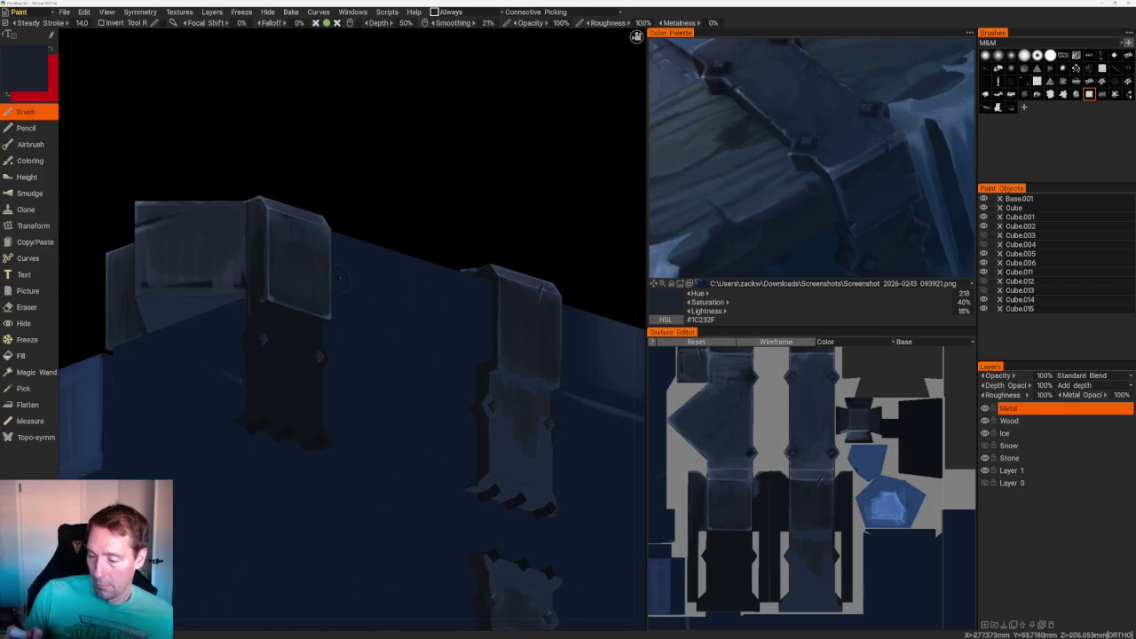
key(v)
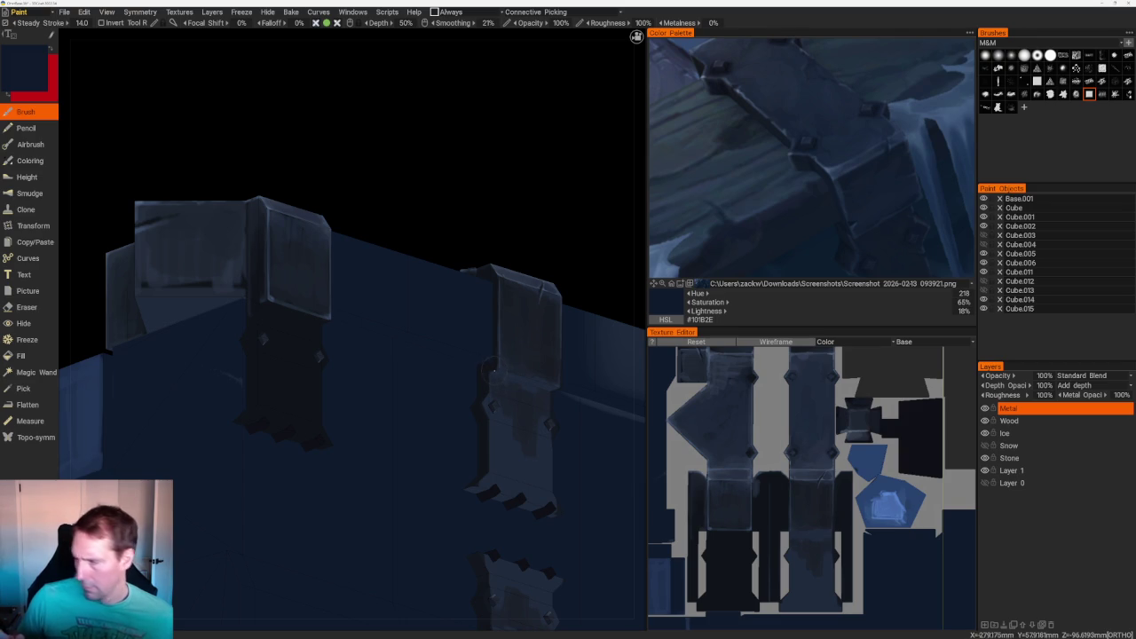
click(886, 186)
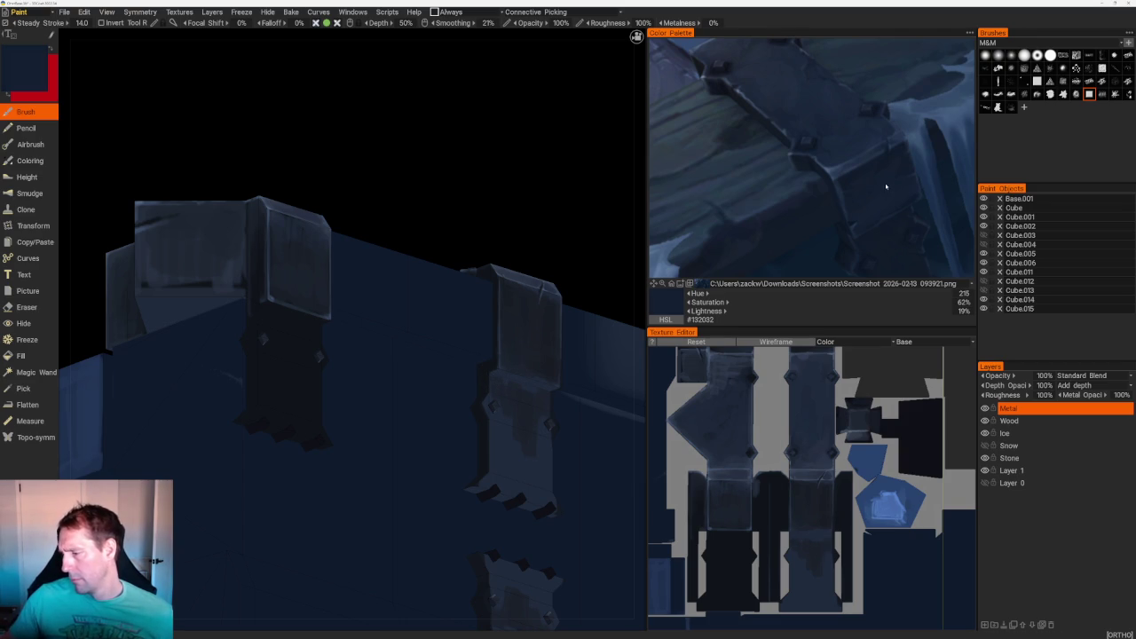
click(895, 233)
click(899, 241)
click(904, 236)
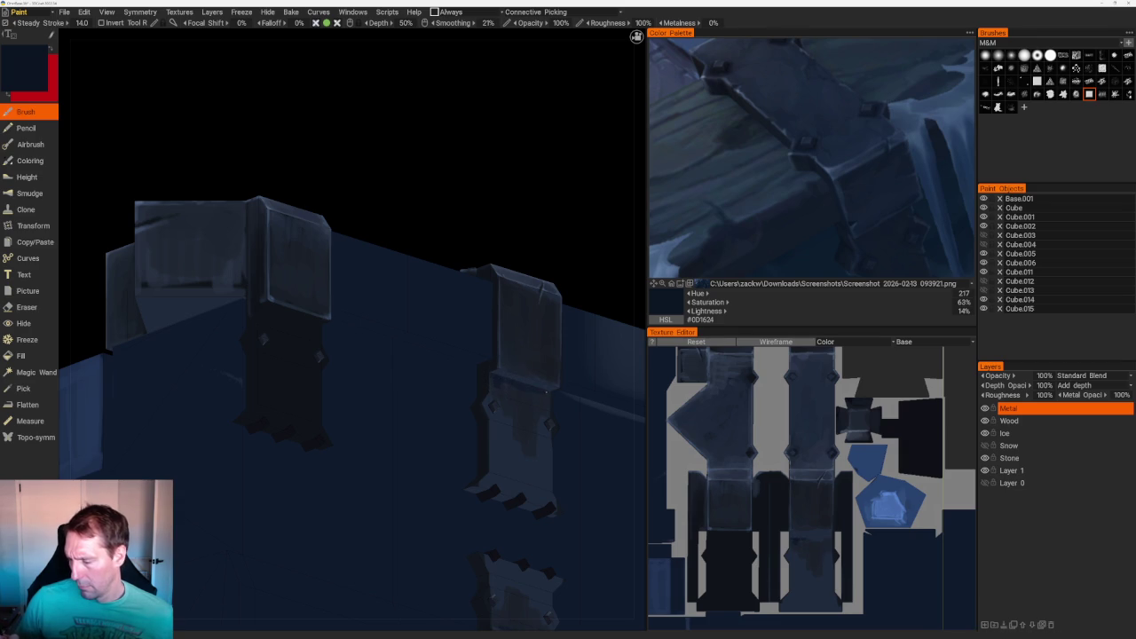
key(v)
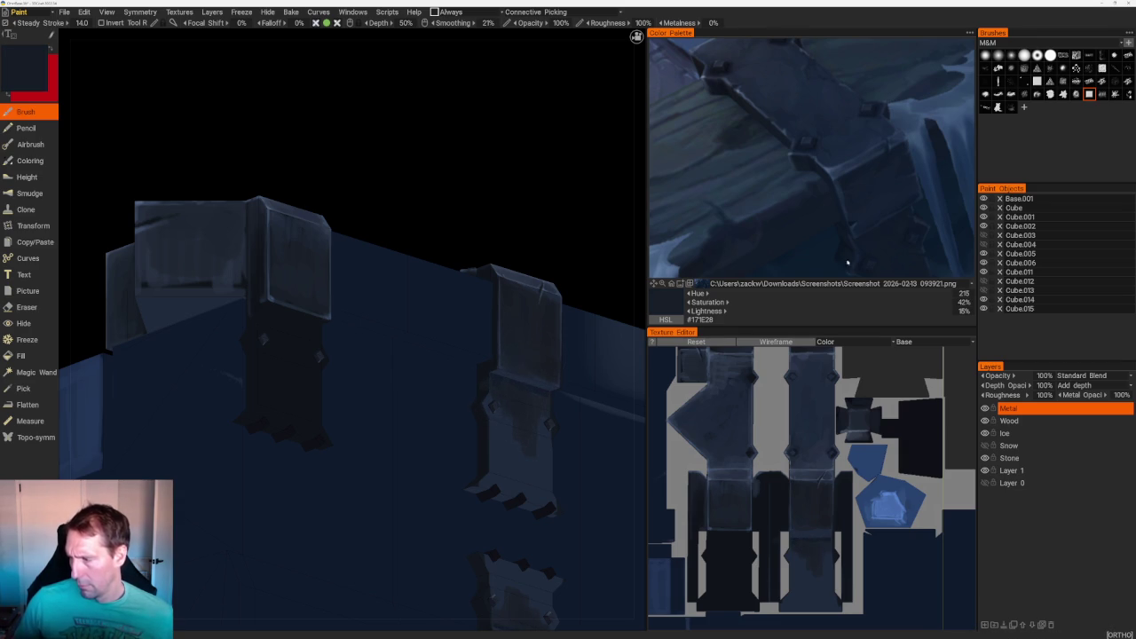
click(853, 231)
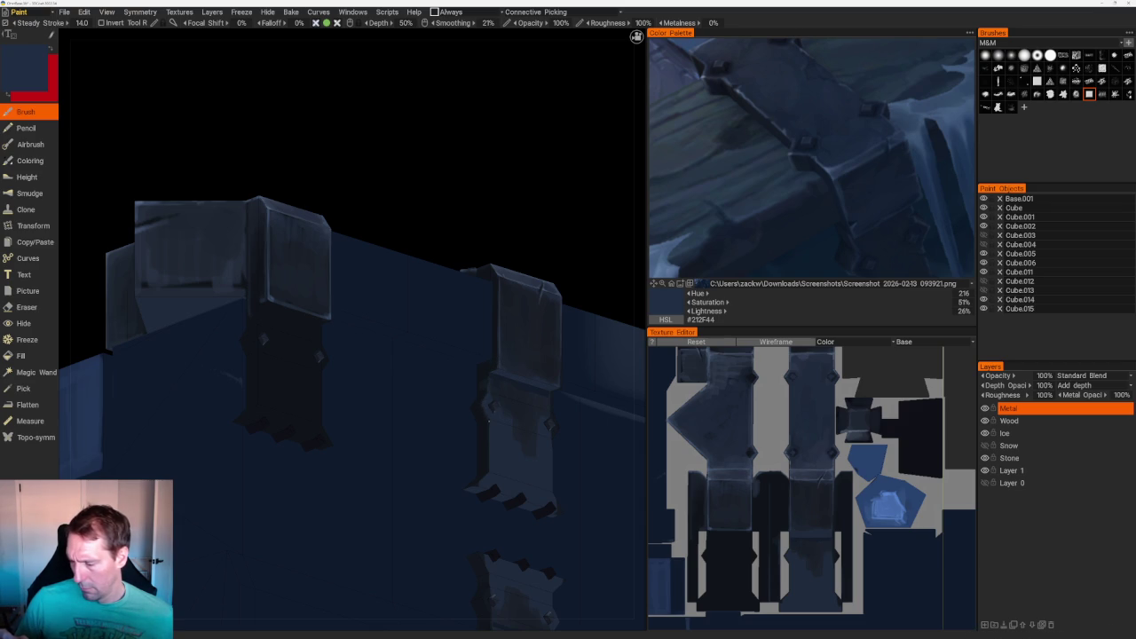
- Pick a light blue highlight from the reference, then move in on the corner posts
middle_drag(487, 418, 533, 355)
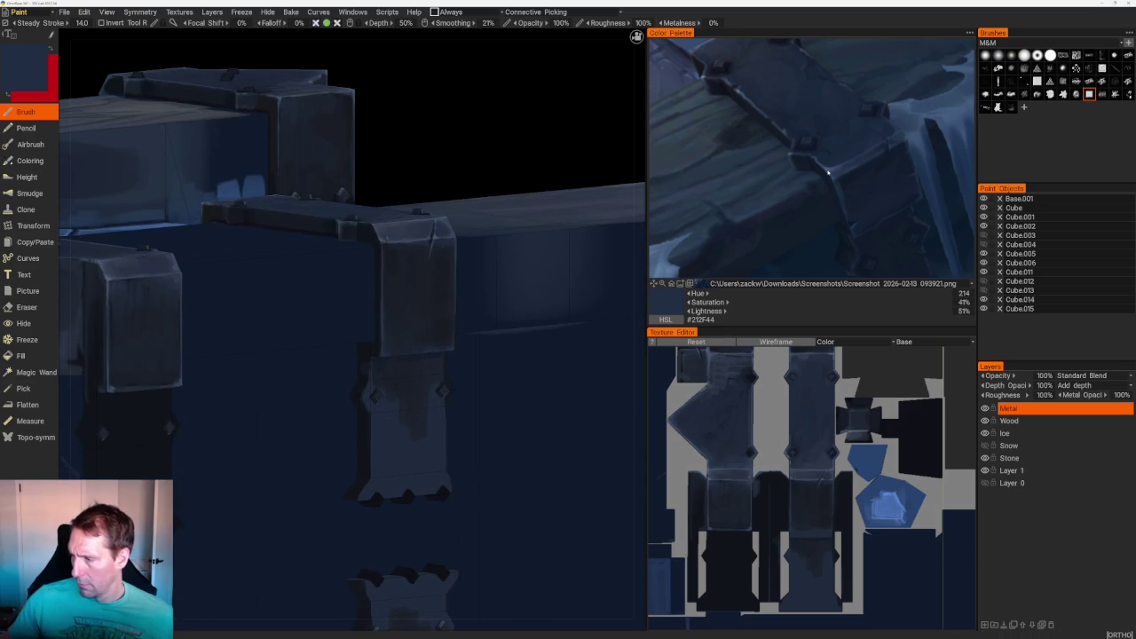
click(827, 172)
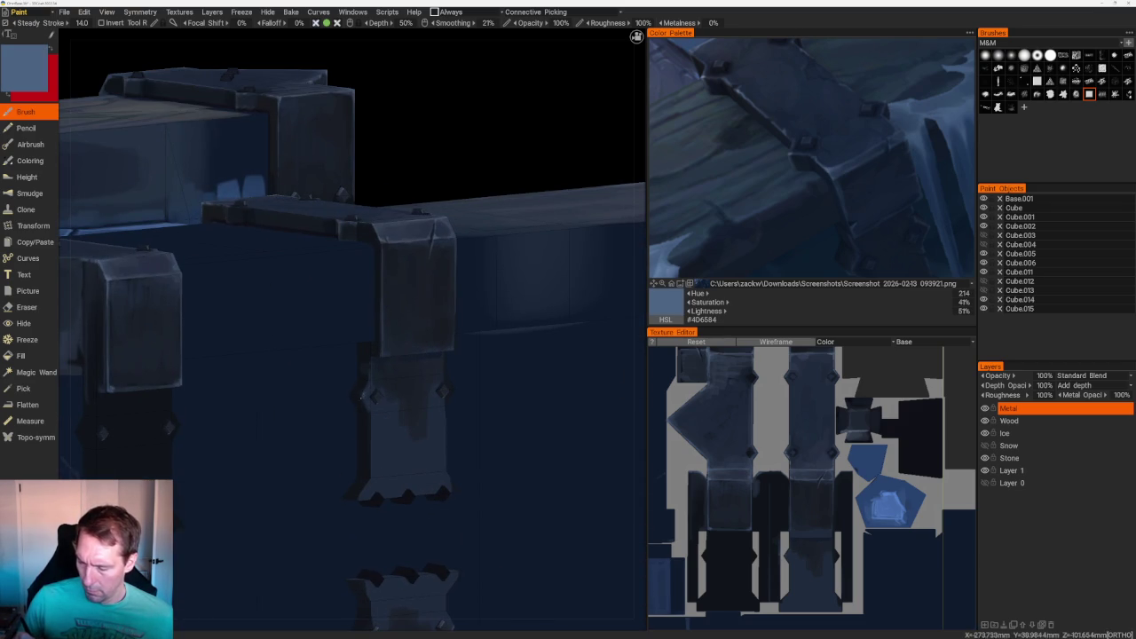
scroll(497, 236, down, 3)
mouse_move(497, 236)
middle_down()
mouse_move(497, 261)
mouse_move(516, 261)
mouse_move(298, 277)
middle_up()
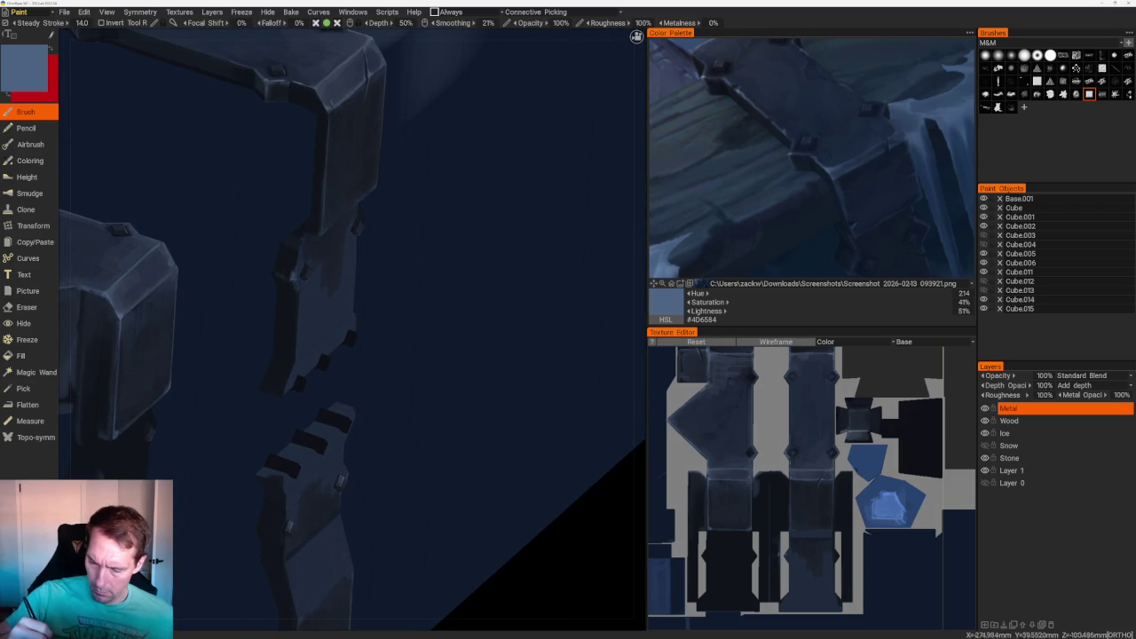
scroll(515, 249, down, 3)
mouse_move(515, 249)
middle_down()
mouse_move(494, 231)
mouse_move(502, 263)
middle_up()
scroll(501, 263, up, 3)
middle_drag(545, 413, 305, 412)
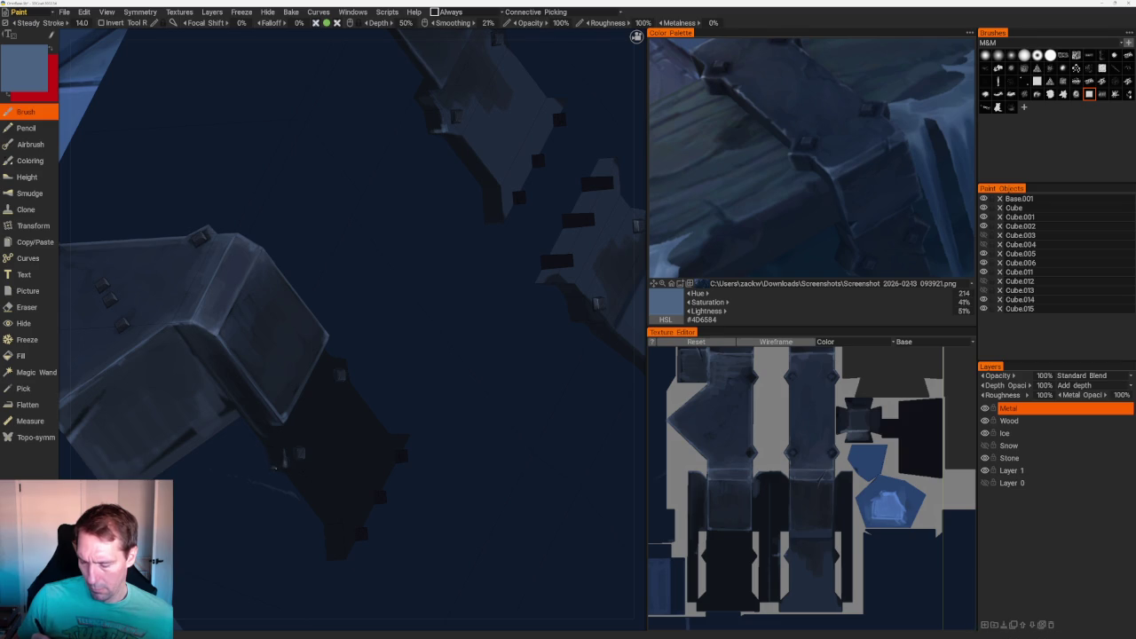
- Brush dark shadow-blue shading onto the bracket's lower face, then view the whole chest orthographically
key(v)
drag(312, 429, 339, 382)
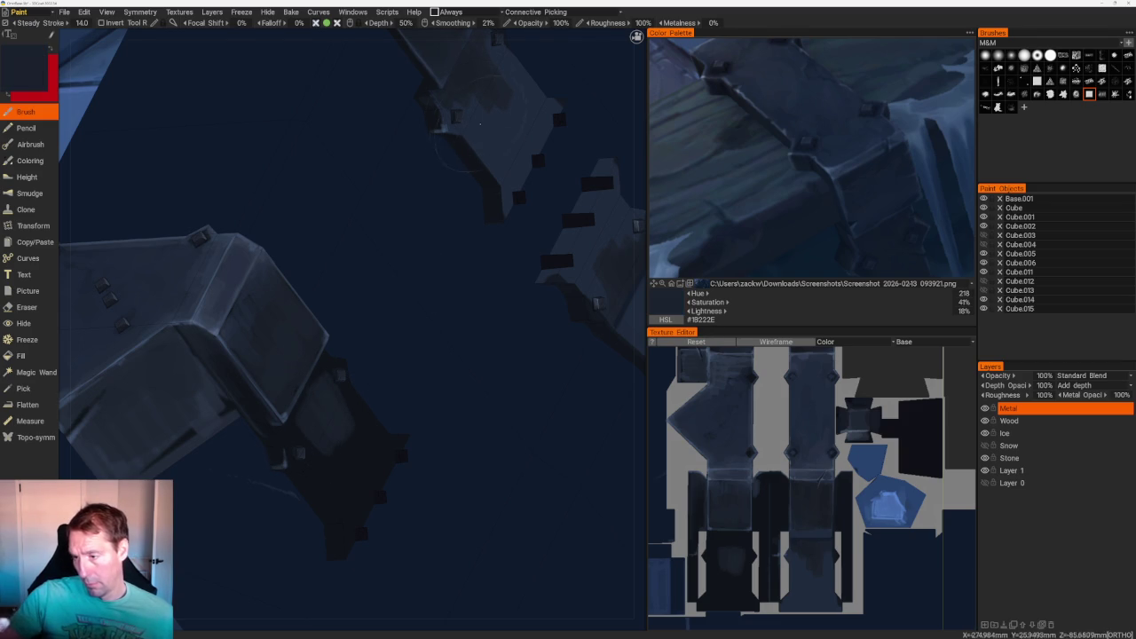
middle_drag(503, 91, 372, 238)
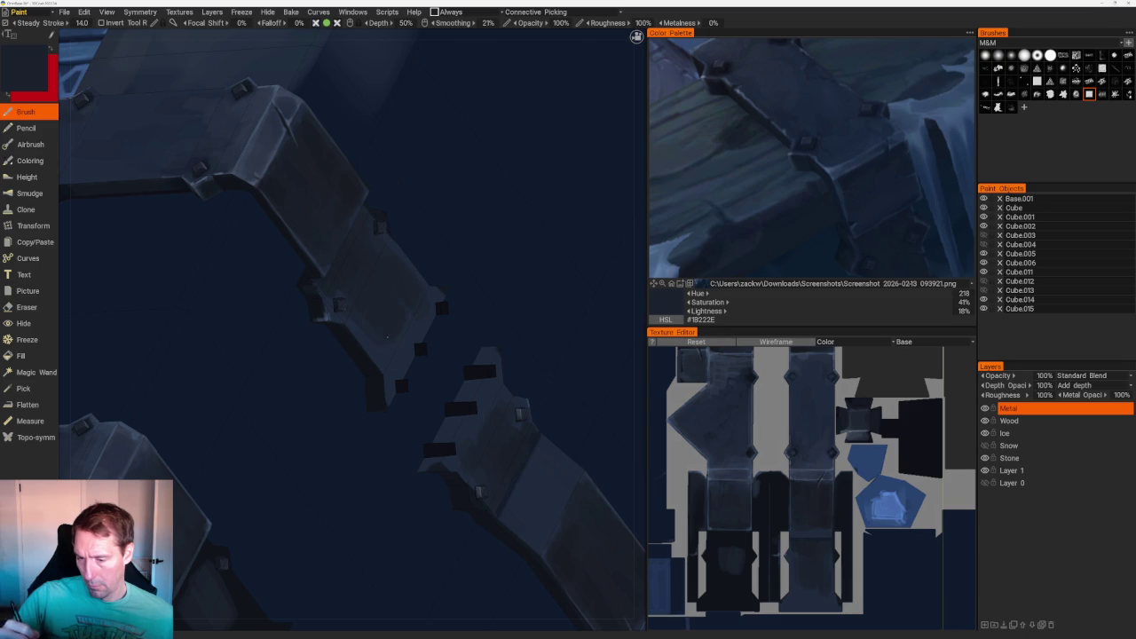
key(v)
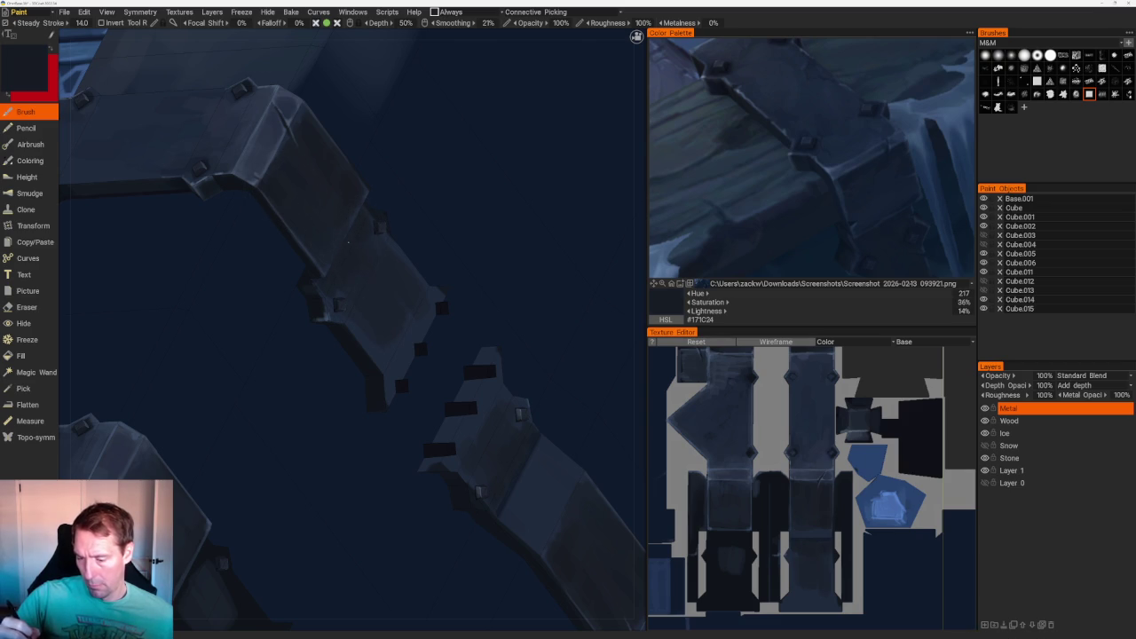
middle_drag(391, 231, 454, 155)
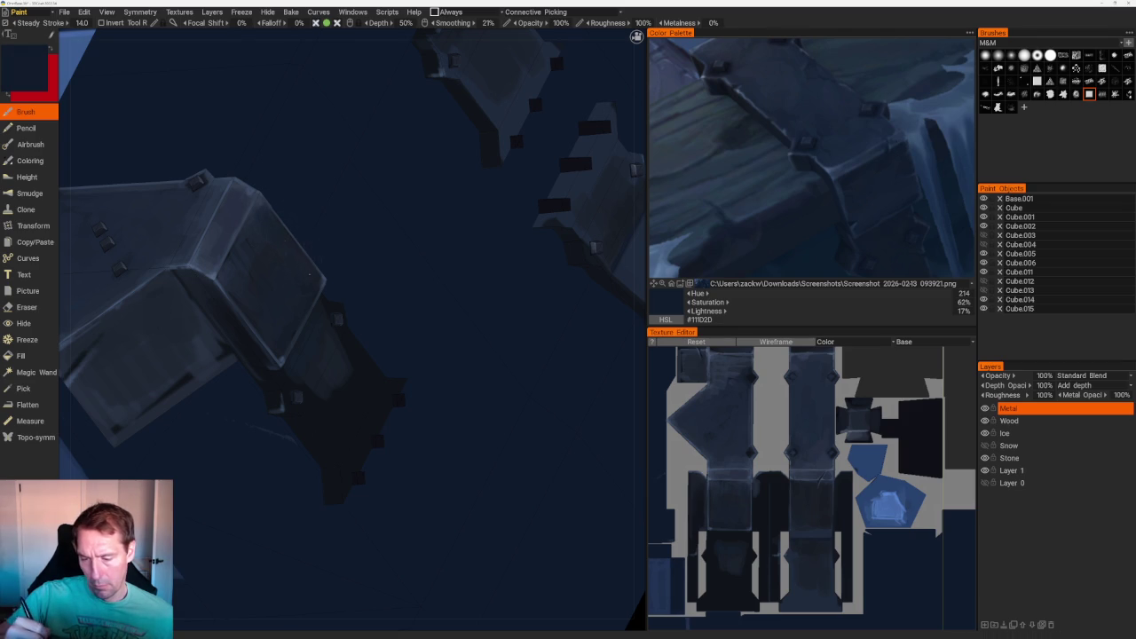
key(5)
drag(322, 114, 375, 165)
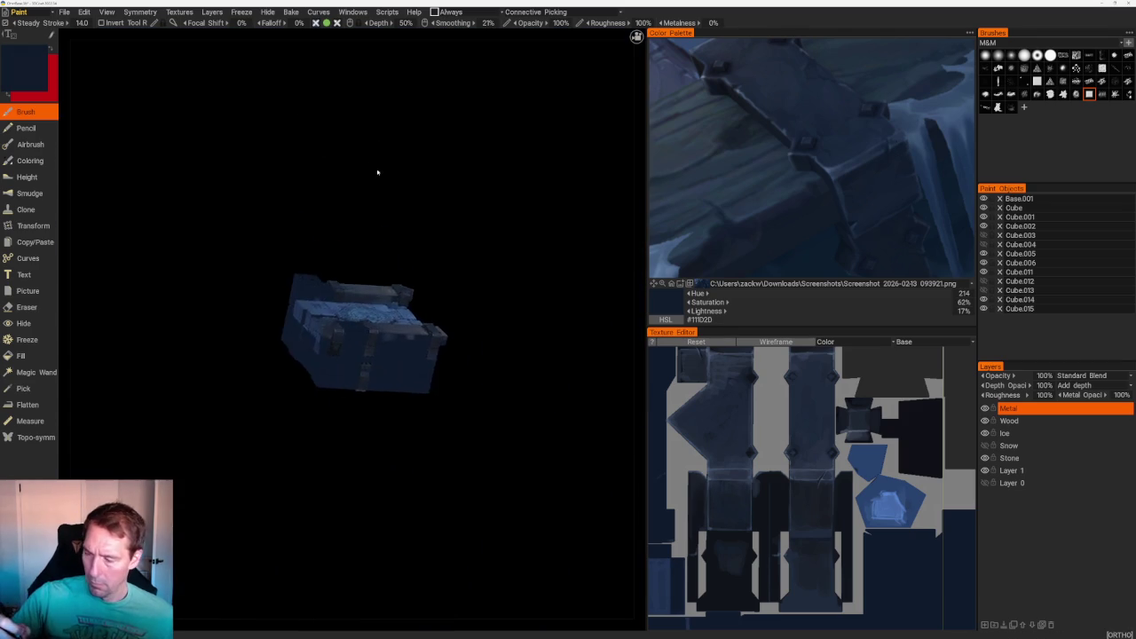
- Sample dark, mid and lighter blue-greys from the corner bracket
scroll(375, 166, up, 5)
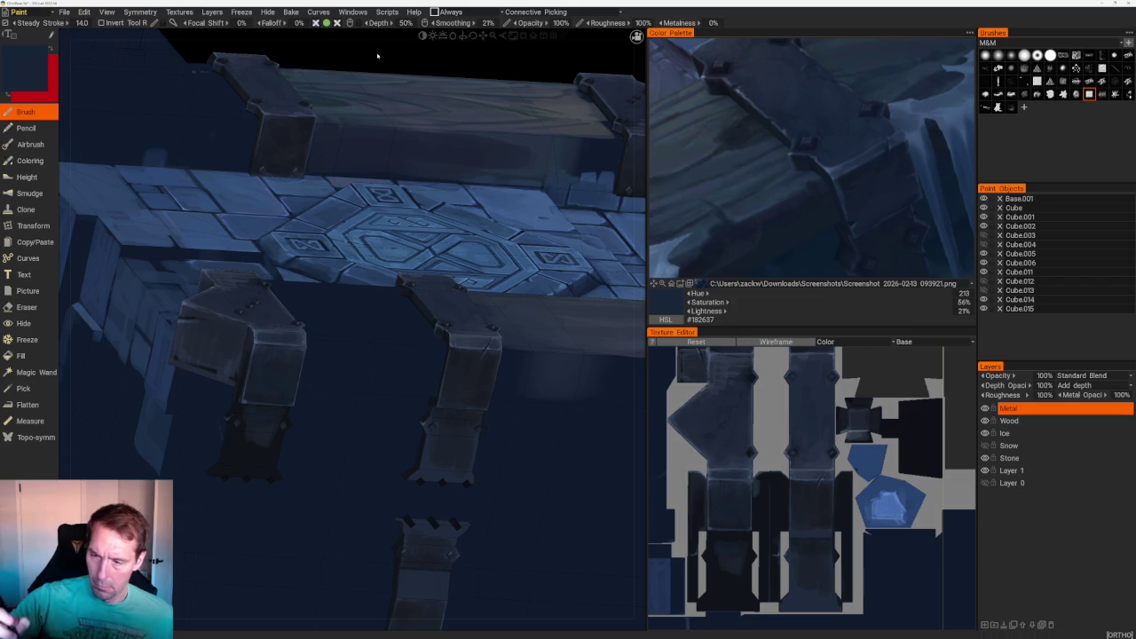
scroll(284, 373, up, 3)
scroll(284, 373, up, 3)
scroll(284, 373, up, 2)
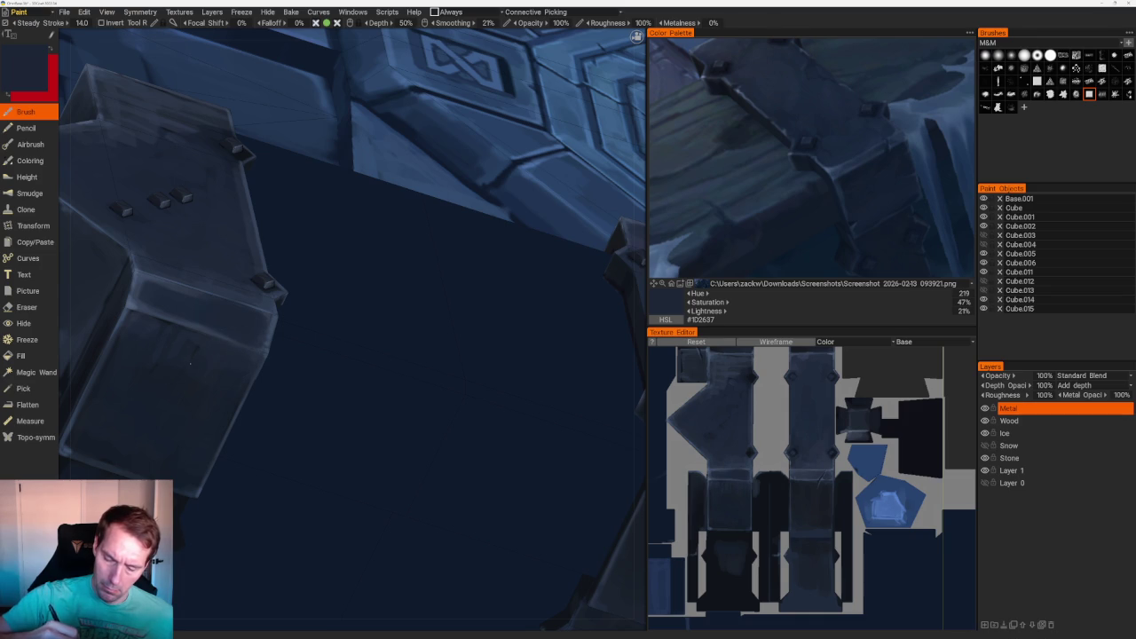
key(v)
scroll(158, 356, down, 5)
drag(358, 125, 426, 178)
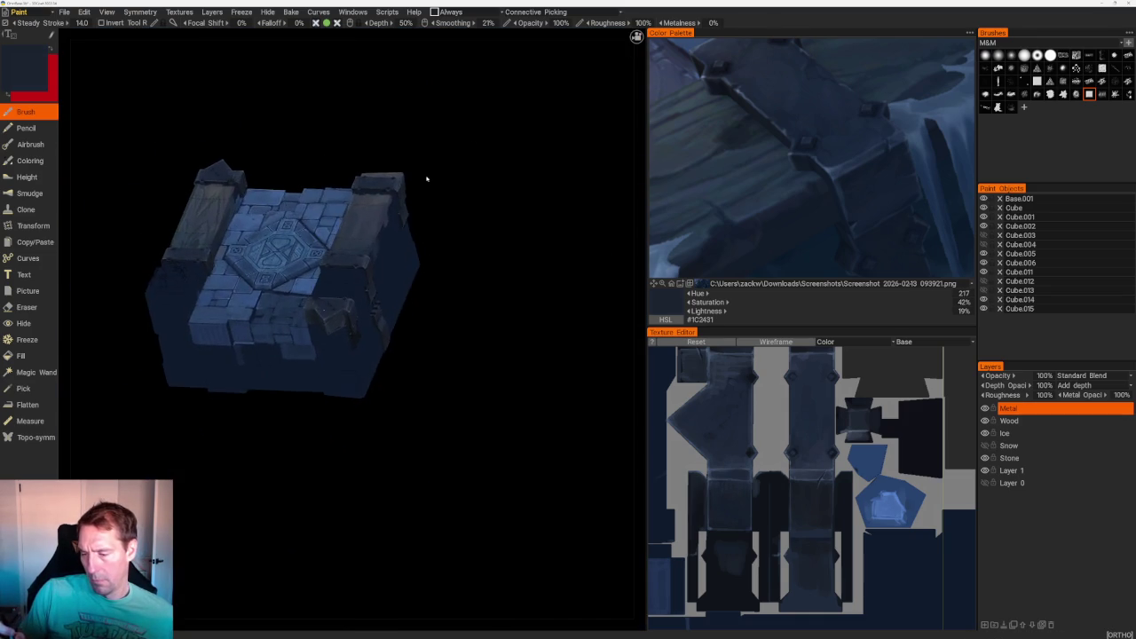
scroll(426, 178, up, 5)
key(v)
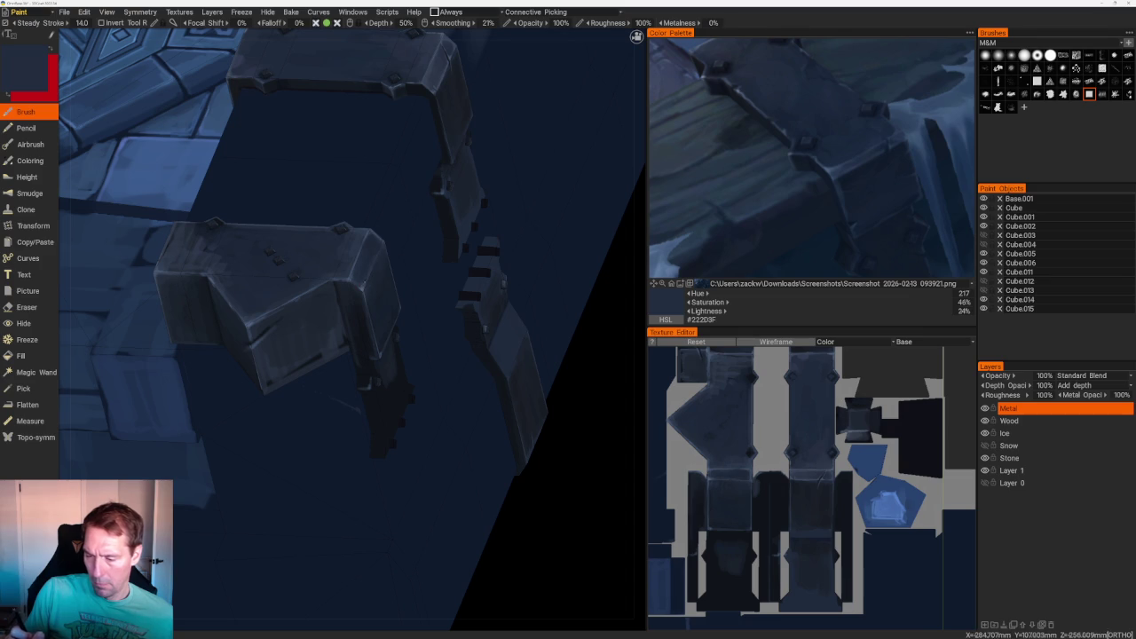
key(v)
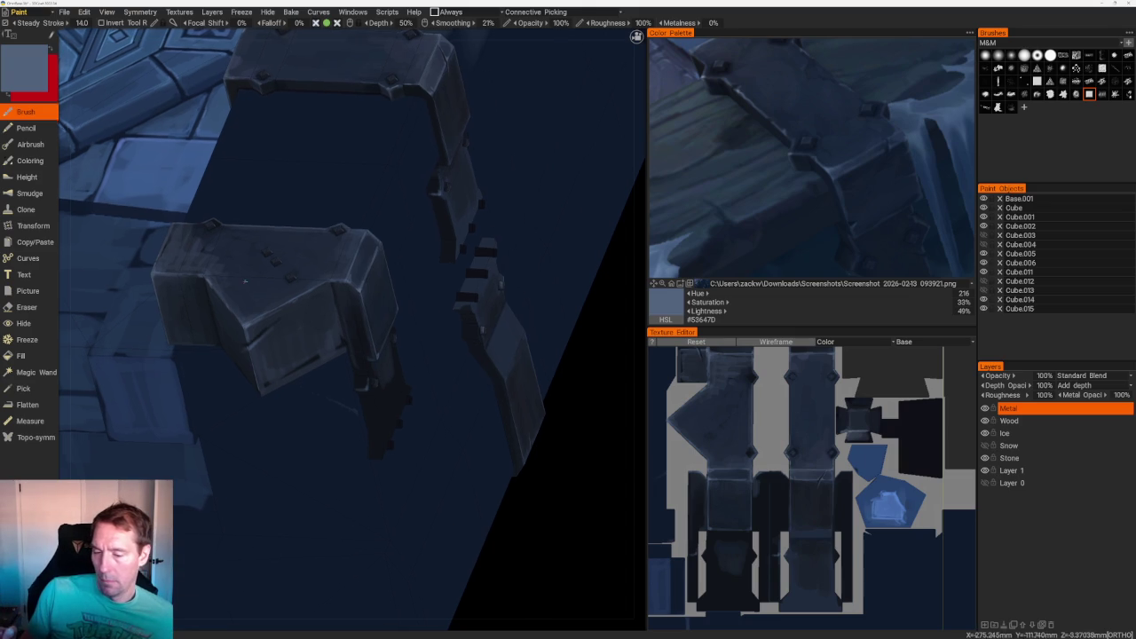
- On the stone block's bracket side, sample several darker blues from the model
scroll(521, 239, down, 5)
drag(521, 239, 588, 355)
scroll(553, 286, up, 3)
scroll(480, 269, up, 3)
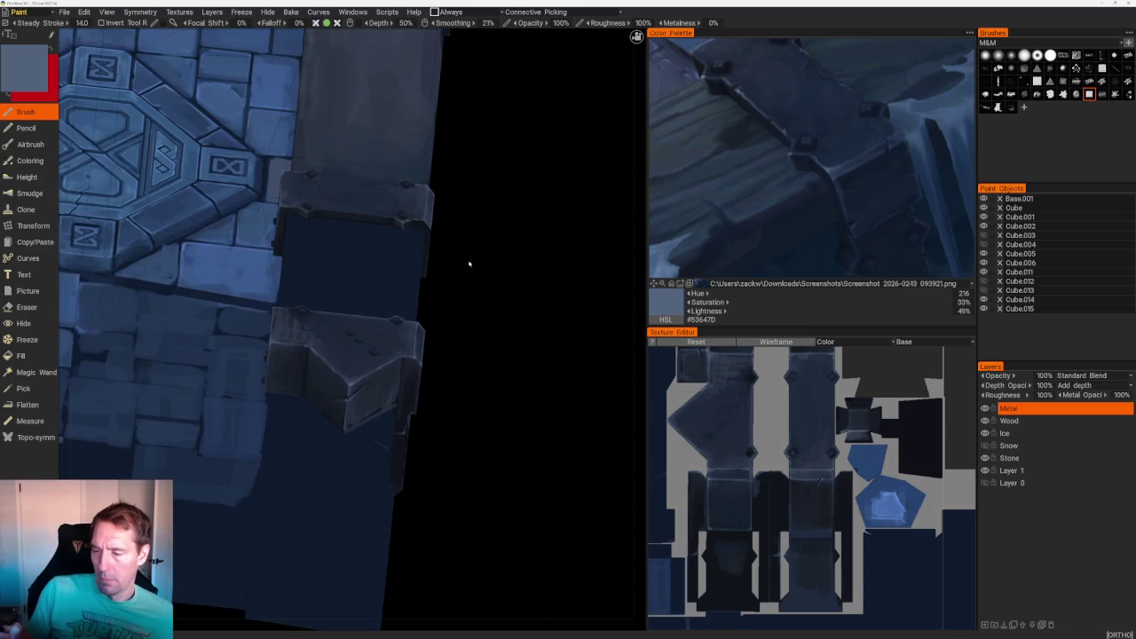
key(v)
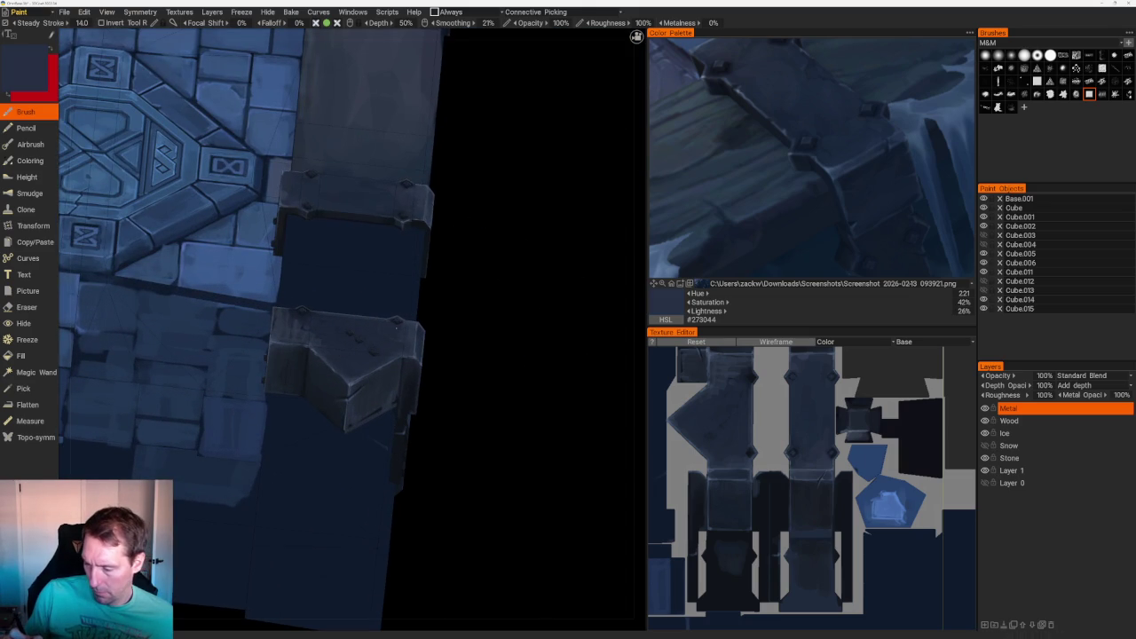
key(v)
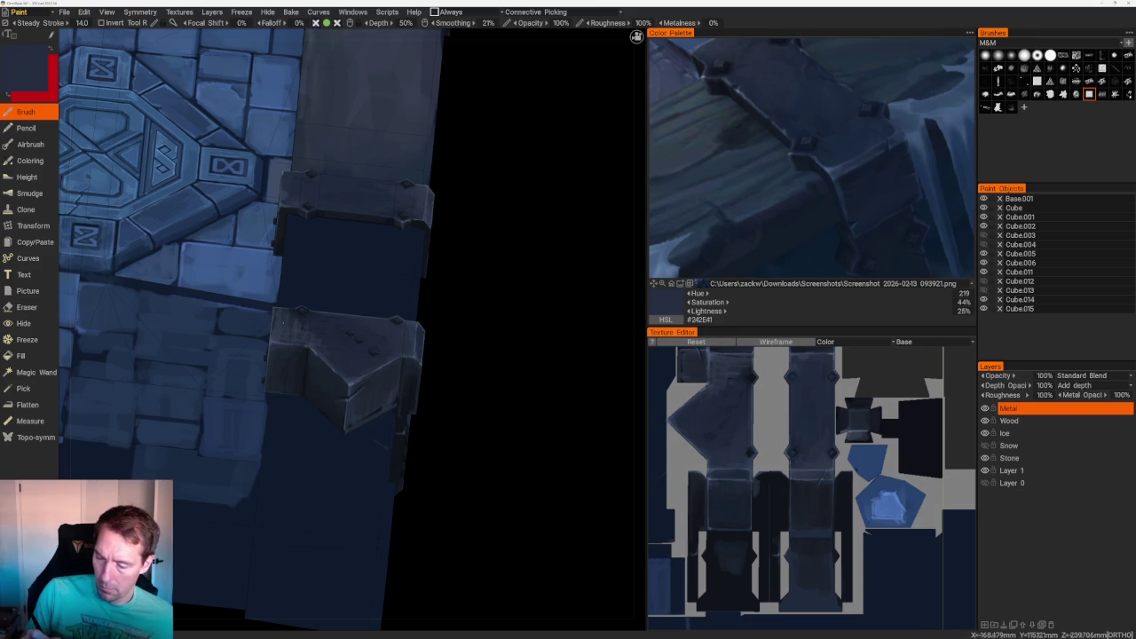
key(v)
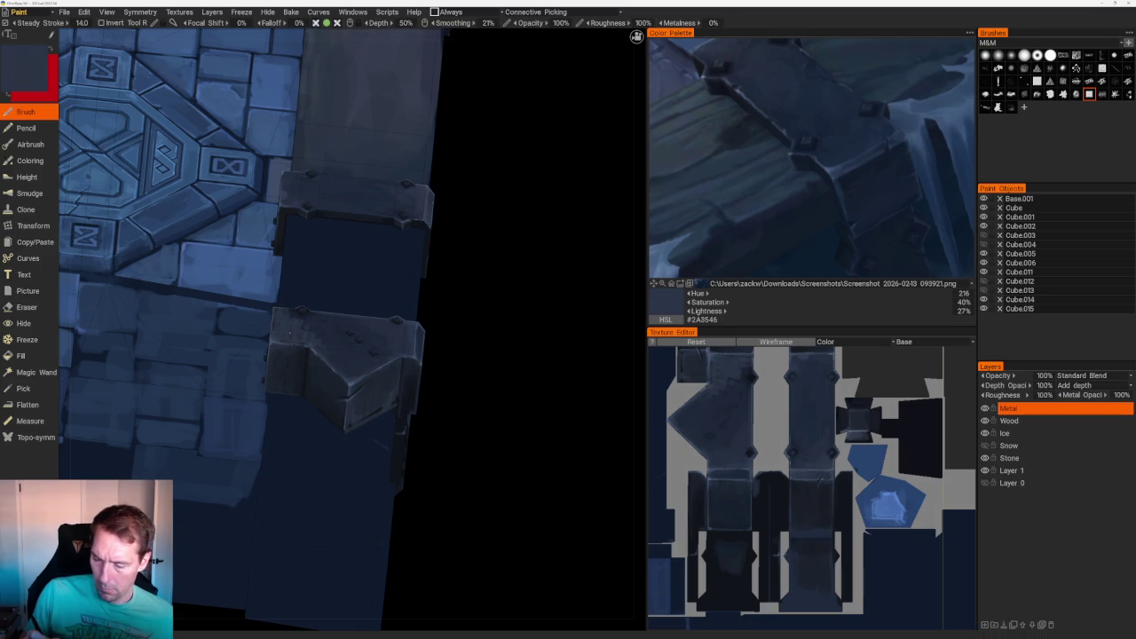
- Pick darker and deeper blues from the reference image for the side bracket shading
click(760, 78)
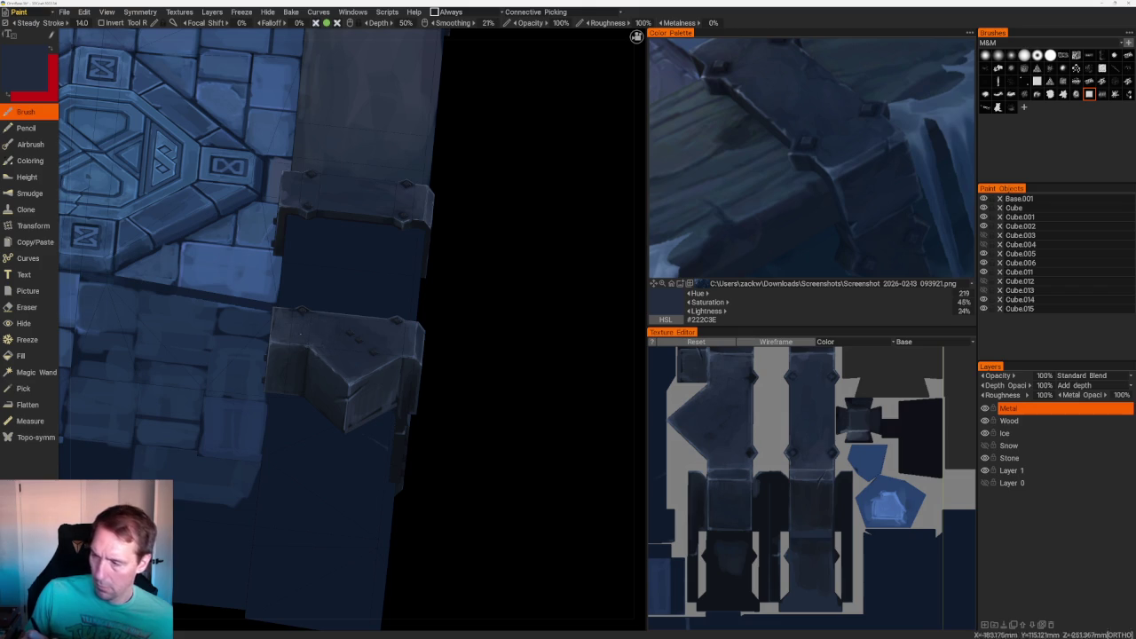
click(766, 87)
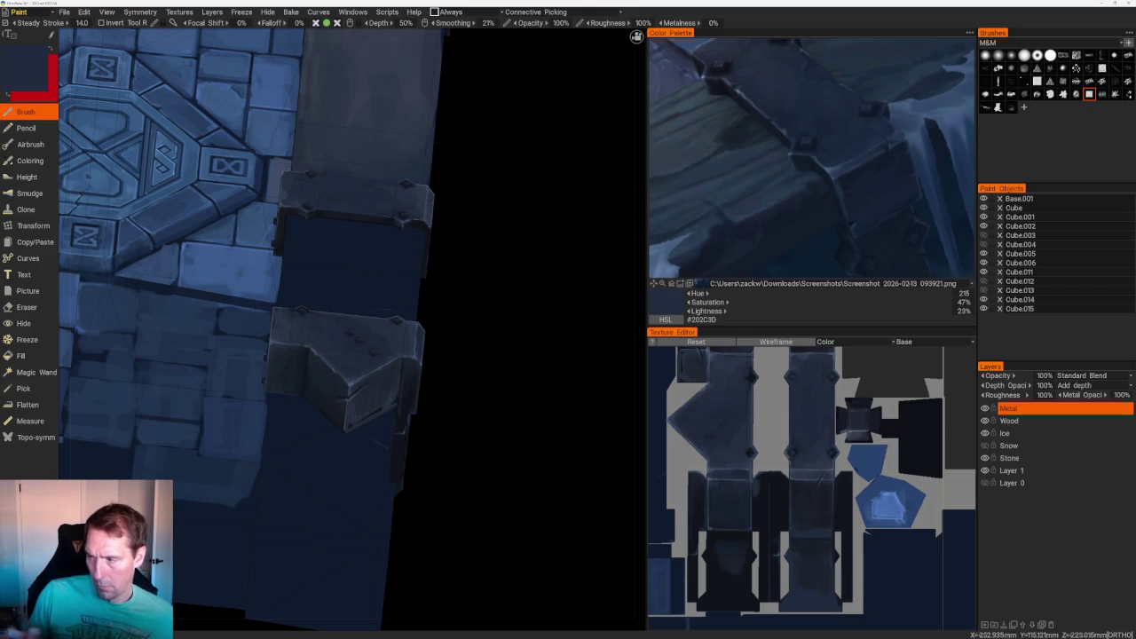
click(807, 66)
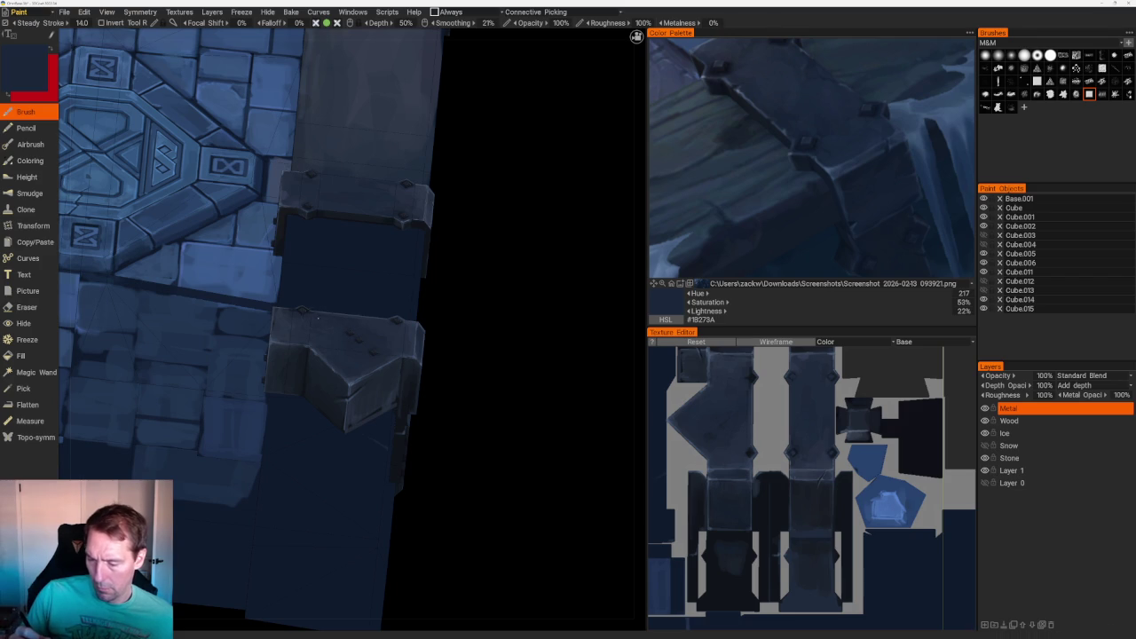
scroll(464, 198, down, 5)
scroll(507, 249, down, 3)
drag(507, 249, 457, 255)
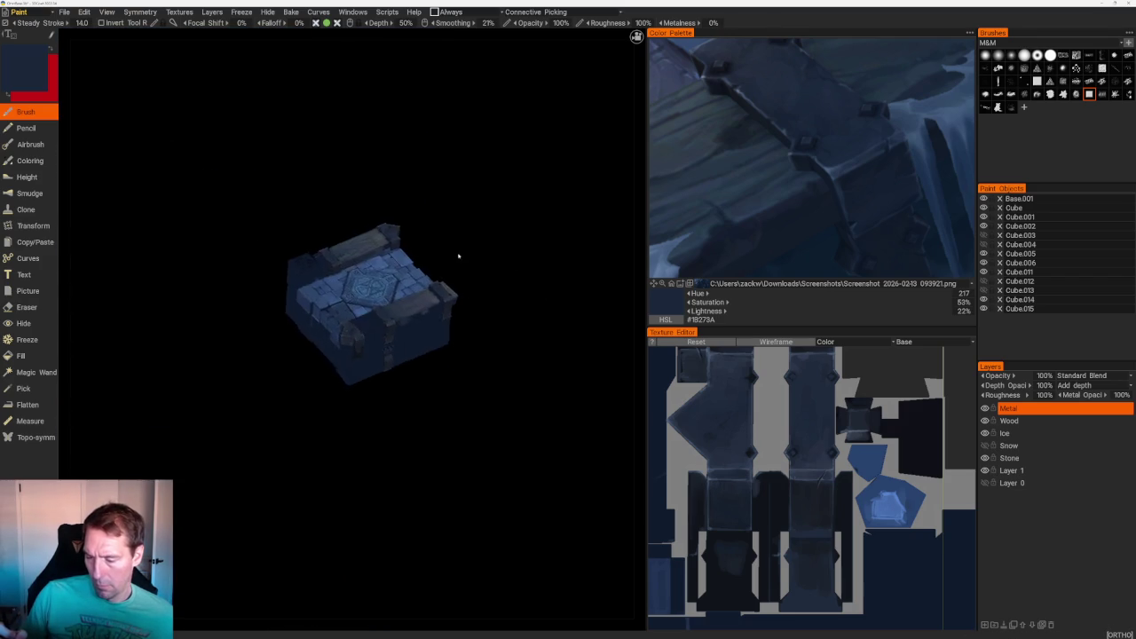
- Pick a deep navy from the reference and sample a dark blue from the model
scroll(464, 246, up, 5)
scroll(420, 410, up, 3)
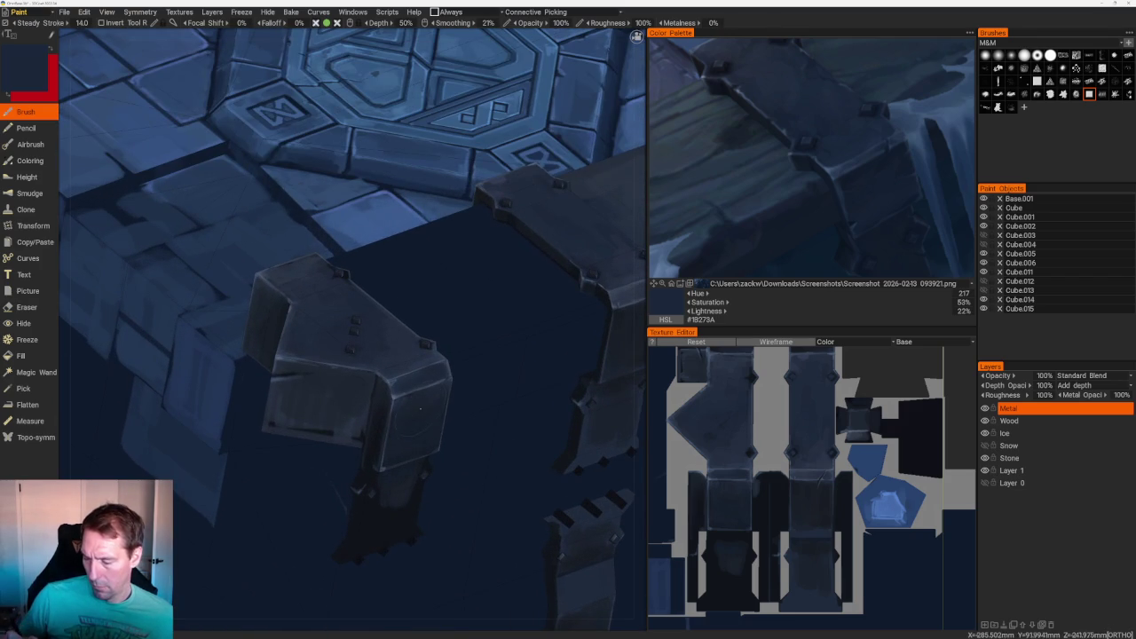
click(701, 240)
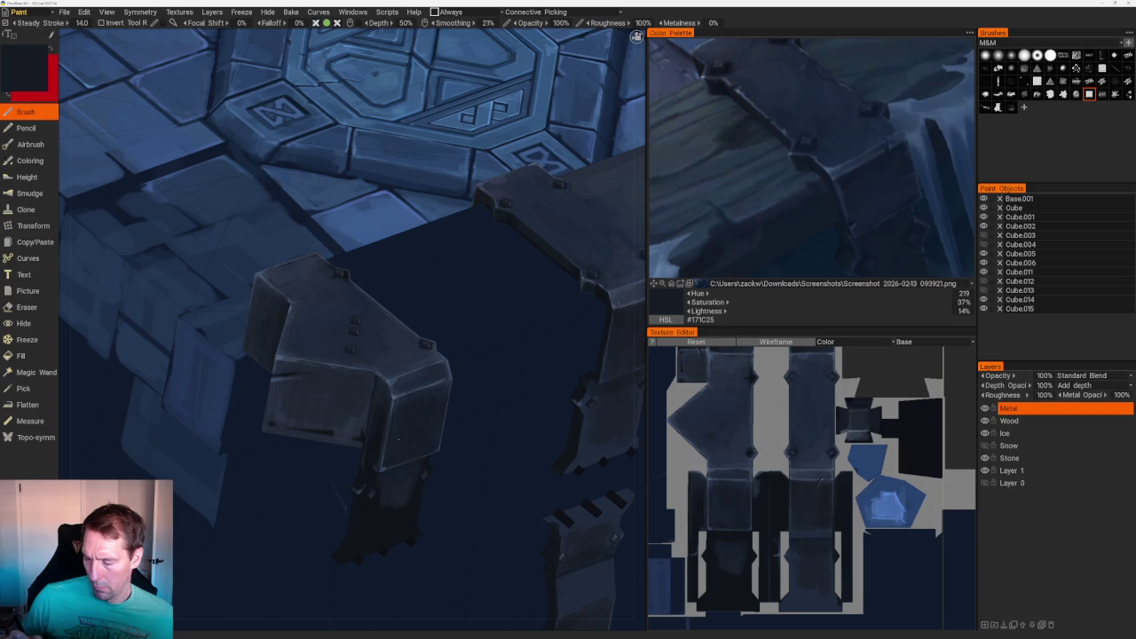
key(v)
key(v)
- Check the metal caps from several angles and sample a lighter blue for edge highlights
right_drag(410, 433, 539, 305)
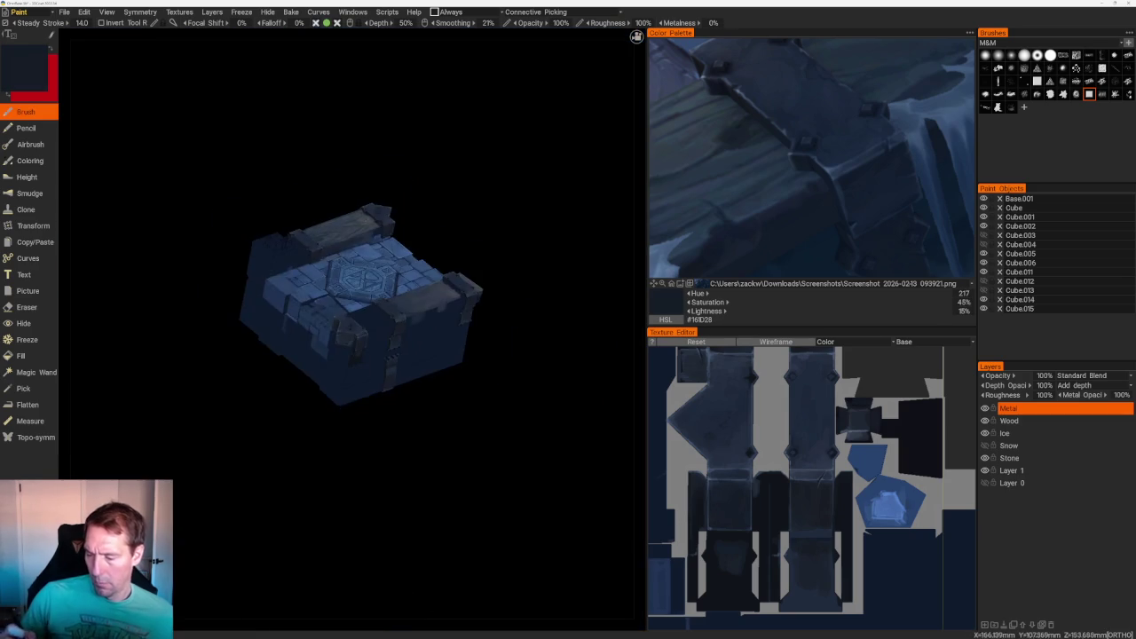
mouse_move(532, 307)
mouse_down()
mouse_move(592, 320)
mouse_move(553, 332)
mouse_up()
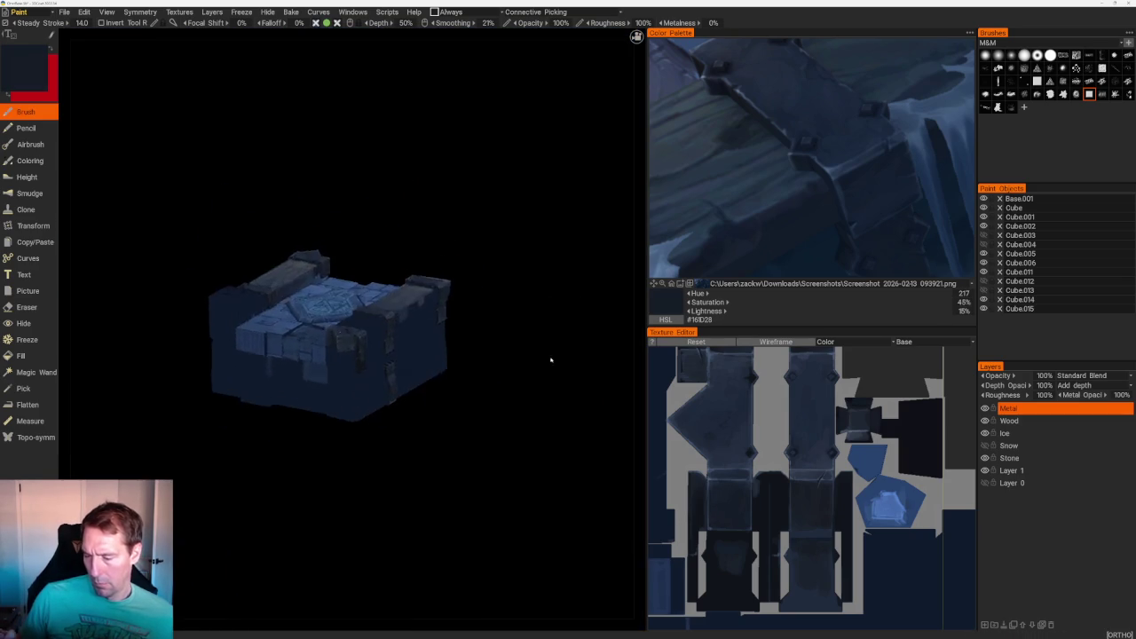
right_drag(553, 332, 568, 477)
mouse_move(568, 476)
mouse_down()
mouse_move(518, 464)
mouse_move(636, 36)
mouse_up()
right_drag(568, 479, 550, 461)
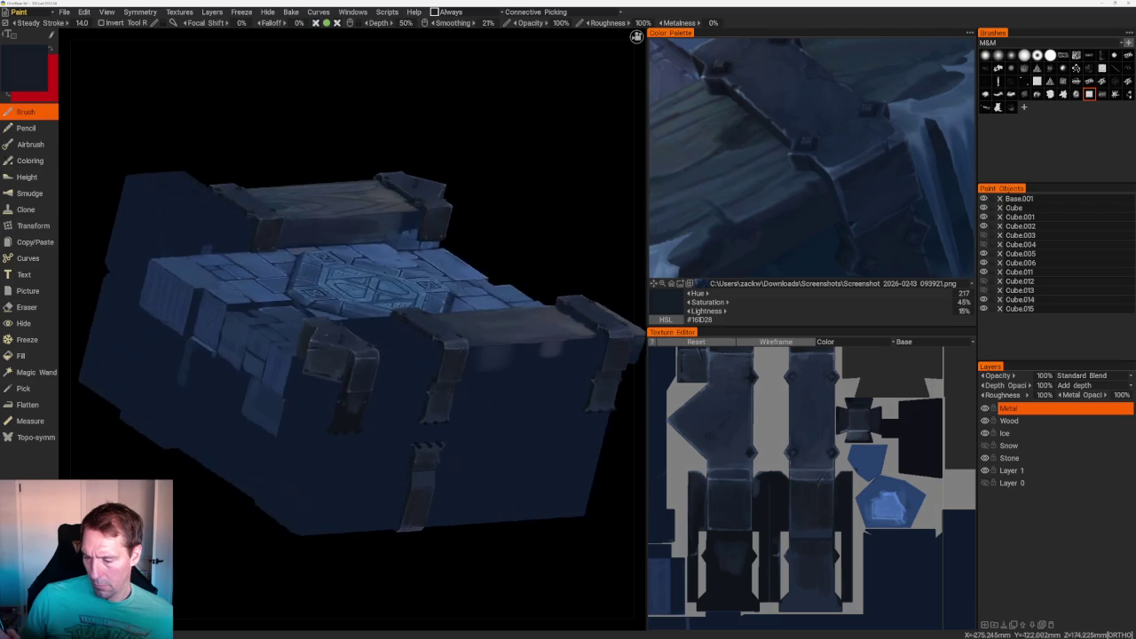
drag(550, 461, 539, 499)
right_drag(540, 500, 513, 474)
drag(512, 474, 368, 473)
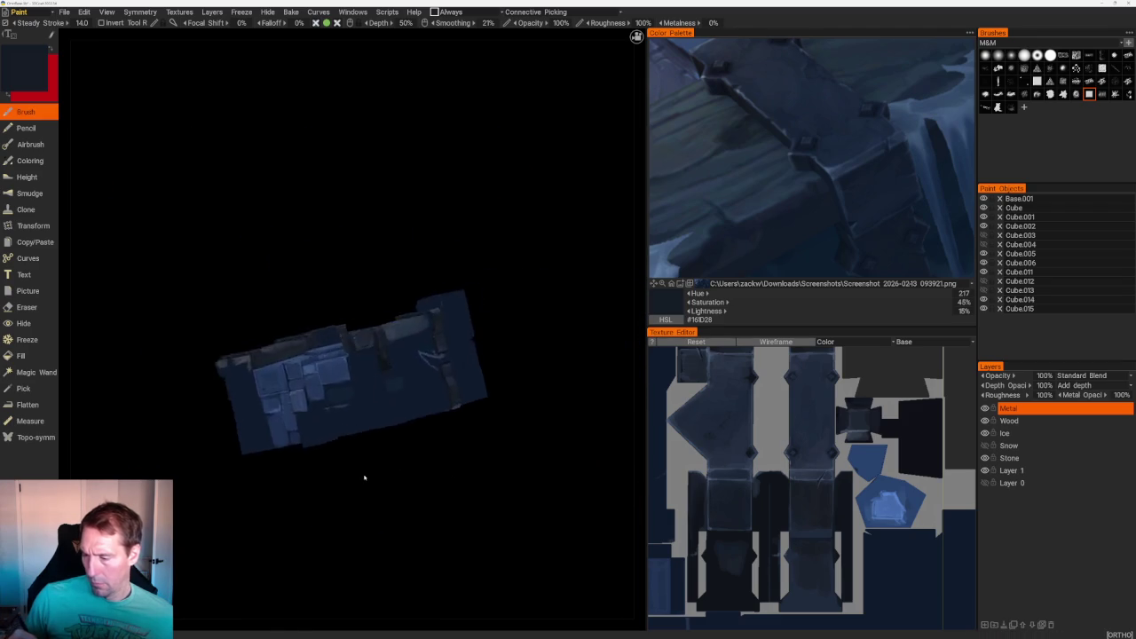
right_drag(368, 474, 494, 456)
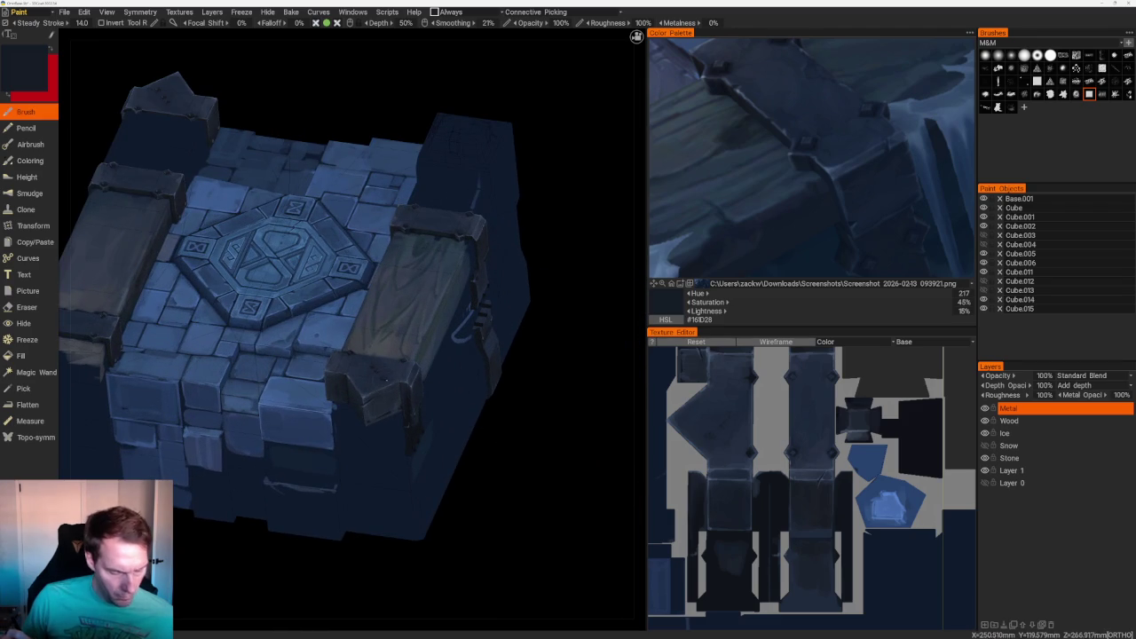
drag(533, 399, 523, 414)
scroll(523, 414, up, 5)
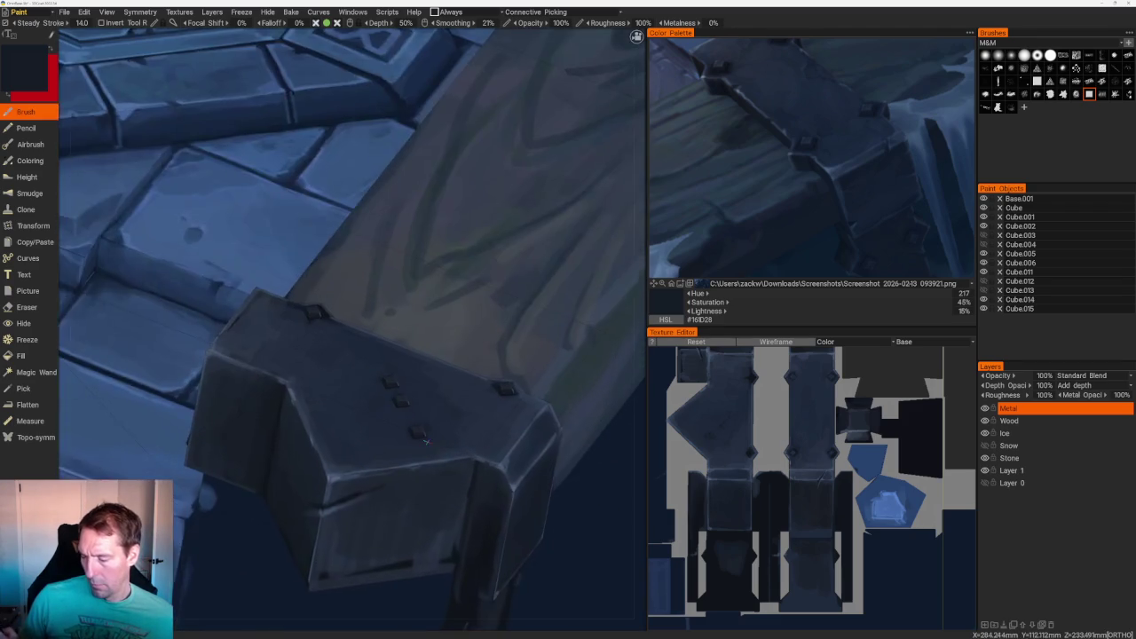
scroll(429, 471, down, 5)
scroll(204, 568, up, 5)
scroll(361, 333, up, 3)
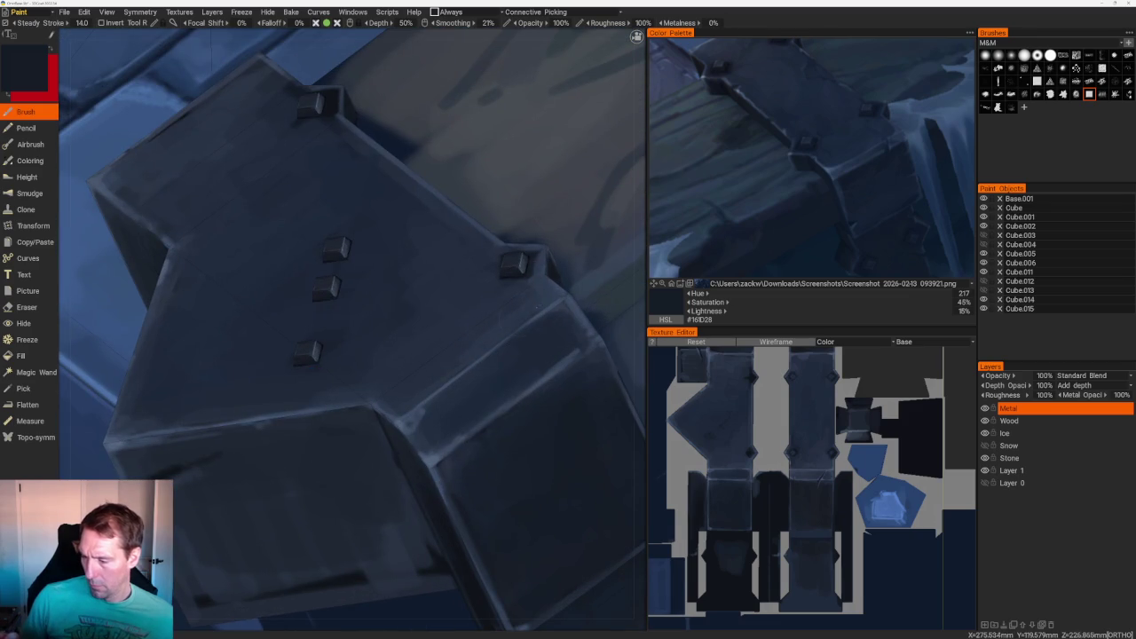
key(v)
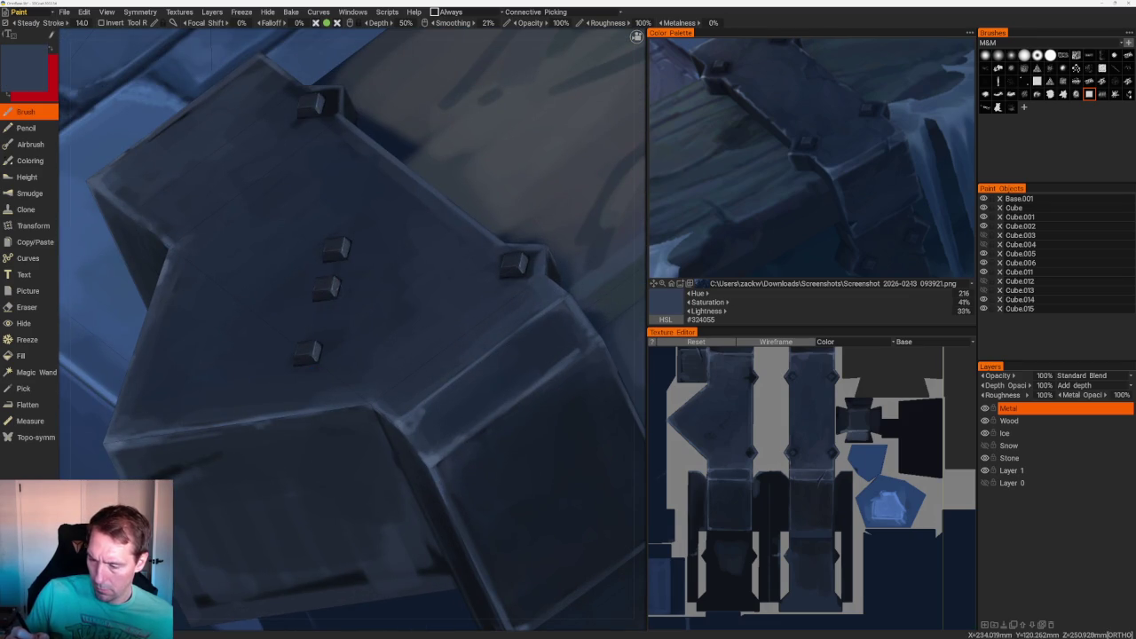
- At the studded metal edge, sample a darker blue-grey for its shading
scroll(351, 328, down, 3)
scroll(351, 328, down, 2)
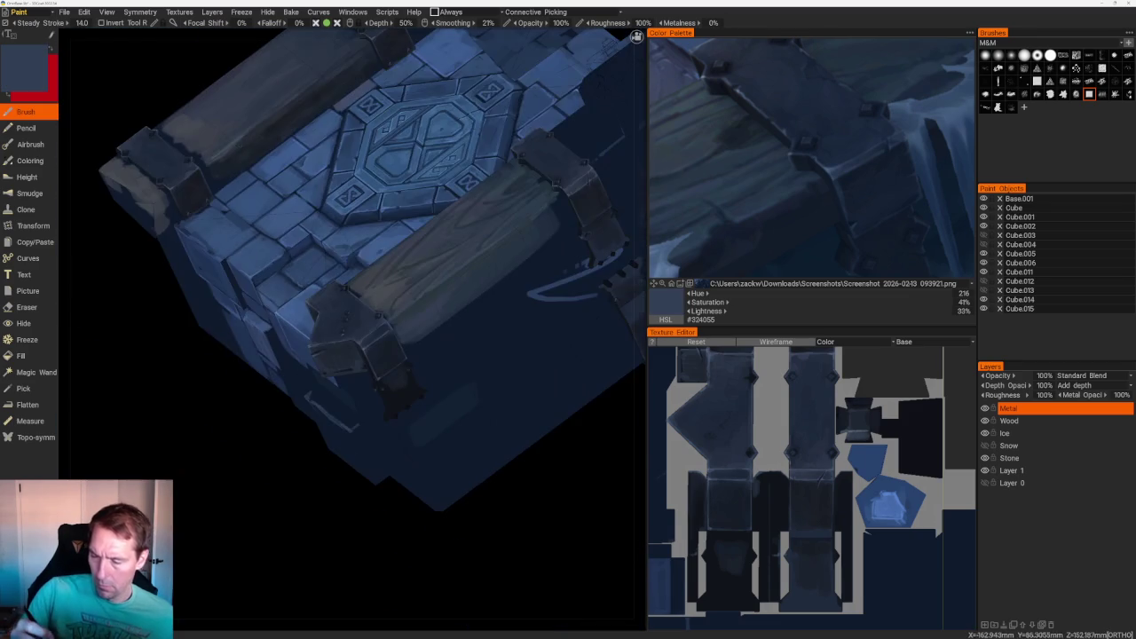
right_drag(373, 487, 411, 436)
scroll(535, 462, up, 3)
scroll(514, 335, up, 2)
drag(514, 336, 469, 307)
scroll(469, 307, up, 3)
scroll(469, 307, up, 2)
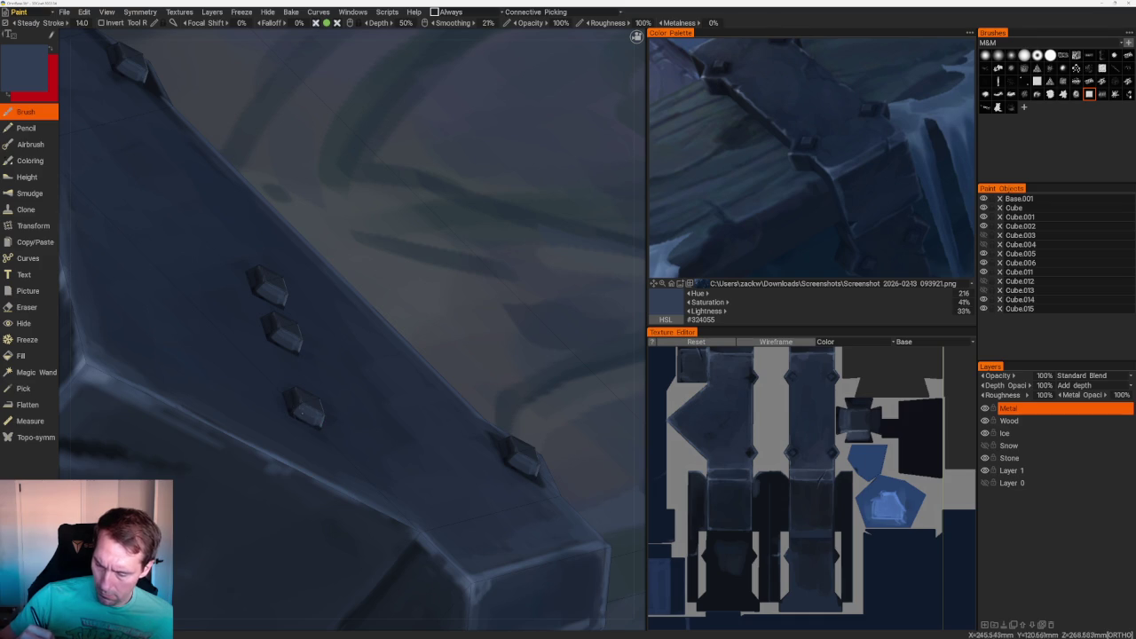
key(v)
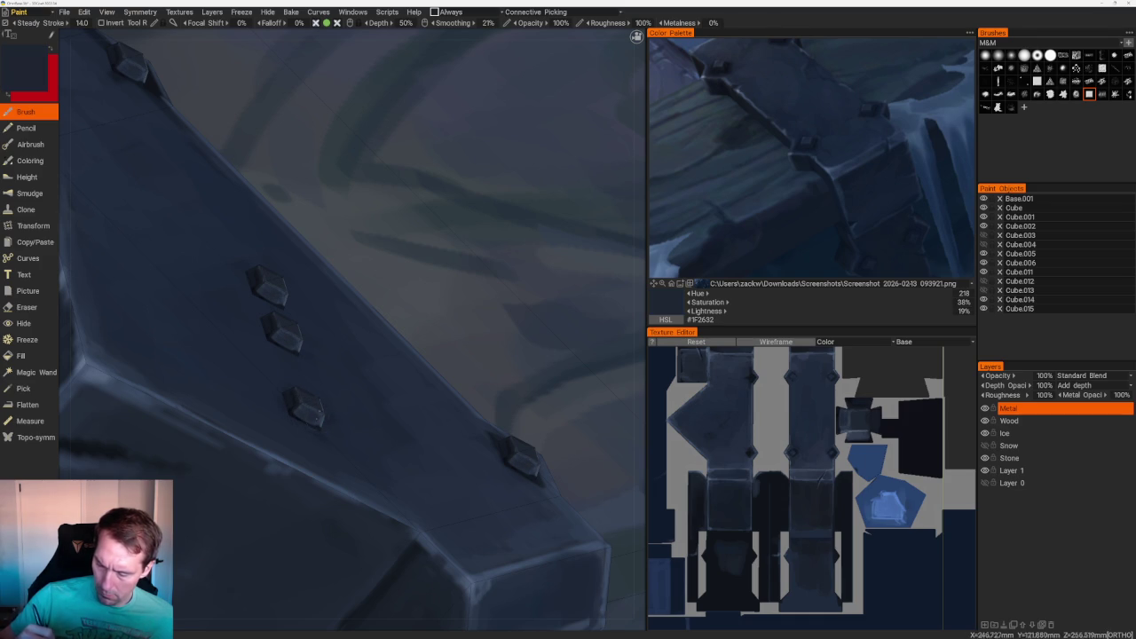
scroll(535, 246, down, 5)
mouse_move(535, 246)
right_down()
mouse_move(346, 339)
mouse_move(592, 342)
mouse_move(530, 358)
mouse_move(513, 464)
right_up()
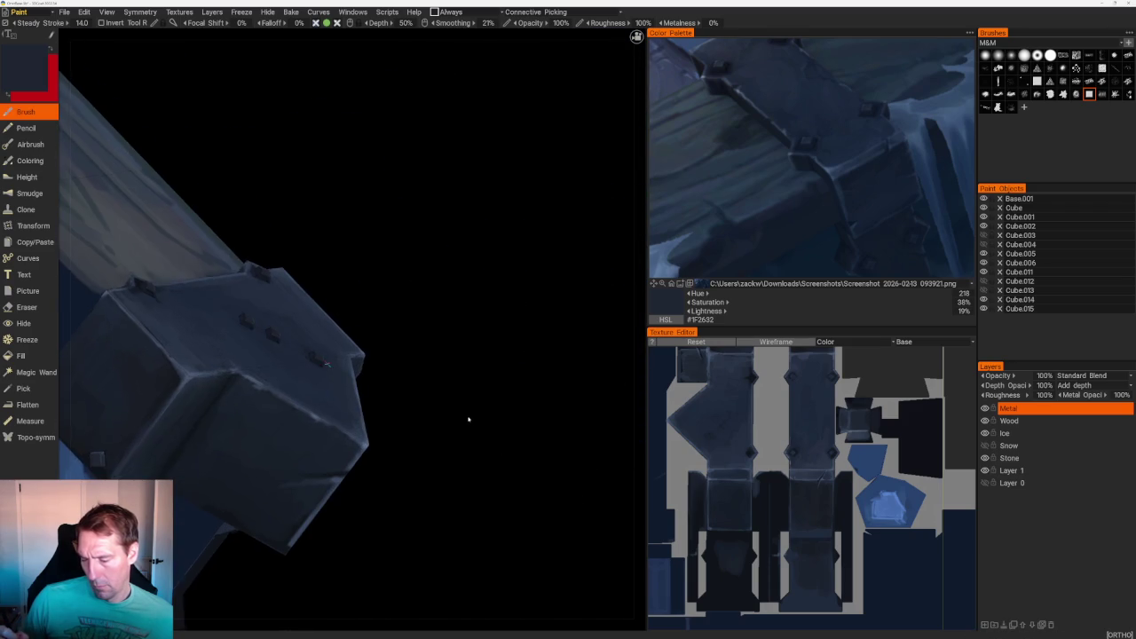
- Close in on a bolt at the panel edge and sample near-black and dark blues
right_drag(468, 420, 553, 505)
scroll(553, 505, up, 5)
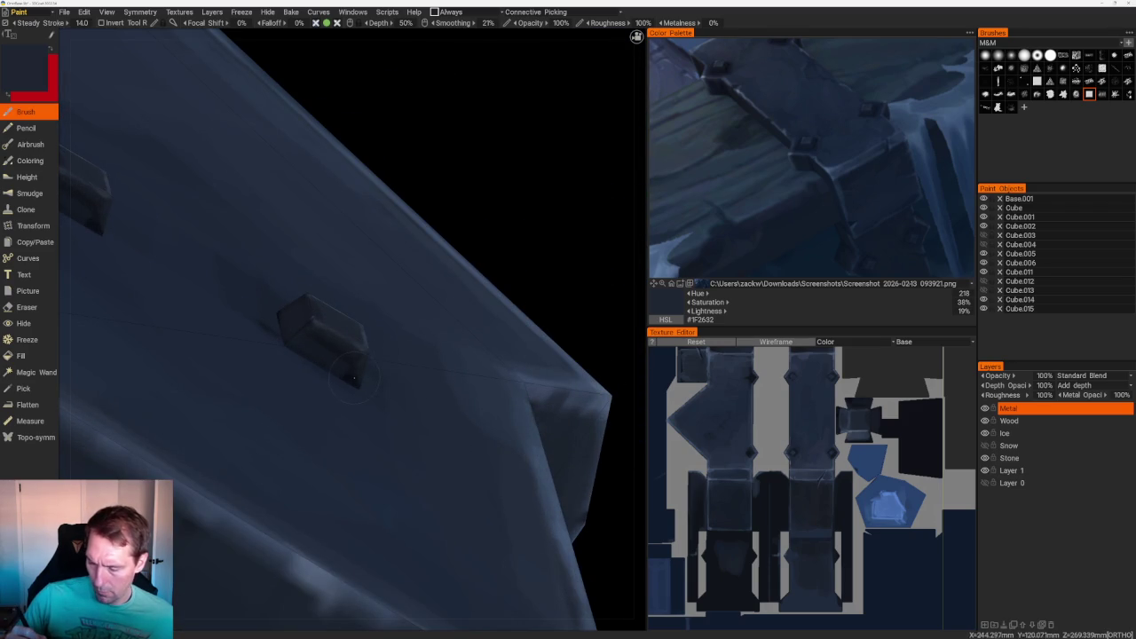
right_drag(354, 379, 346, 379)
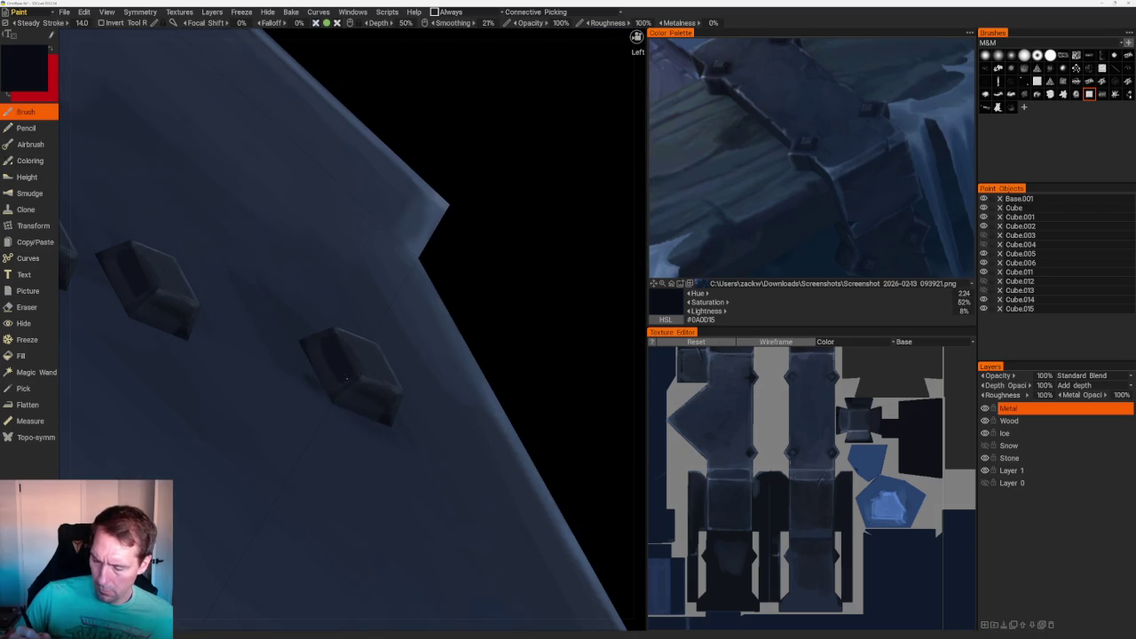
key(v)
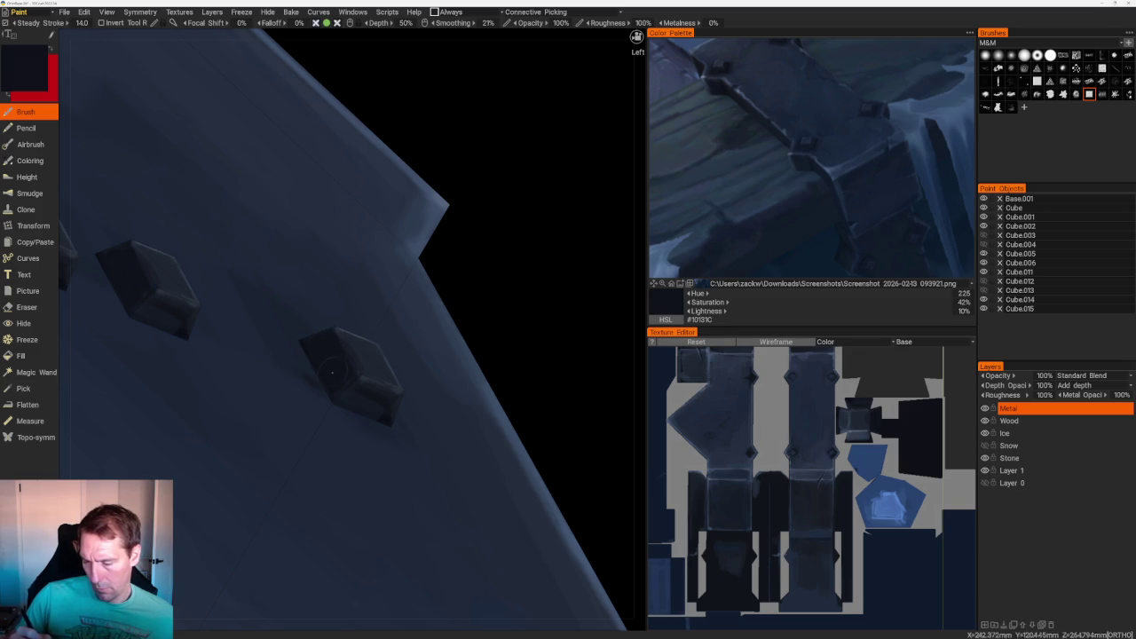
key(v)
key(v)
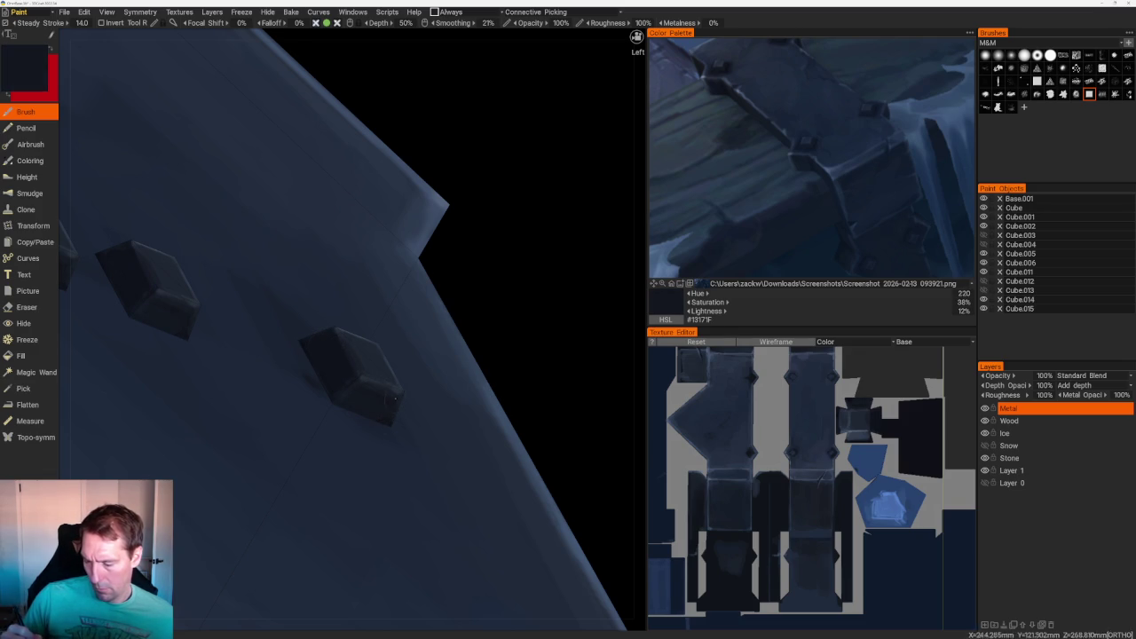
- On the corner bracket, alternate sampling lighter highlight blues and darker shading blues
mouse_move(395, 398)
right_down()
mouse_move(302, 154)
mouse_move(420, 200)
mouse_move(357, 169)
mouse_move(391, 200)
right_up()
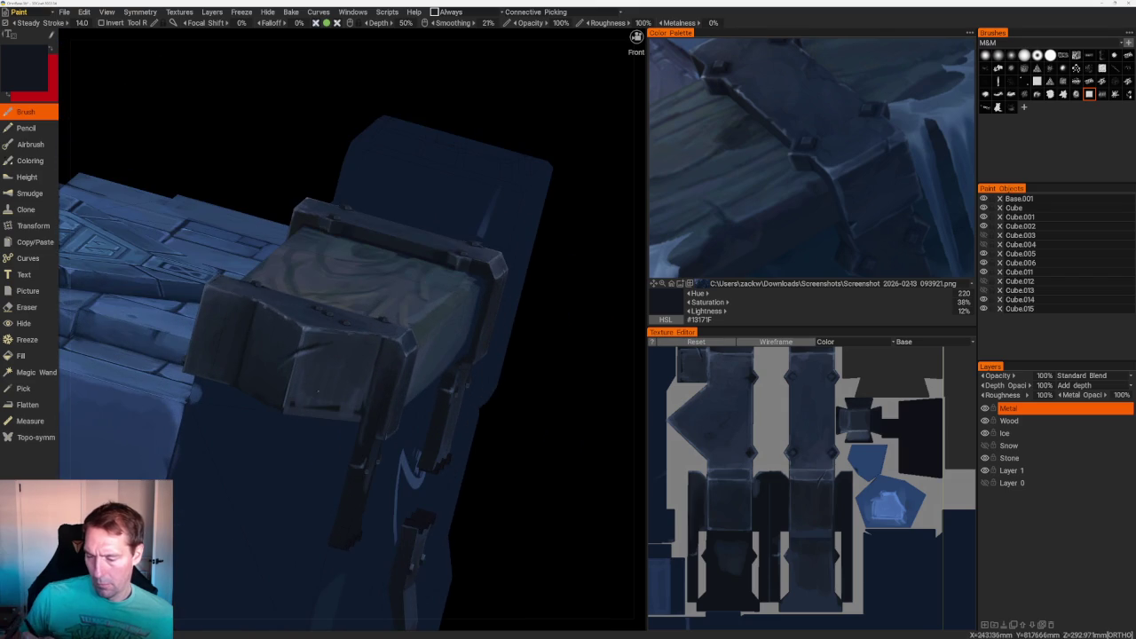
key(v)
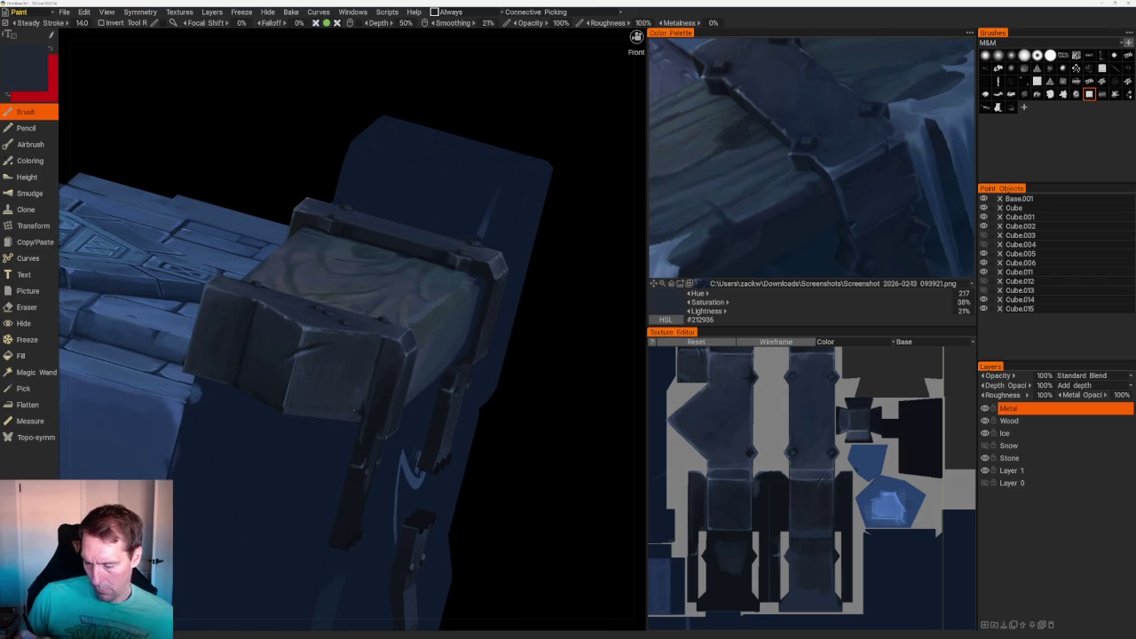
key(v)
mouse_move(370, 423)
right_down()
mouse_move(545, 330)
mouse_move(422, 397)
right_up()
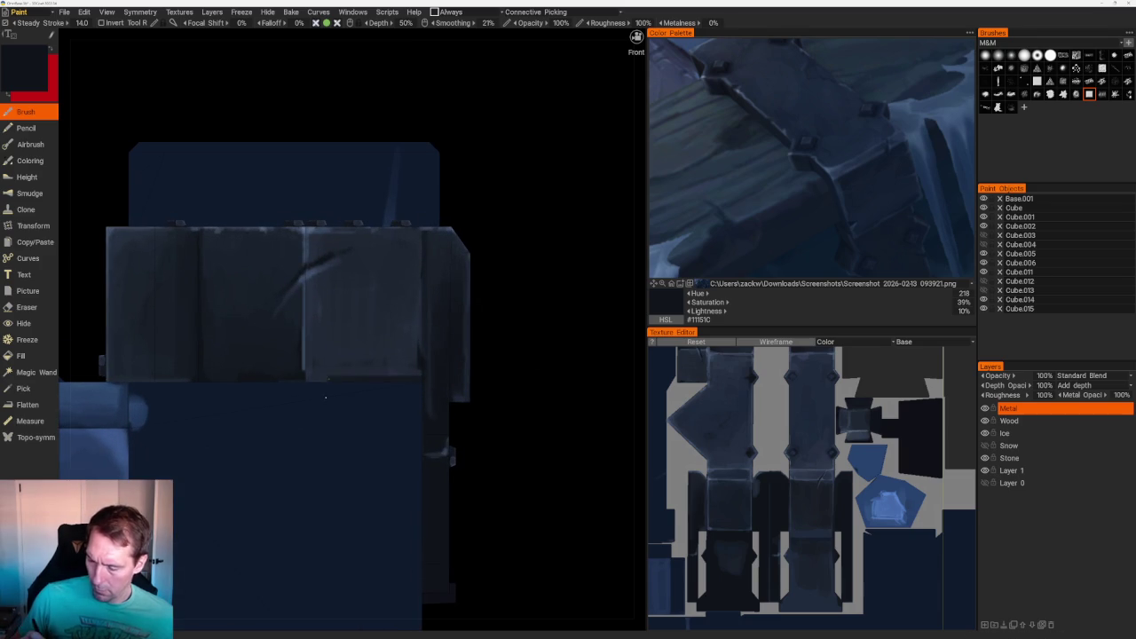
key(v)
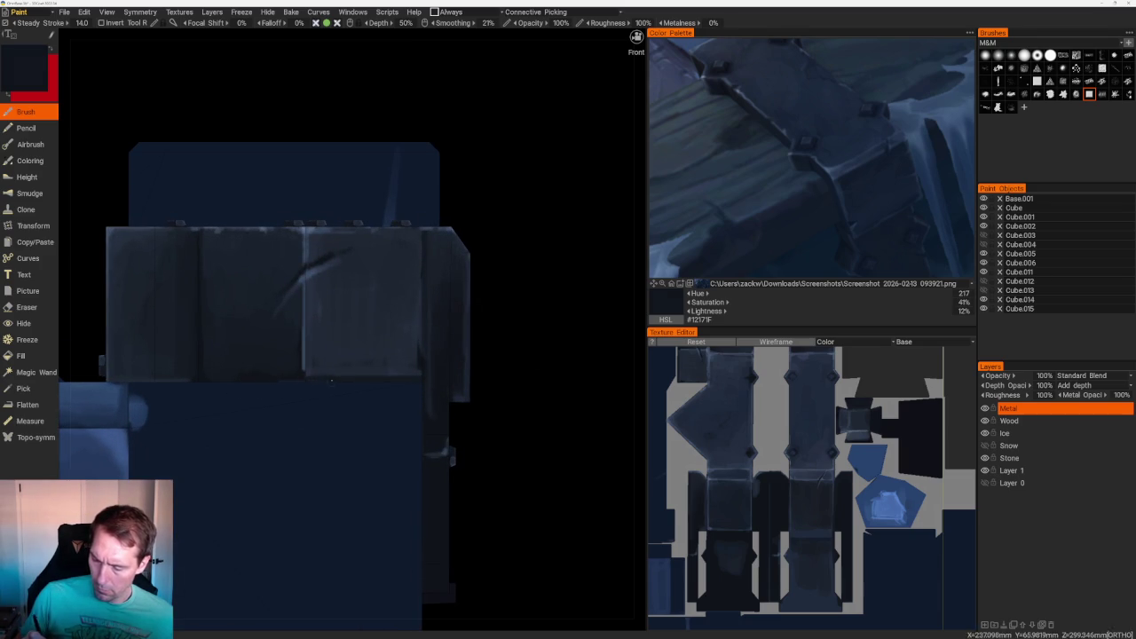
key(v)
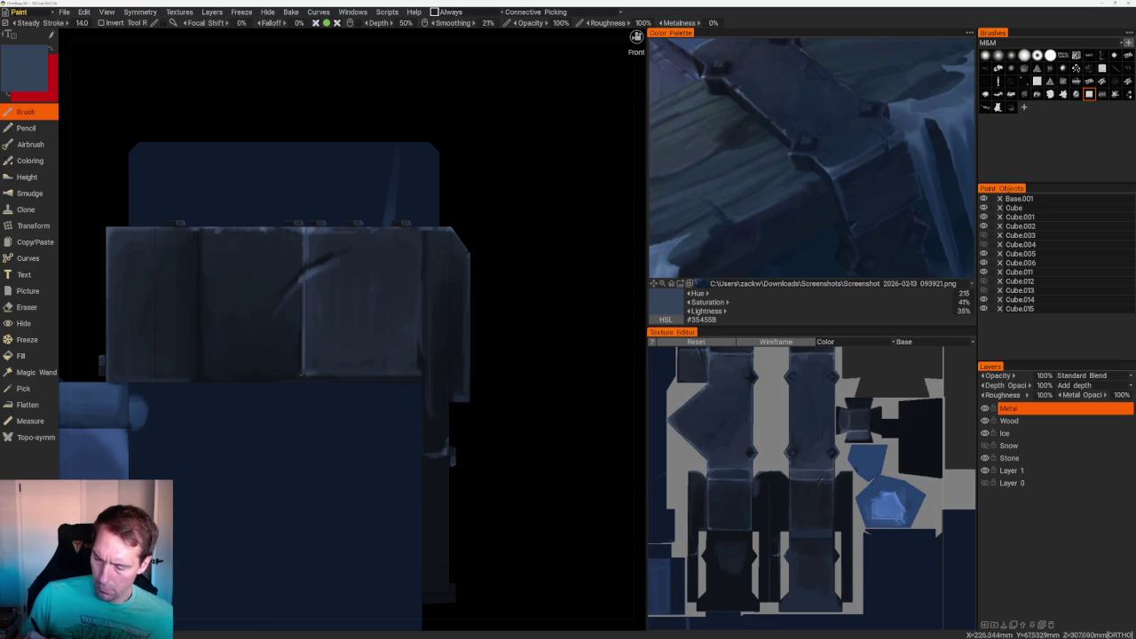
key(v)
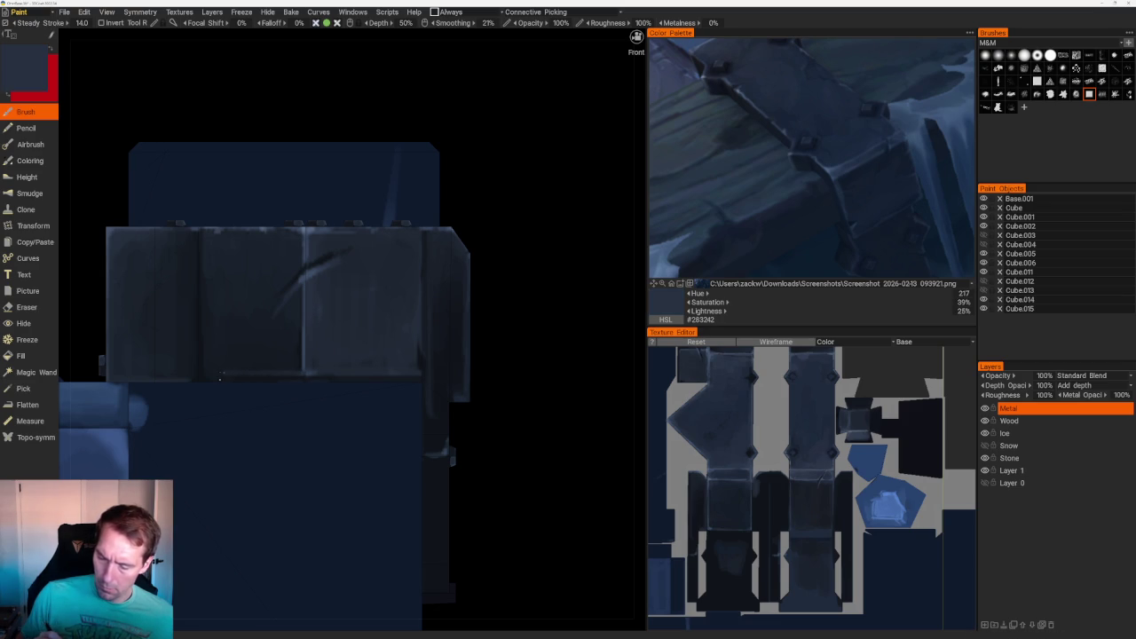
scroll(376, 175, down, 3)
scroll(376, 175, down, 2)
scroll(399, 190, up, 3)
scroll(277, 286, up, 2)
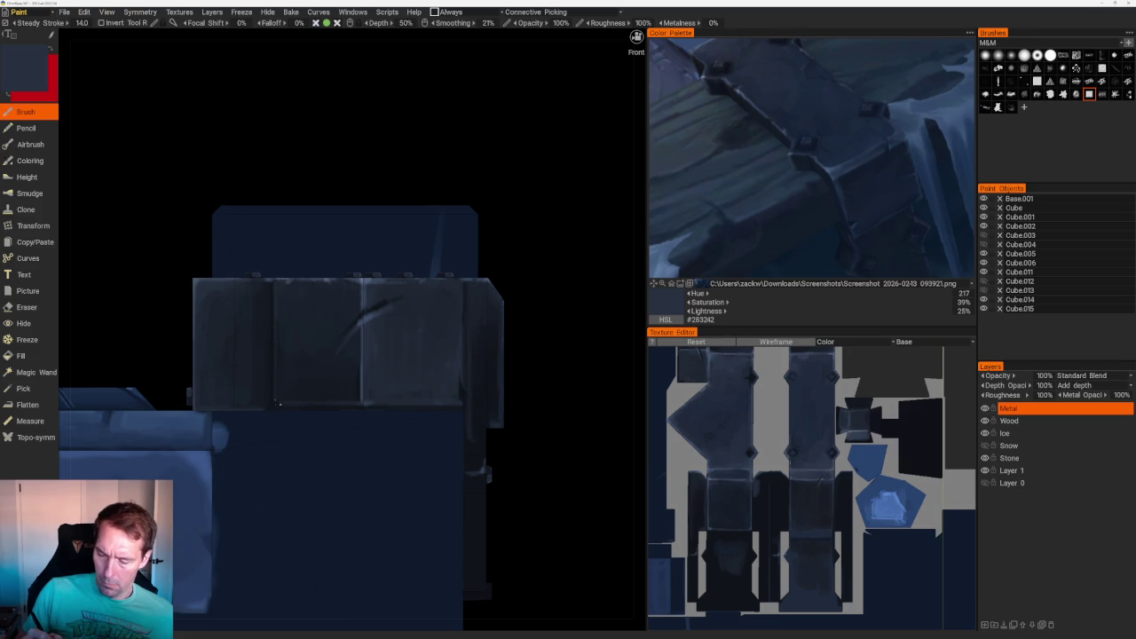
drag(444, 249, 532, 284)
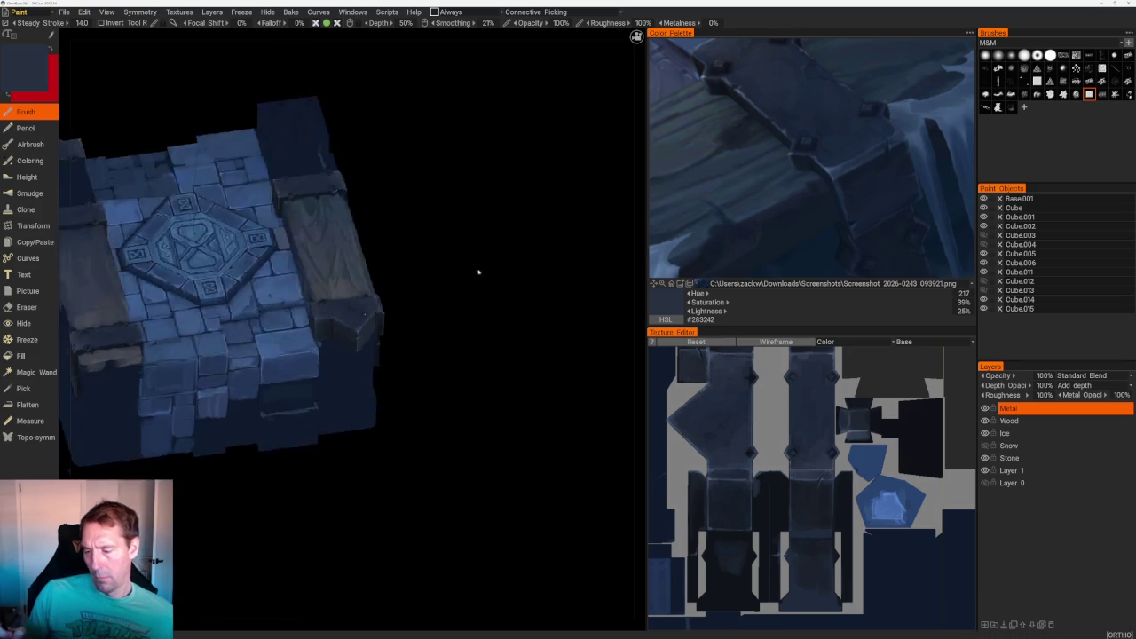
- Sample near-black and mid dark blues for the bracket's side faces above the stone top
mouse_move(372, 178)
mouse_down()
mouse_move(406, 132)
mouse_move(432, 140)
mouse_up()
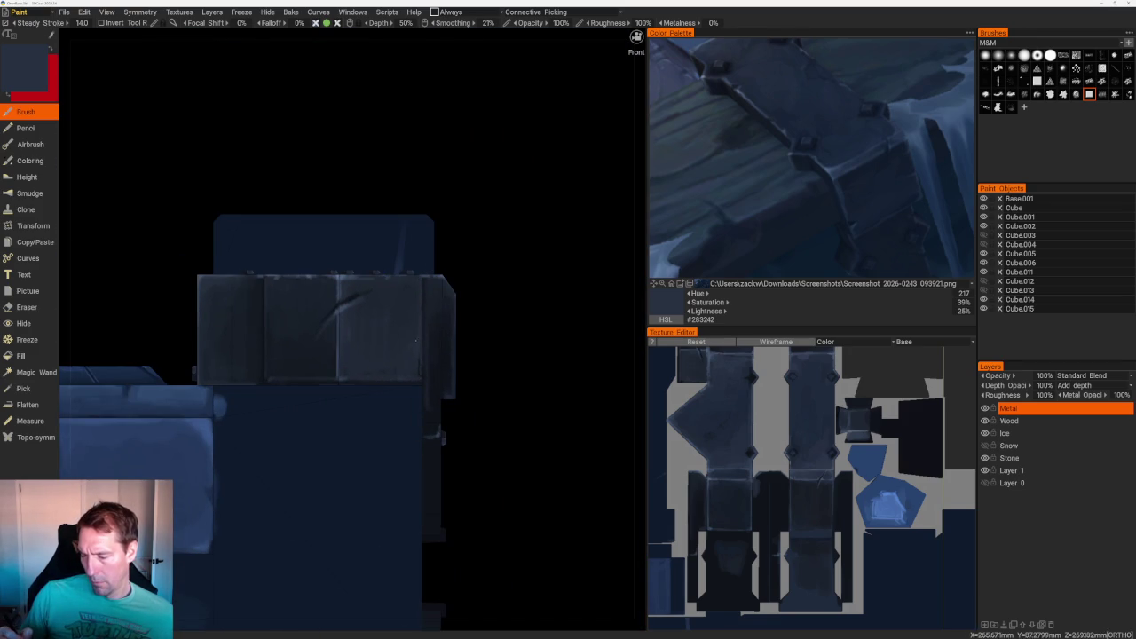
mouse_move(430, 278)
mouse_down()
mouse_move(494, 236)
mouse_move(446, 326)
mouse_up()
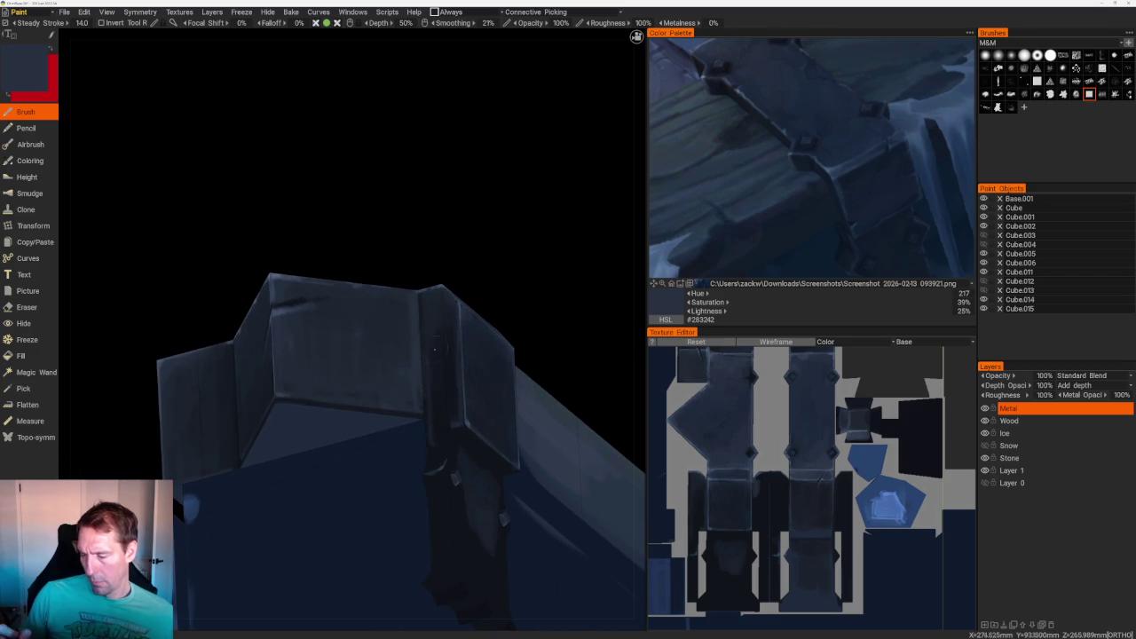
key(v)
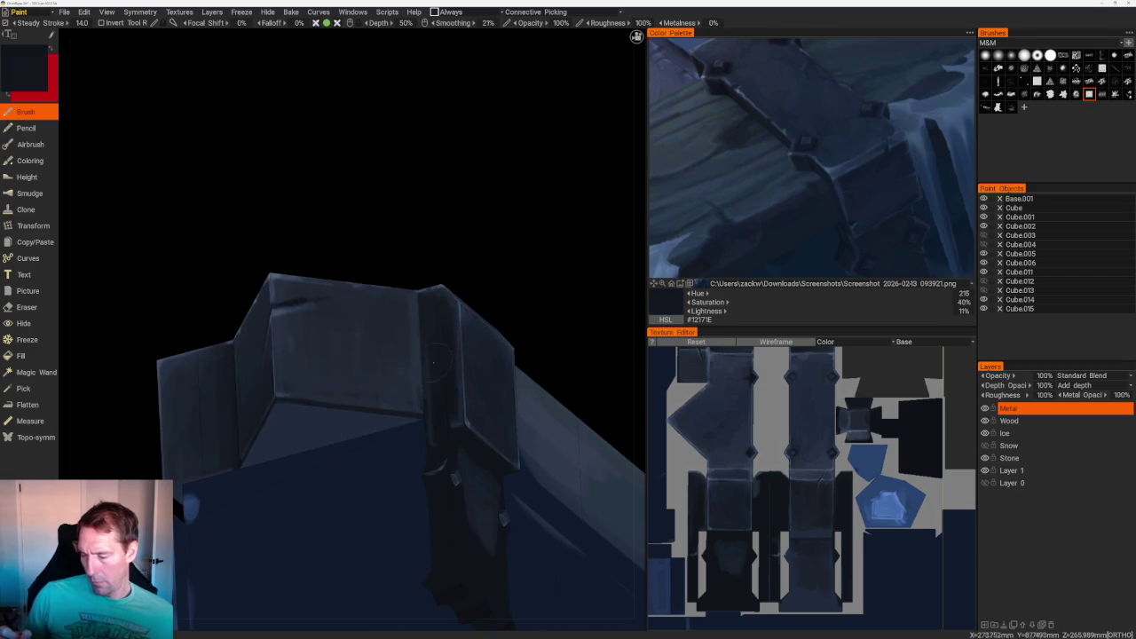
mouse_move(432, 459)
mouse_down()
mouse_move(439, 236)
mouse_move(449, 307)
mouse_move(355, 312)
mouse_move(374, 403)
mouse_up()
key(v)
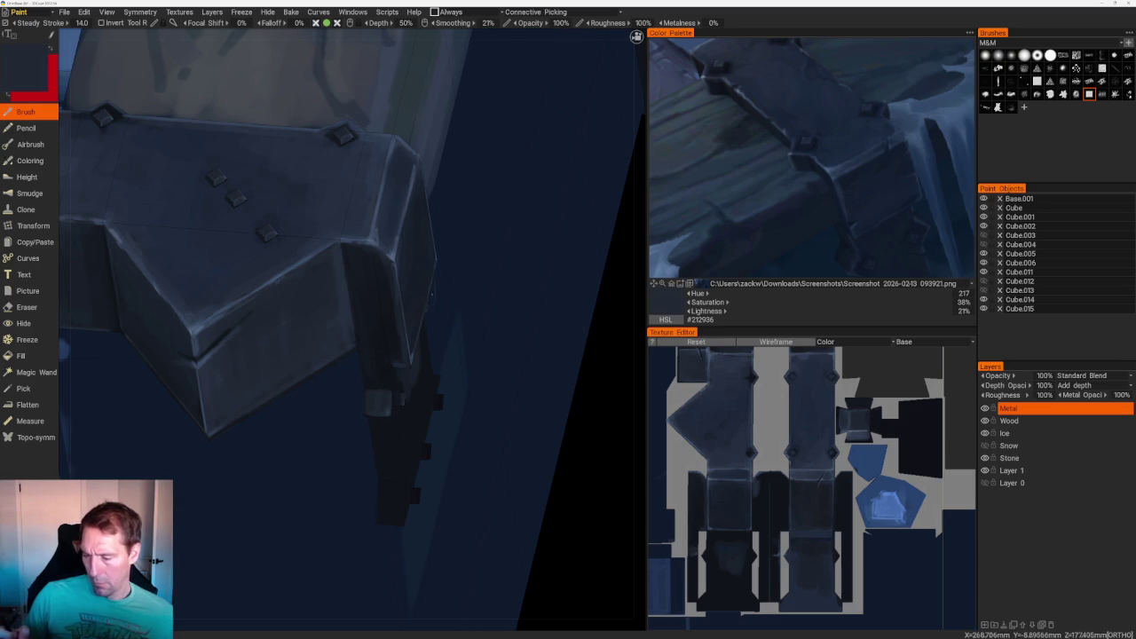
key(v)
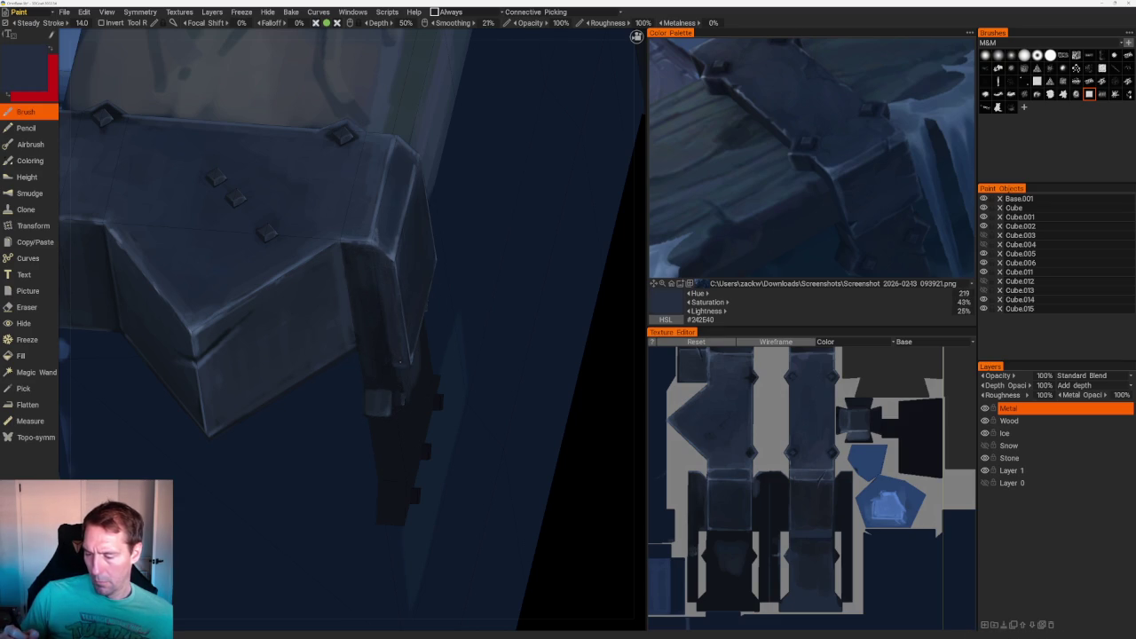
key(v)
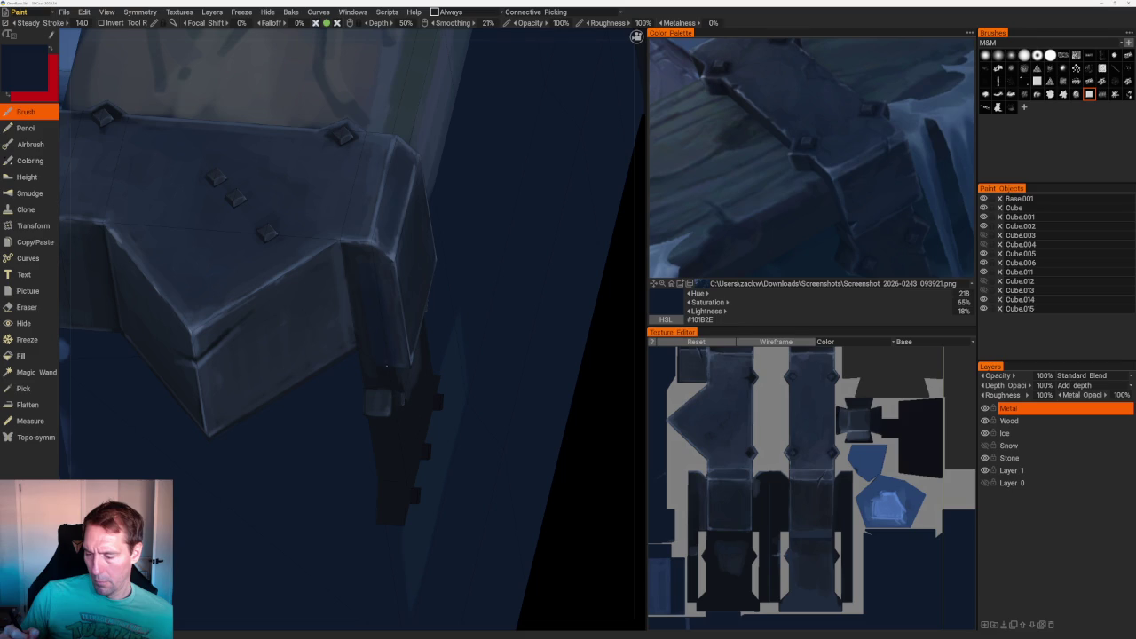
key(v)
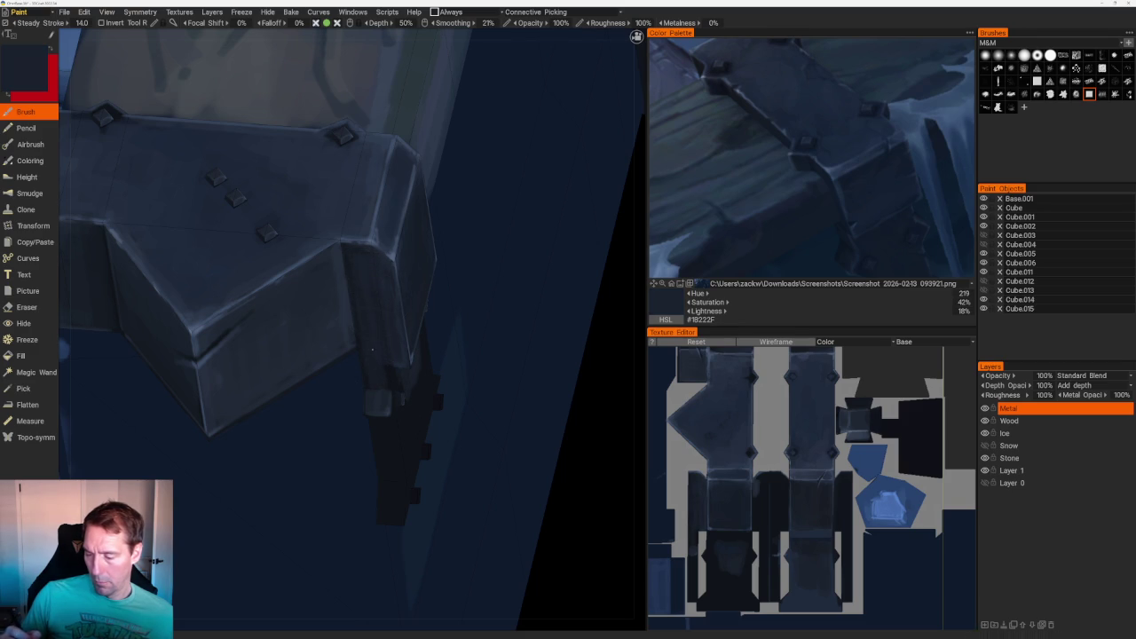
- Over the crate lid, sample dark slate, darker and deeper navy blues for the bracket
scroll(452, 223, down, 5)
drag(451, 223, 436, 157)
scroll(411, 405, up, 5)
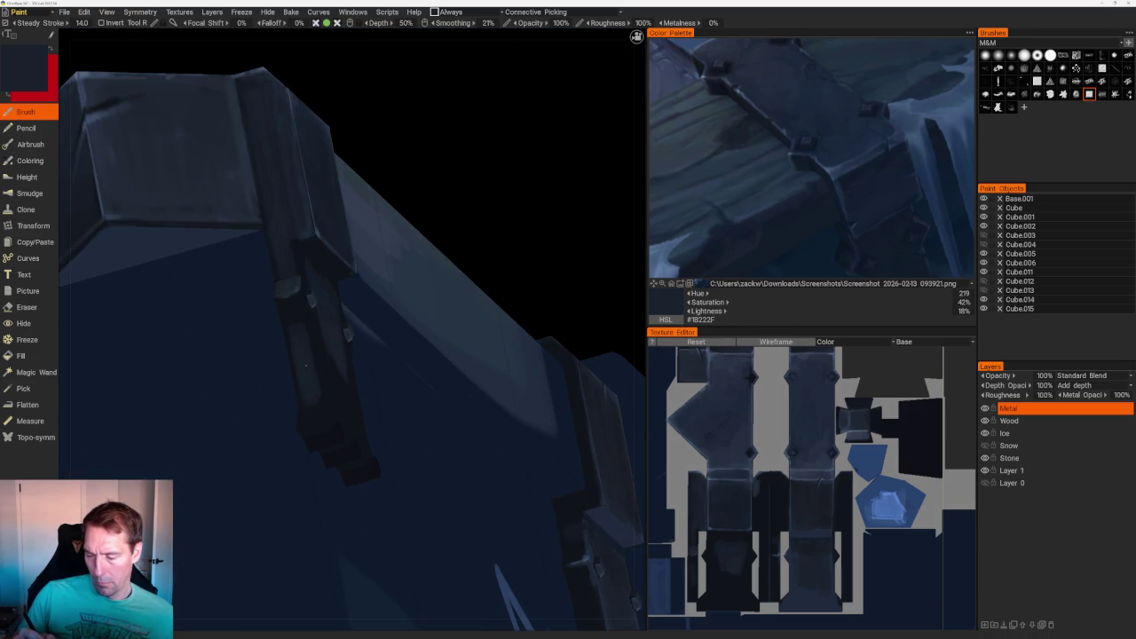
drag(308, 382, 435, 193)
scroll(351, 352, up, 3)
key(v)
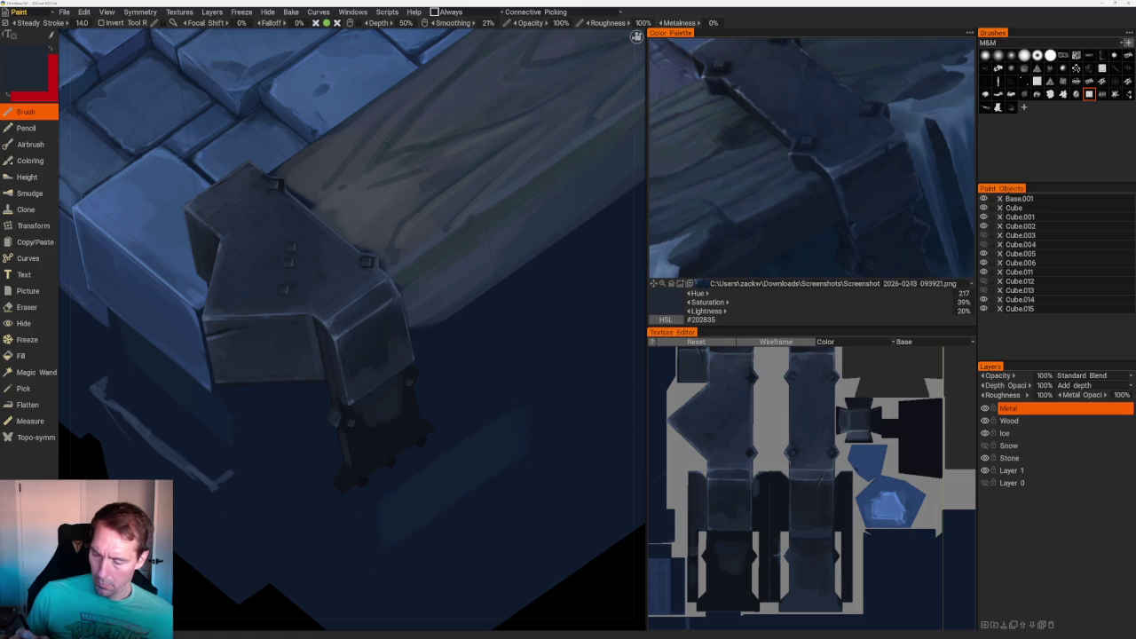
key(v)
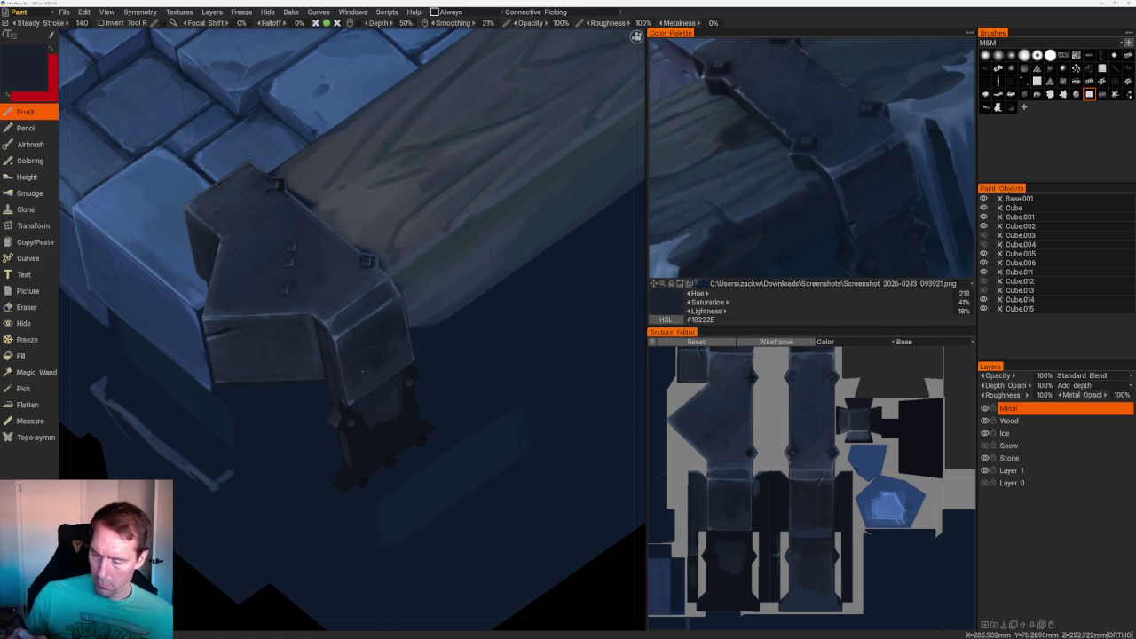
key(v)
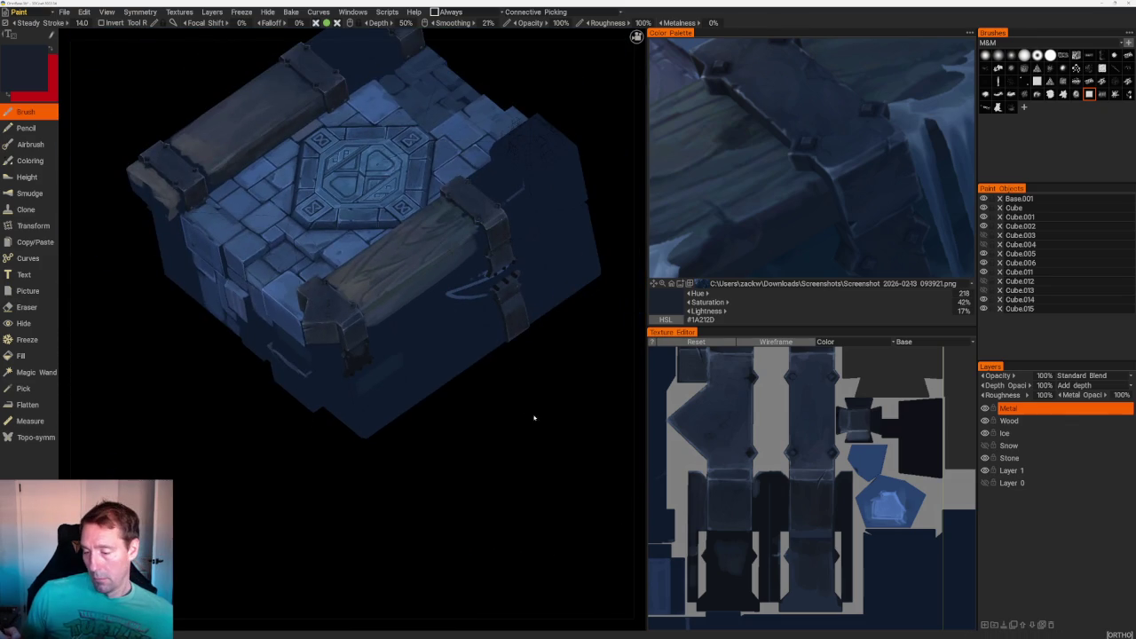
- Sample darker, less saturated blues and shade the metal brackets from several angles
mouse_move(533, 418)
mouse_down()
mouse_move(550, 393)
mouse_move(561, 396)
mouse_move(566, 363)
mouse_move(533, 426)
mouse_up()
scroll(494, 471, up, 3)
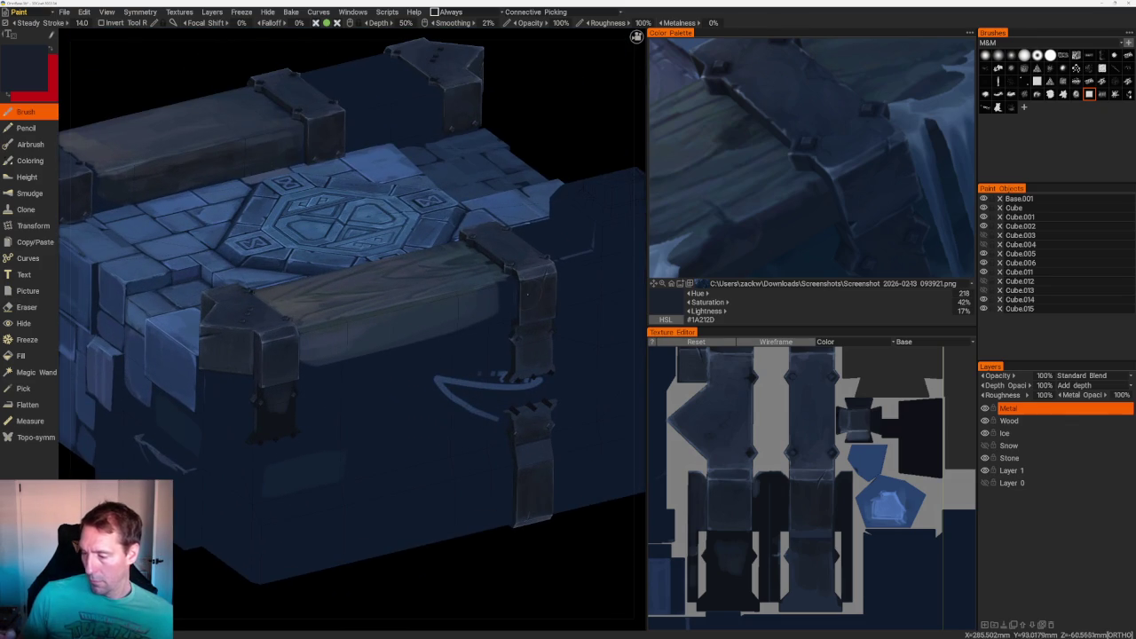
key(v)
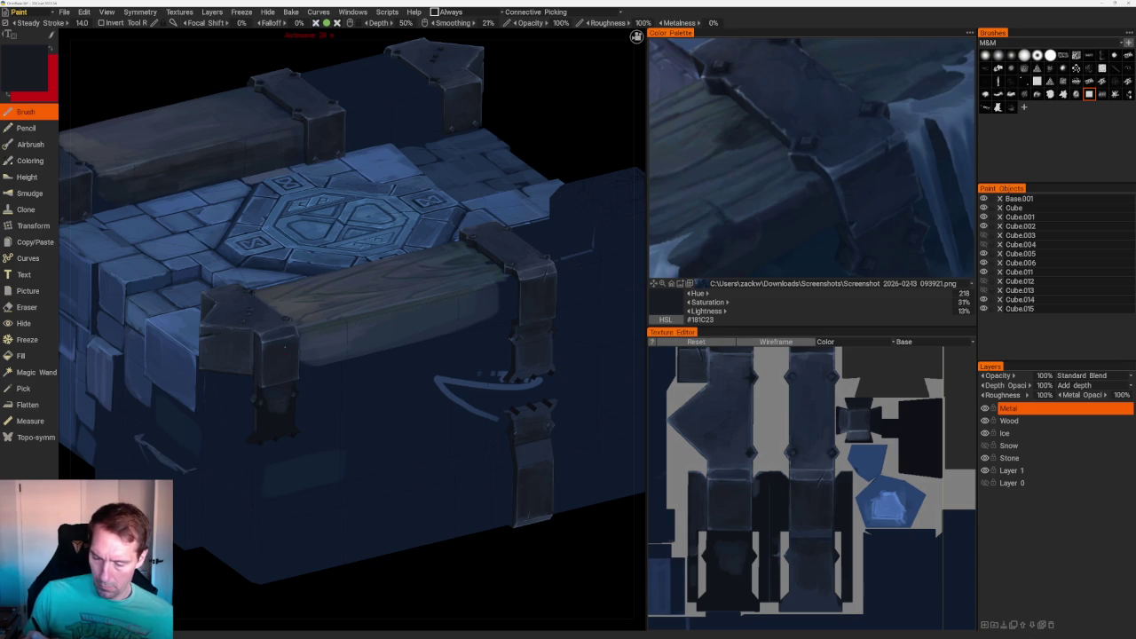
middle_drag(286, 372, 210, 358)
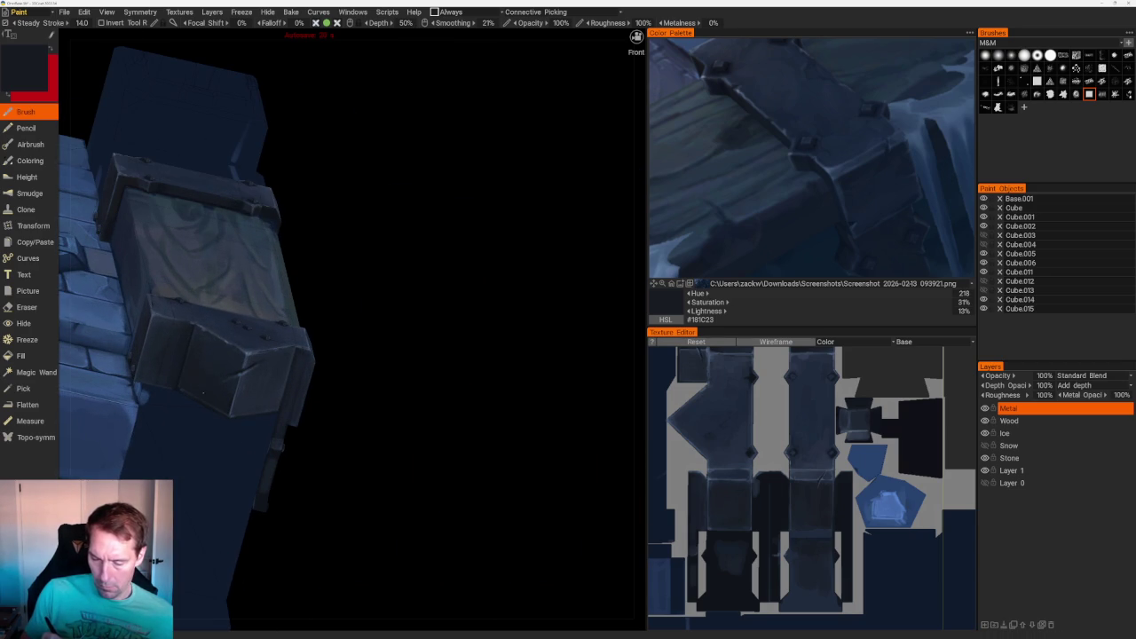
key(v)
key(v)
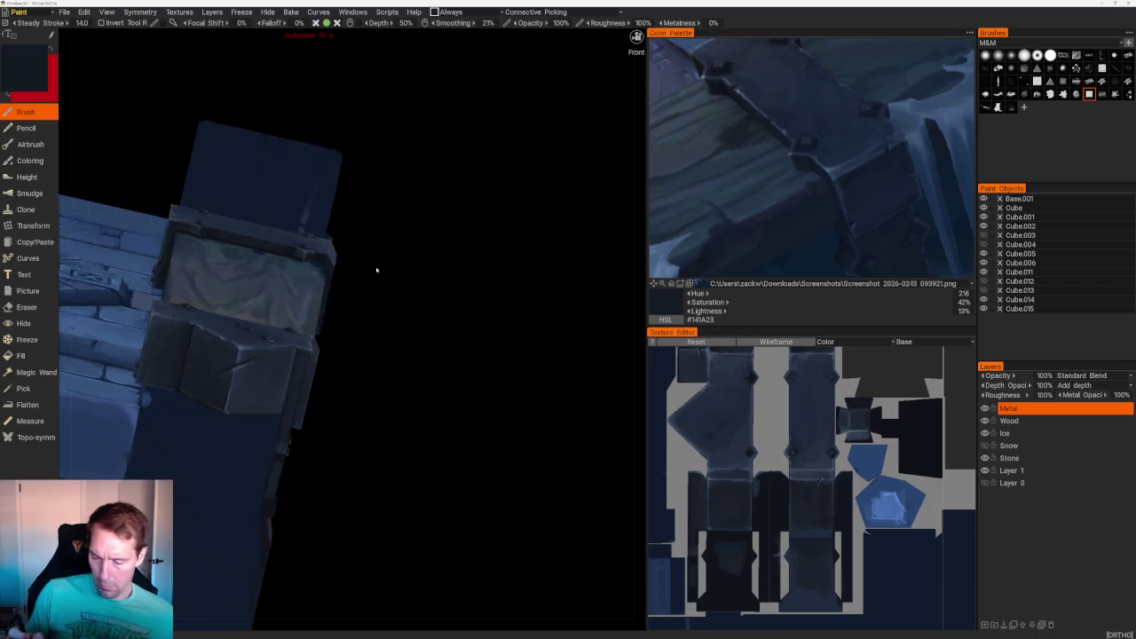
drag(385, 272, 276, 366)
key(v)
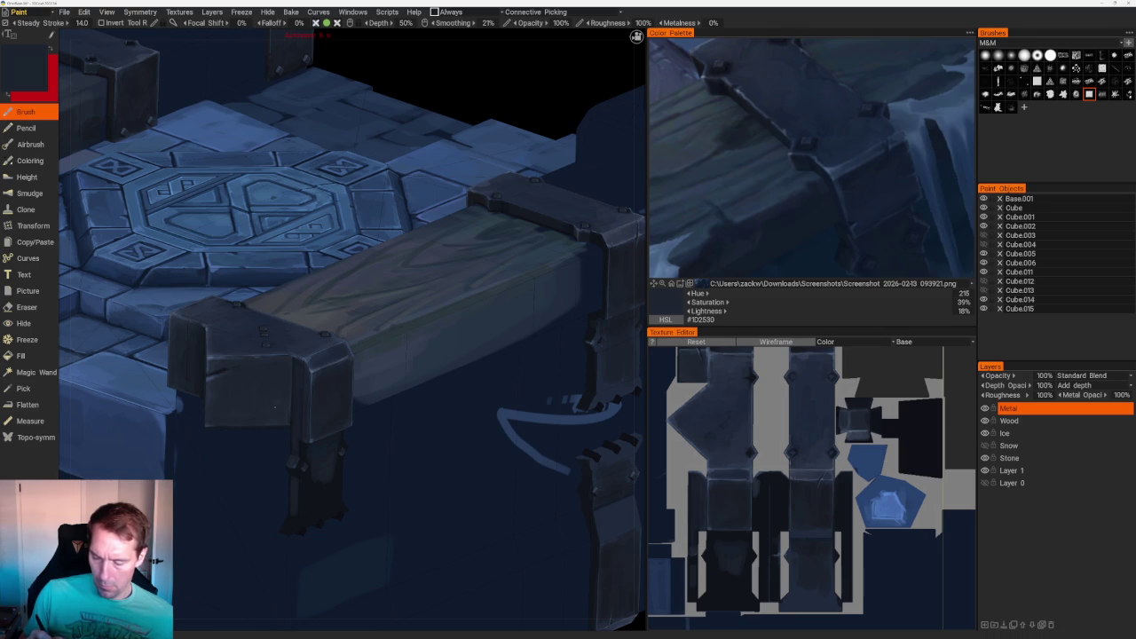
scroll(497, 223, down, 5)
scroll(497, 222, down, 5)
- Add lighter steel-blue highlights to the brackets, then make the Wood layer active
middle_drag(497, 223, 428, 250)
scroll(382, 337, up, 5)
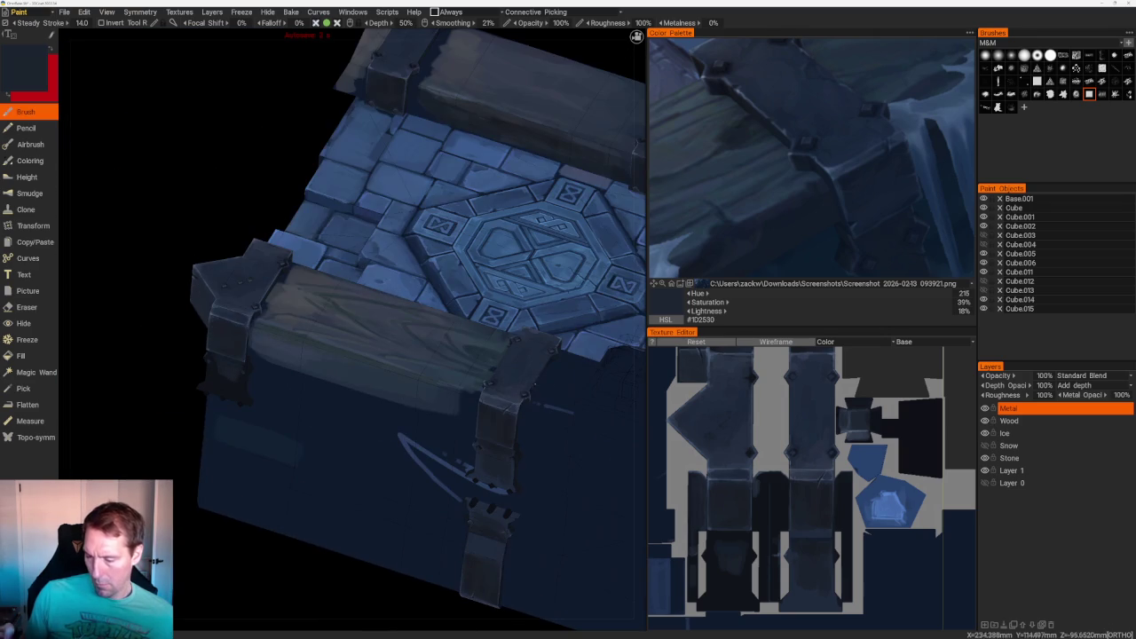
key(v)
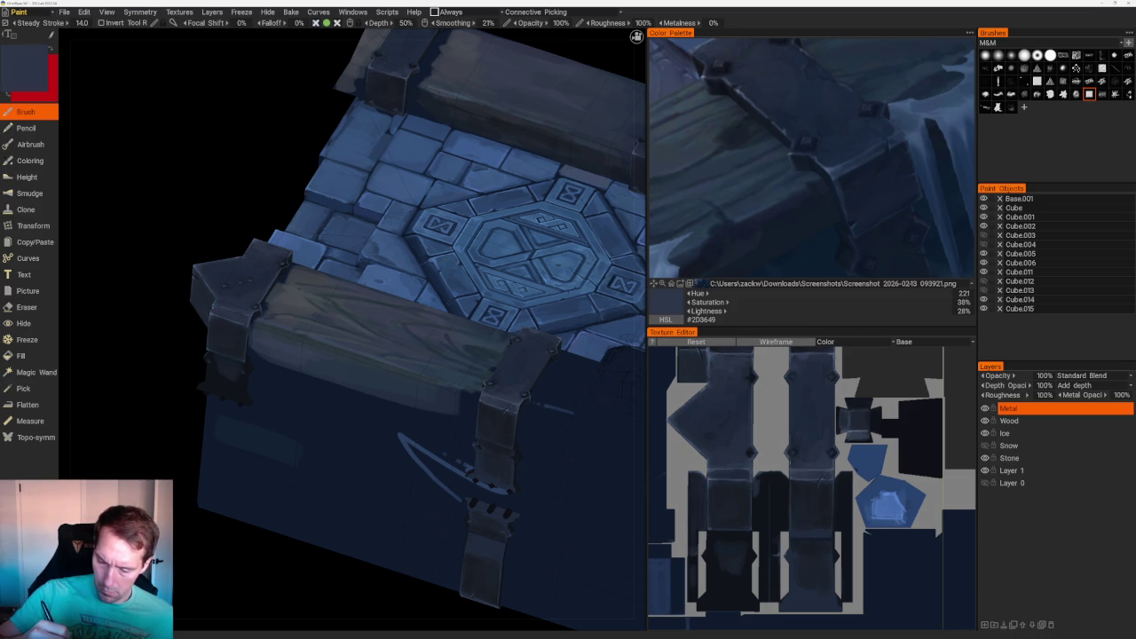
scroll(292, 140, down, 5)
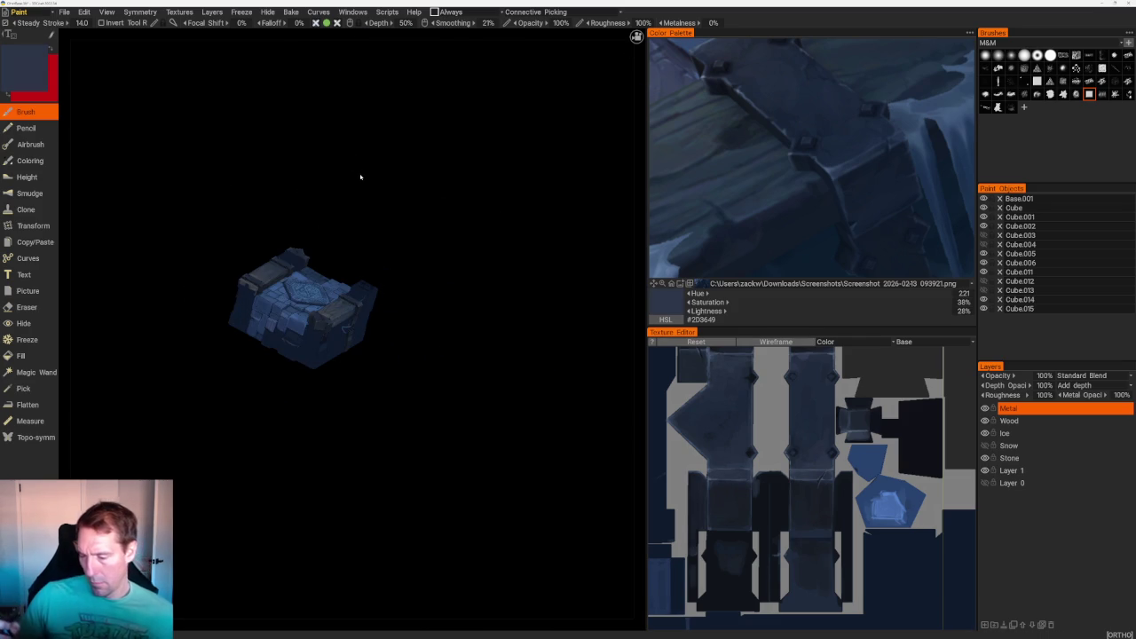
mouse_move(360, 177)
mouse_down()
mouse_move(426, 406)
mouse_move(342, 455)
mouse_up()
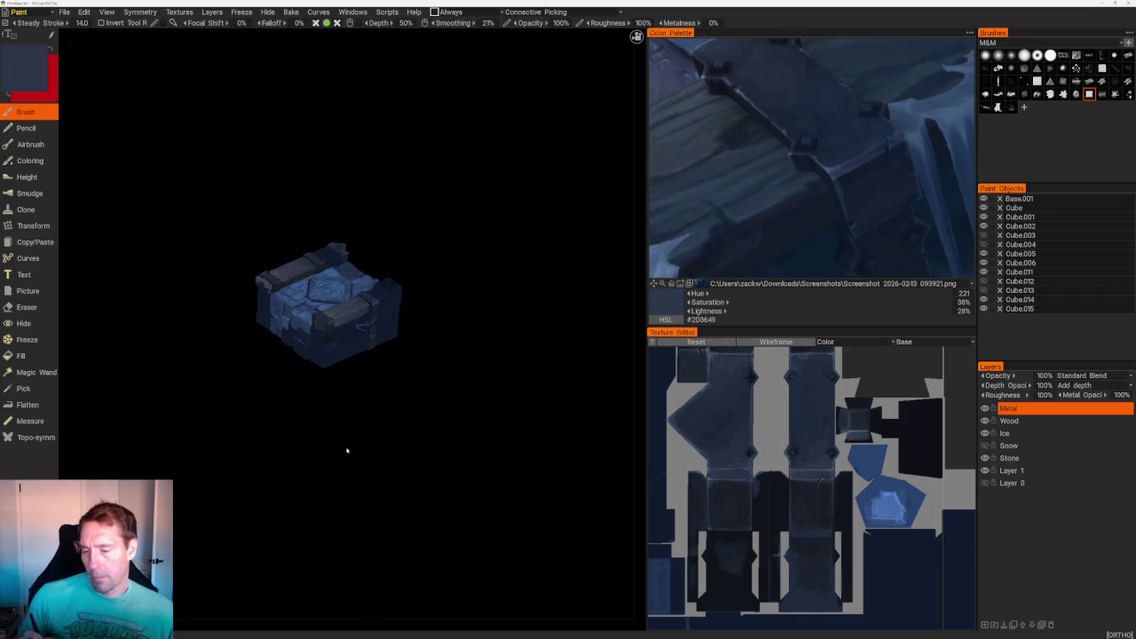
scroll(446, 565, up, 5)
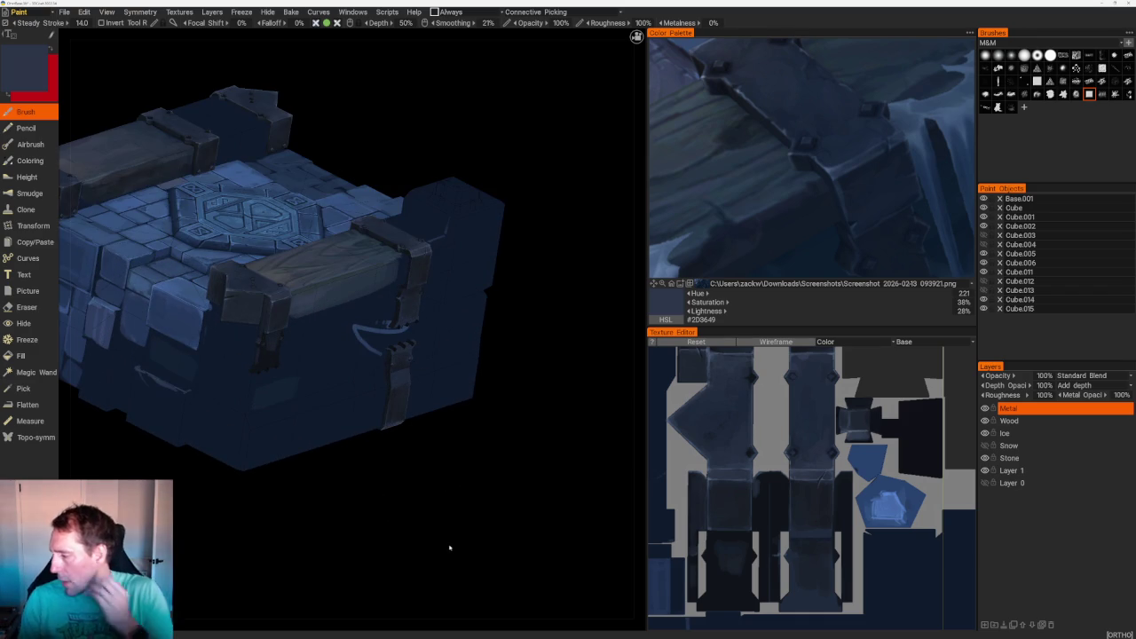
click(1036, 420)
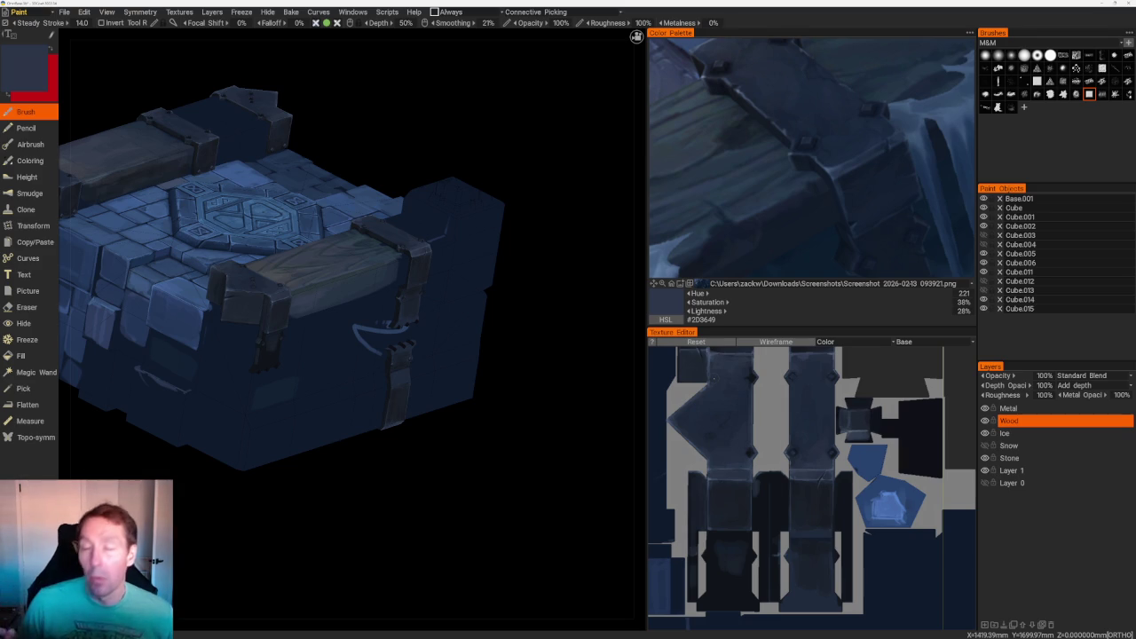
- Sample a grey and paint light grain strokes on the chest's side
middle_drag(354, 266, 390, 213)
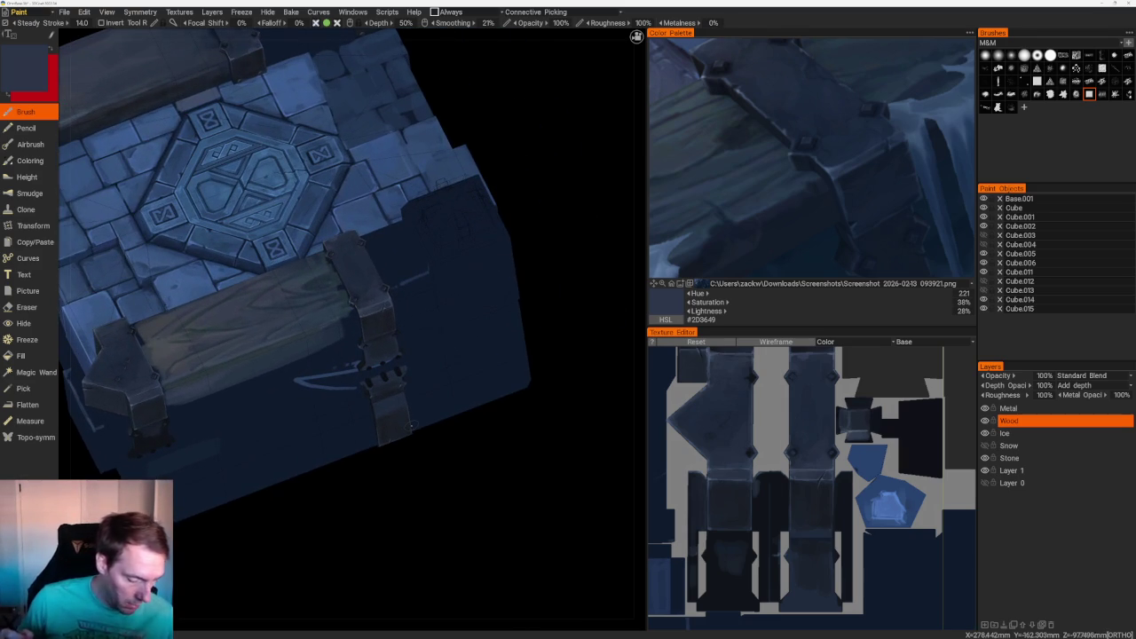
key(v)
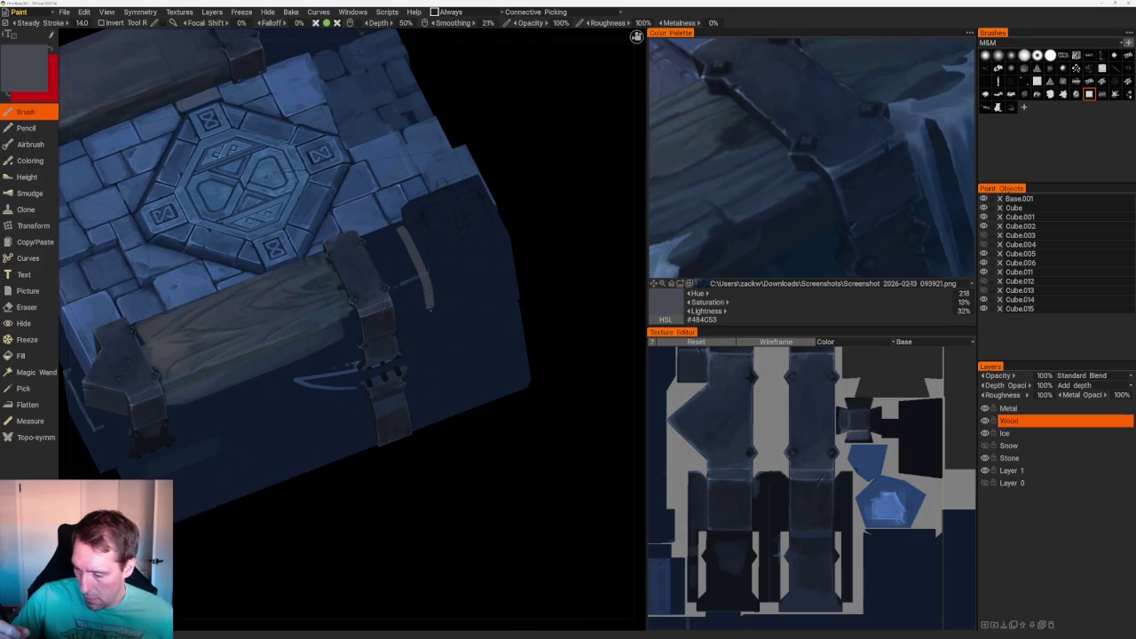
middle_drag(578, 300, 382, 199)
mouse_move(385, 197)
mouse_down()
mouse_move(397, 226)
mouse_move(356, 205)
mouse_up()
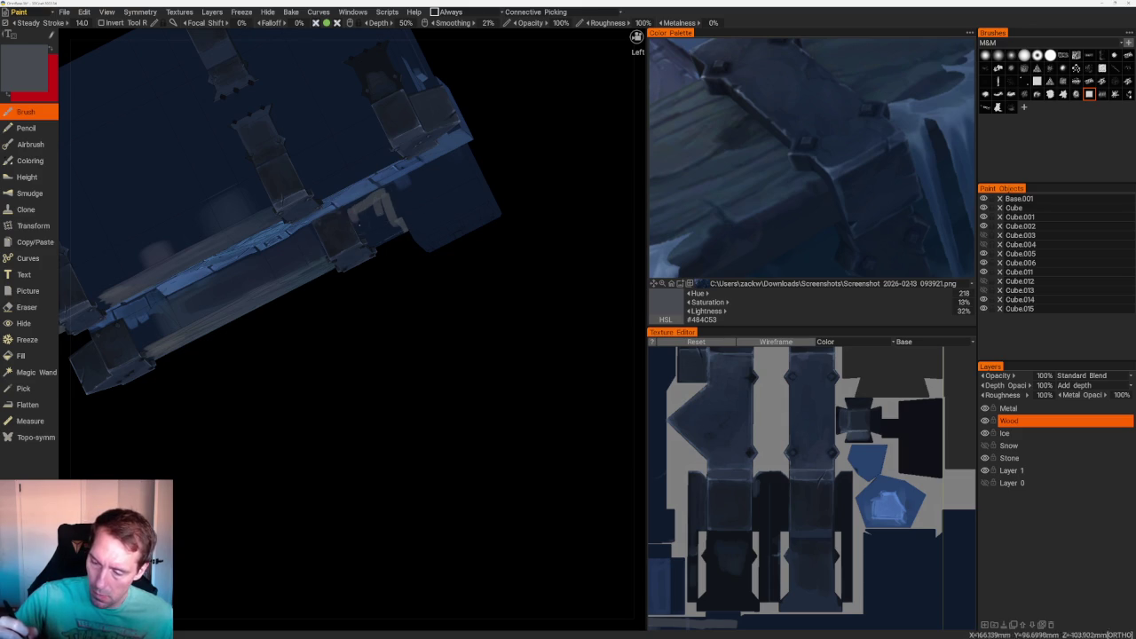
mouse_move(385, 385)
middle_down()
mouse_move(396, 329)
mouse_move(603, 381)
mouse_move(509, 313)
middle_up()
scroll(509, 313, up, 3)
drag(335, 328, 334, 359)
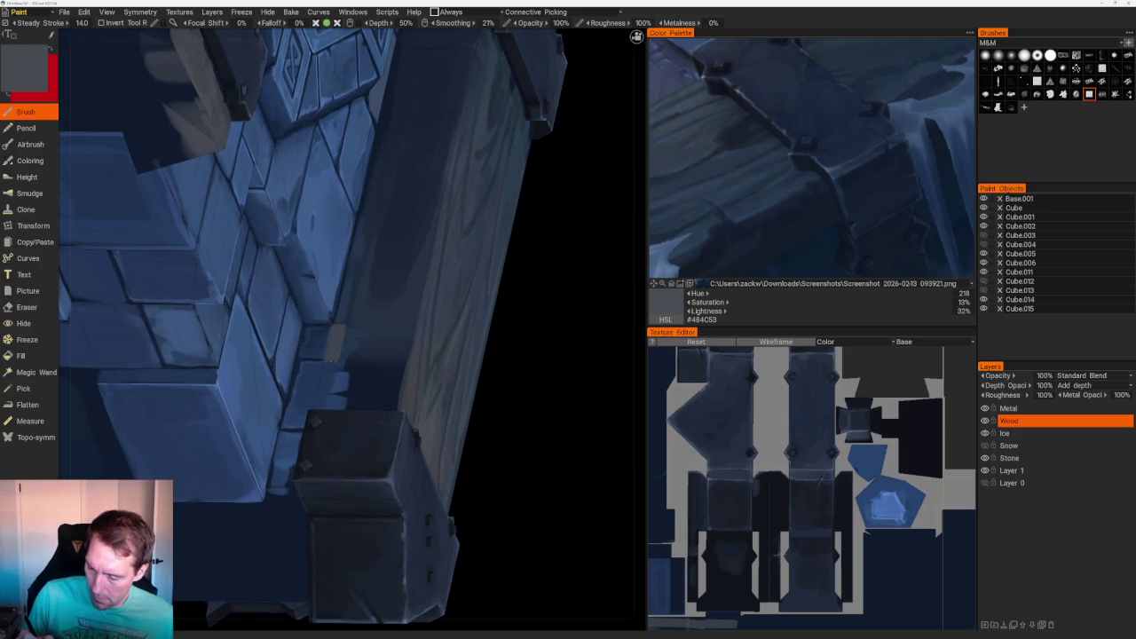
- Paint light grain lines down the lid's right edge and the lid block's edge
middle_drag(514, 385, 532, 322)
scroll(532, 322, down, 3)
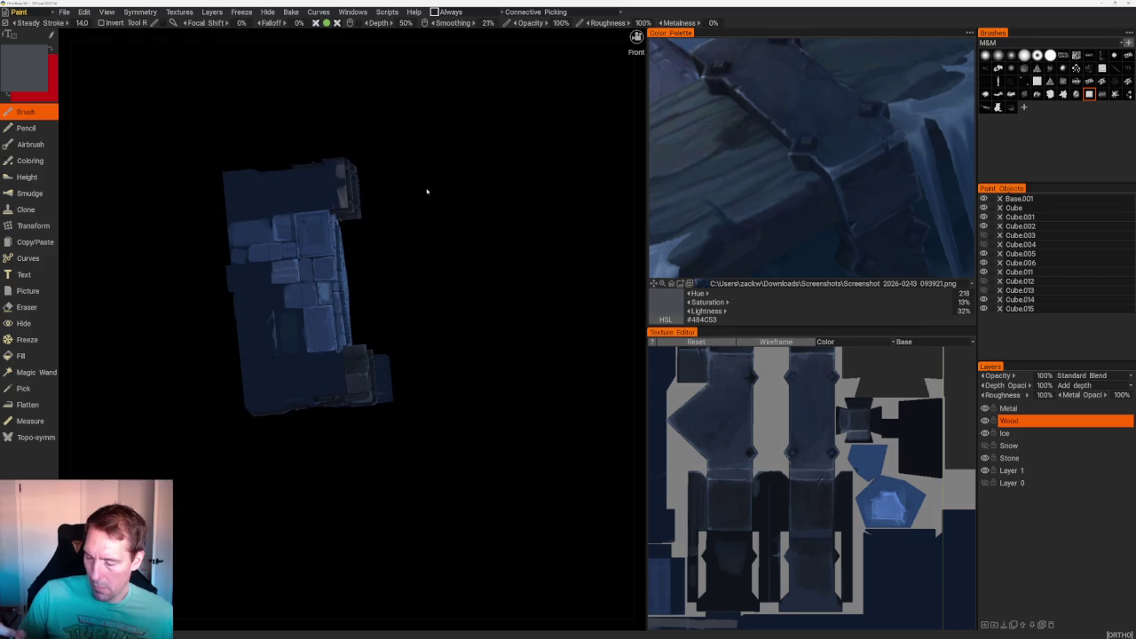
scroll(489, 456, up, 4)
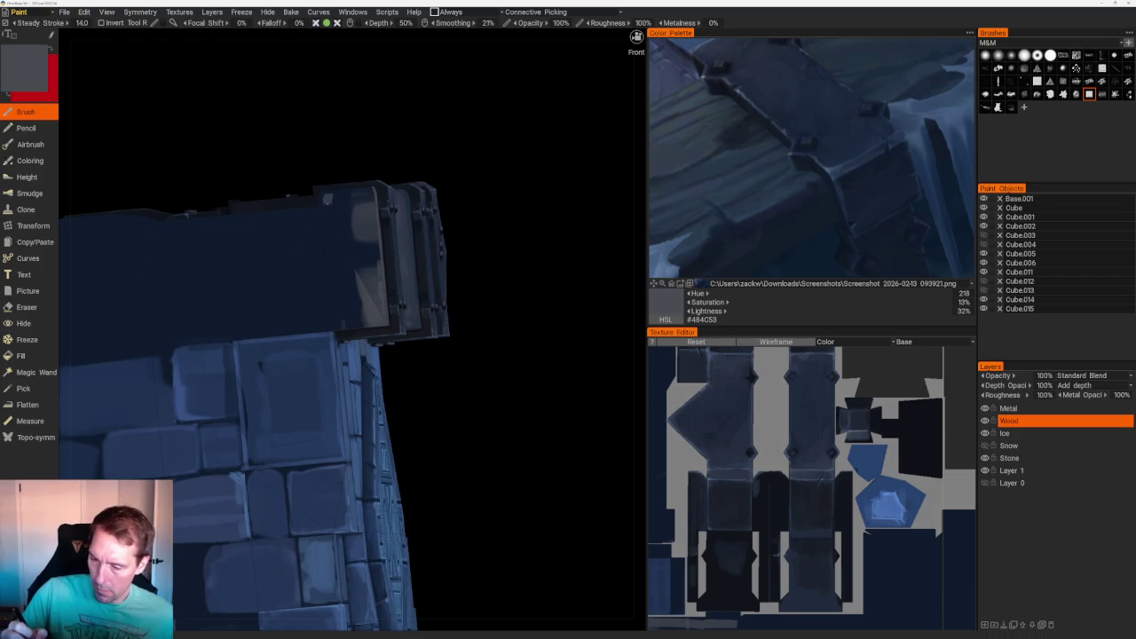
mouse_move(532, 204)
middle_down()
mouse_move(558, 183)
mouse_move(484, 230)
mouse_move(479, 251)
mouse_move(491, 213)
middle_up()
mouse_move(417, 259)
mouse_down()
mouse_move(420, 346)
mouse_move(440, 311)
mouse_move(435, 213)
mouse_move(428, 328)
mouse_up()
middle_drag(429, 328, 412, 334)
mouse_move(376, 360)
mouse_down()
mouse_move(369, 384)
mouse_move(345, 383)
mouse_up()
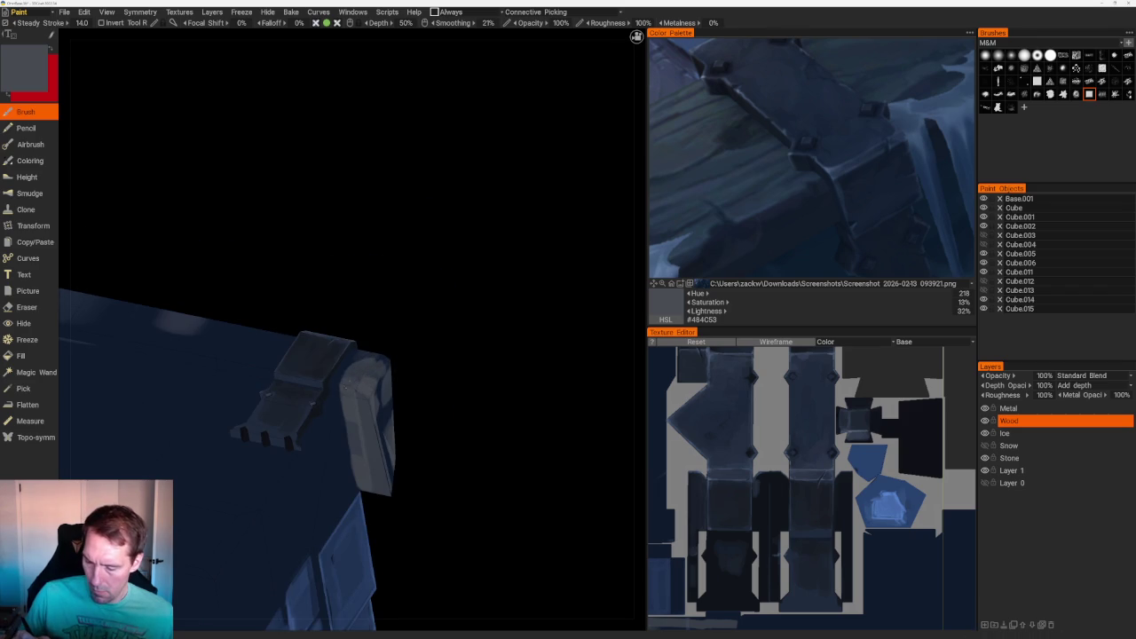
- Paint a light grain stroke on the side wood beam
middle_drag(337, 387, 400, 185)
scroll(375, 282, down, 3)
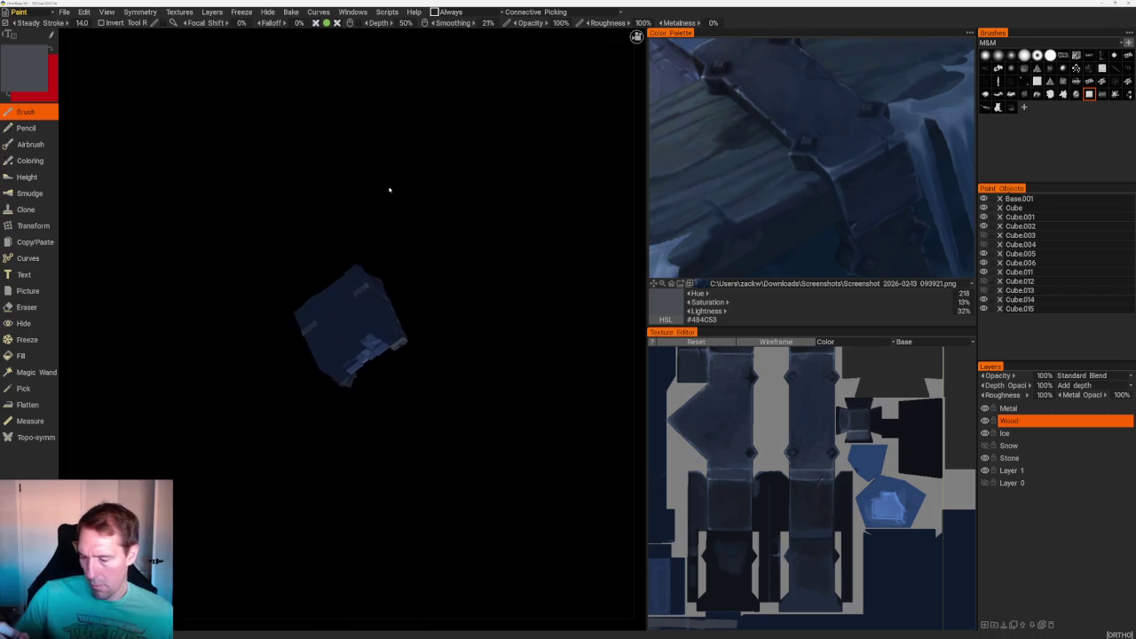
scroll(410, 311, up, 6)
mouse_move(410, 311)
middle_down()
mouse_move(403, 297)
mouse_move(319, 273)
middle_up()
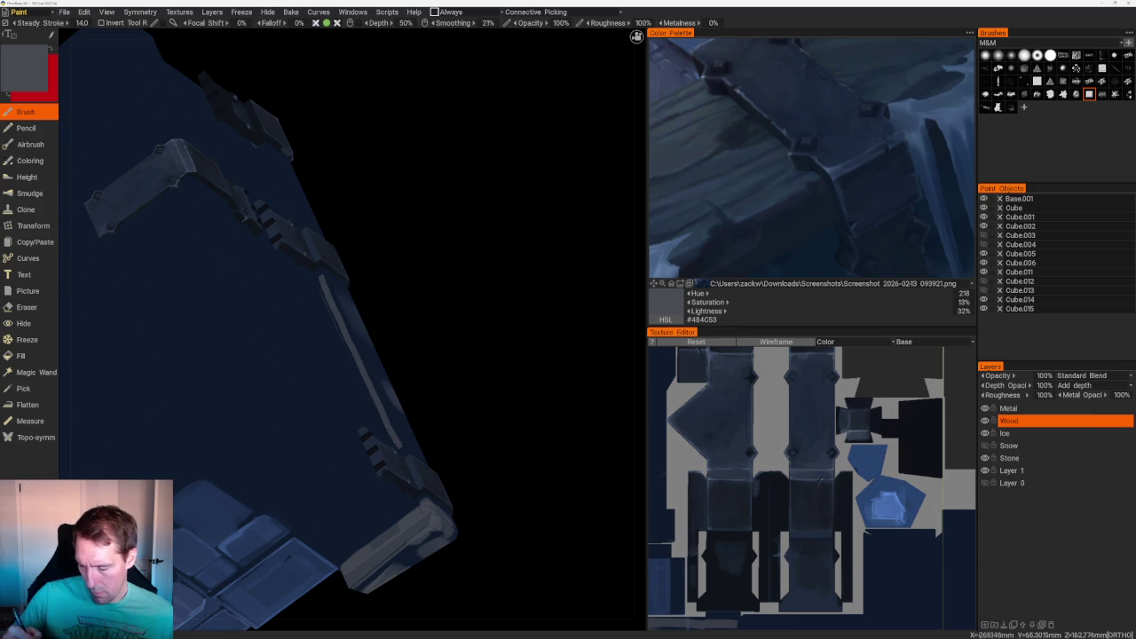
middle_drag(379, 410, 360, 193)
drag(262, 202, 282, 262)
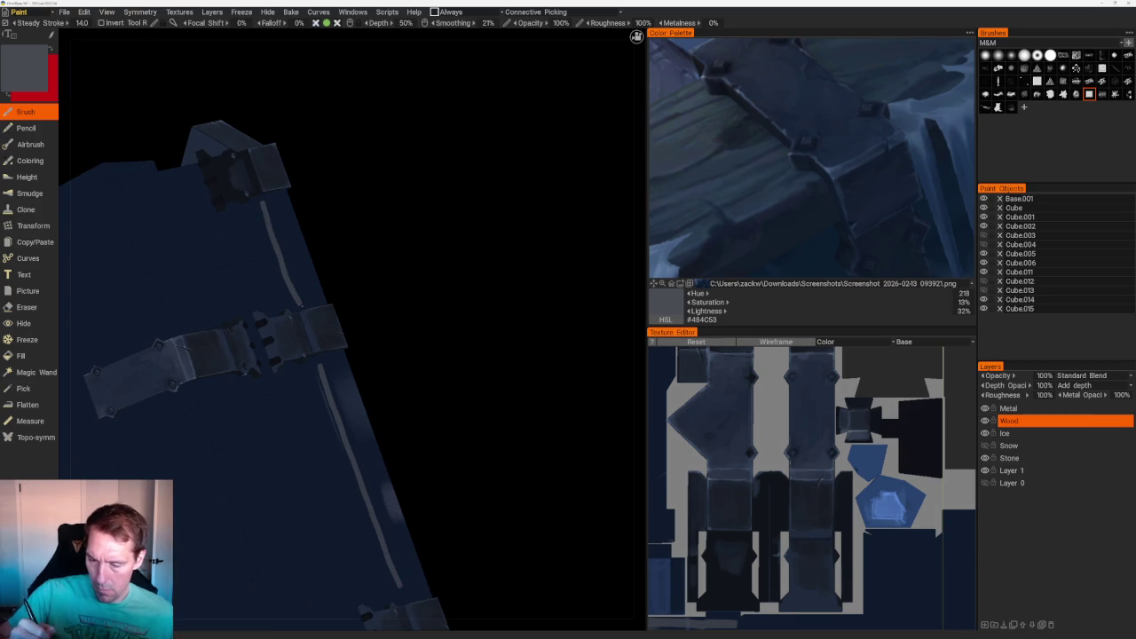
- Redo the light stroke along the beam edge, then switch to orthographic view
scroll(450, 249, down, 3)
mouse_move(449, 249)
middle_down()
mouse_move(385, 157)
mouse_move(456, 248)
mouse_move(530, 282)
mouse_move(538, 266)
mouse_move(542, 337)
mouse_move(441, 197)
middle_up()
mouse_move(513, 313)
middle_down()
mouse_move(538, 322)
mouse_move(358, 216)
middle_up()
scroll(359, 217, up, 3)
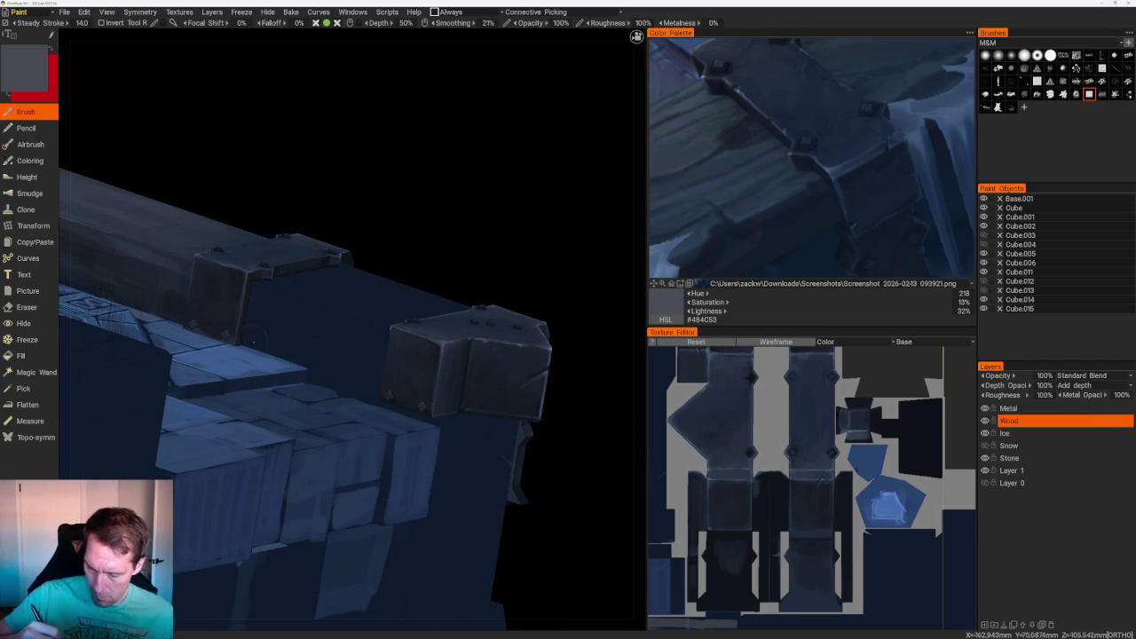
drag(287, 356, 342, 376)
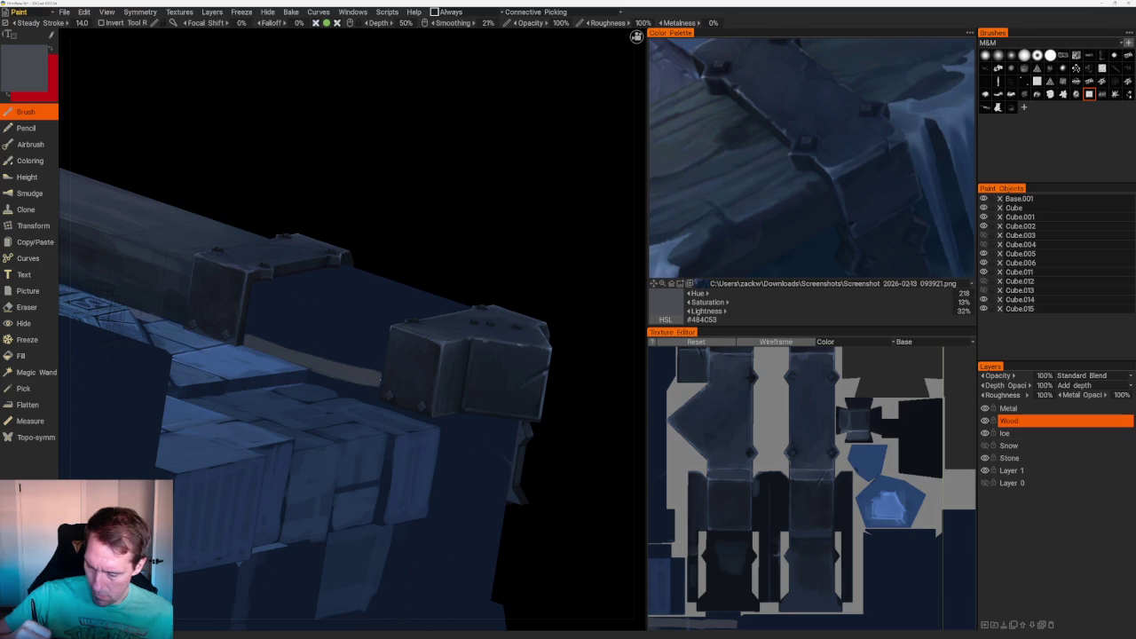
key(ctrl+z)
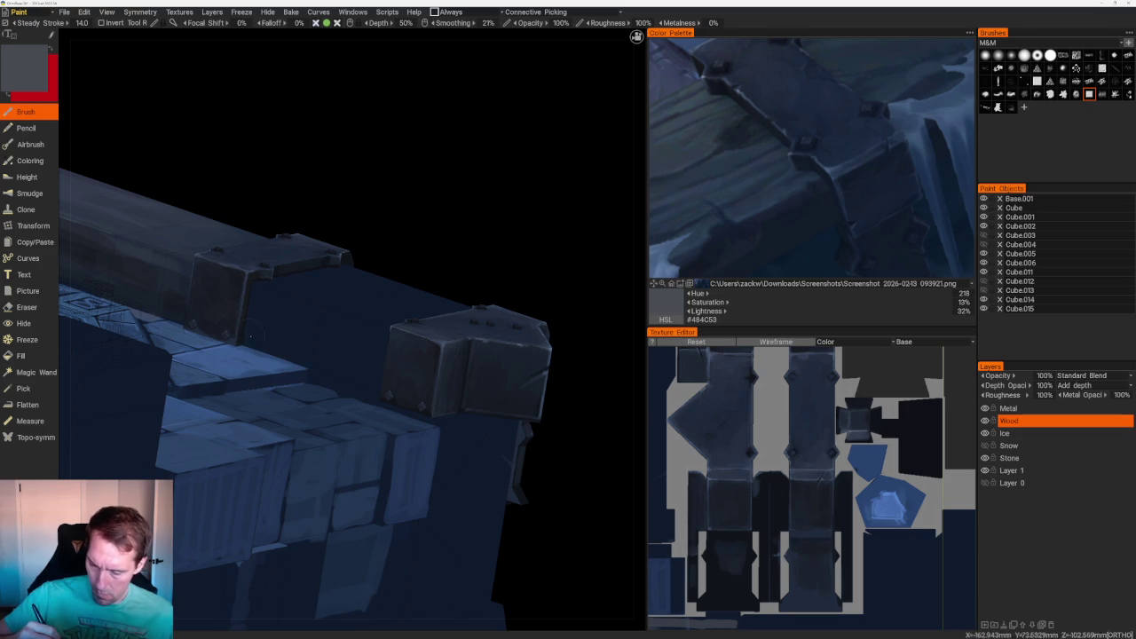
drag(246, 331, 350, 376)
mouse_move(380, 380)
middle_down()
mouse_move(416, 198)
mouse_move(556, 278)
mouse_move(542, 275)
mouse_move(596, 379)
middle_up()
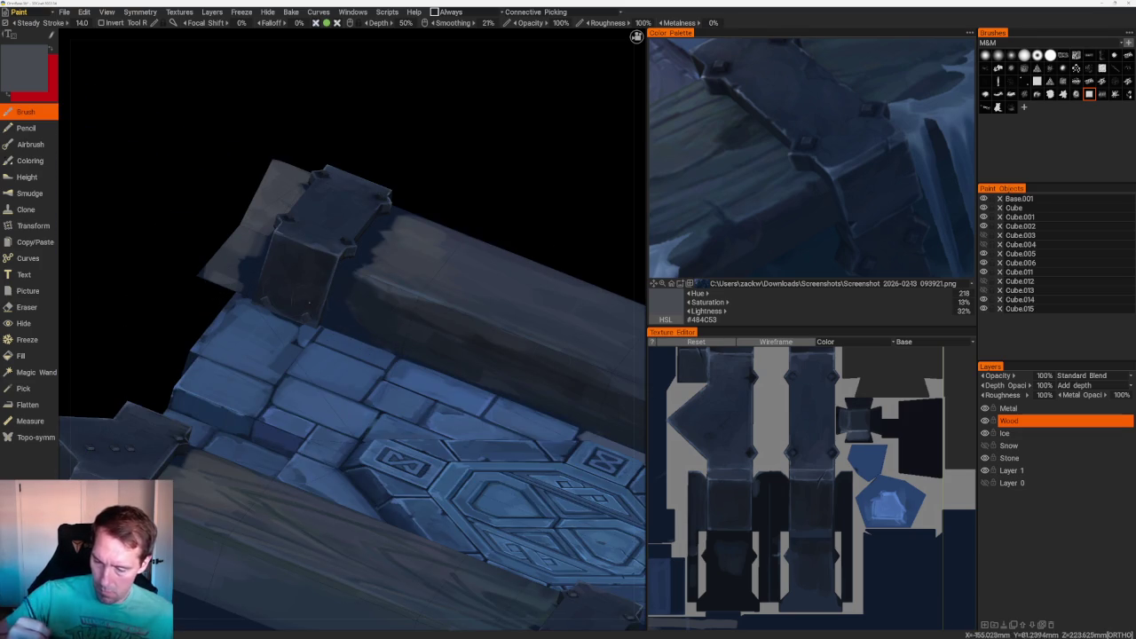
key(KP_5)
scroll(400, 234, down, 5)
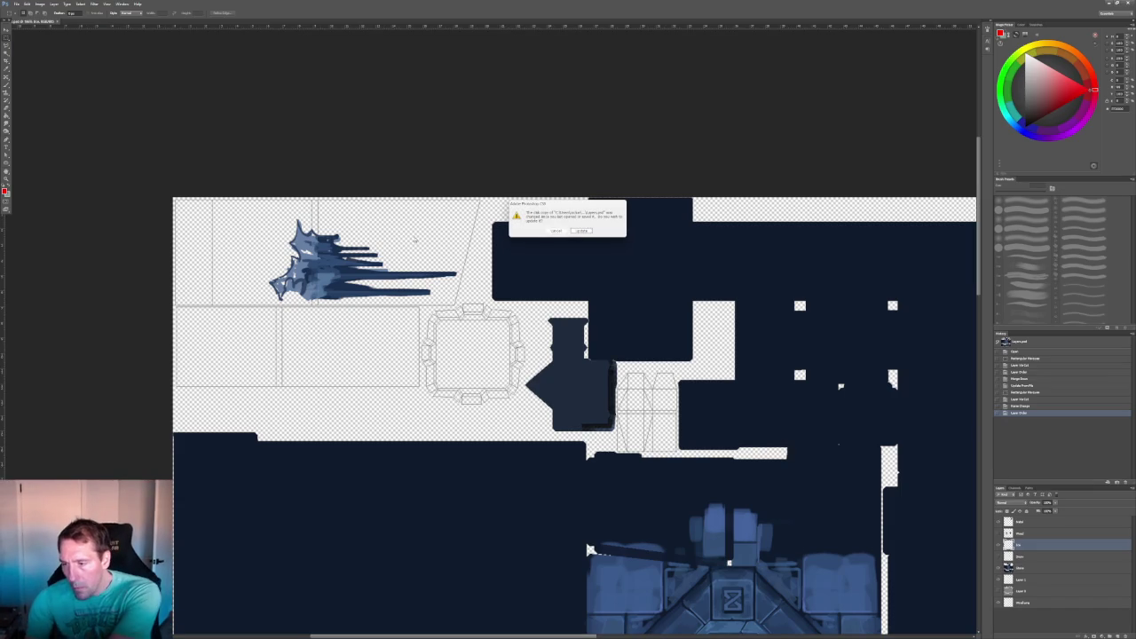
- Reload the updated texture sheet in Photoshop and hide the dark Stone layer
click(582, 231)
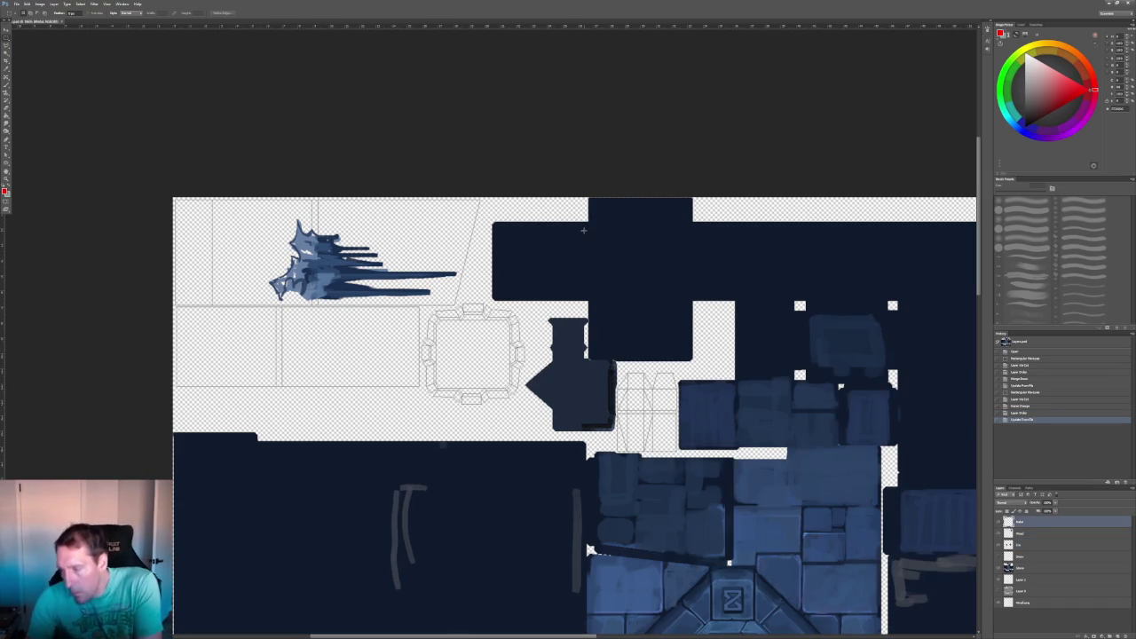
drag(585, 234, 344, 315)
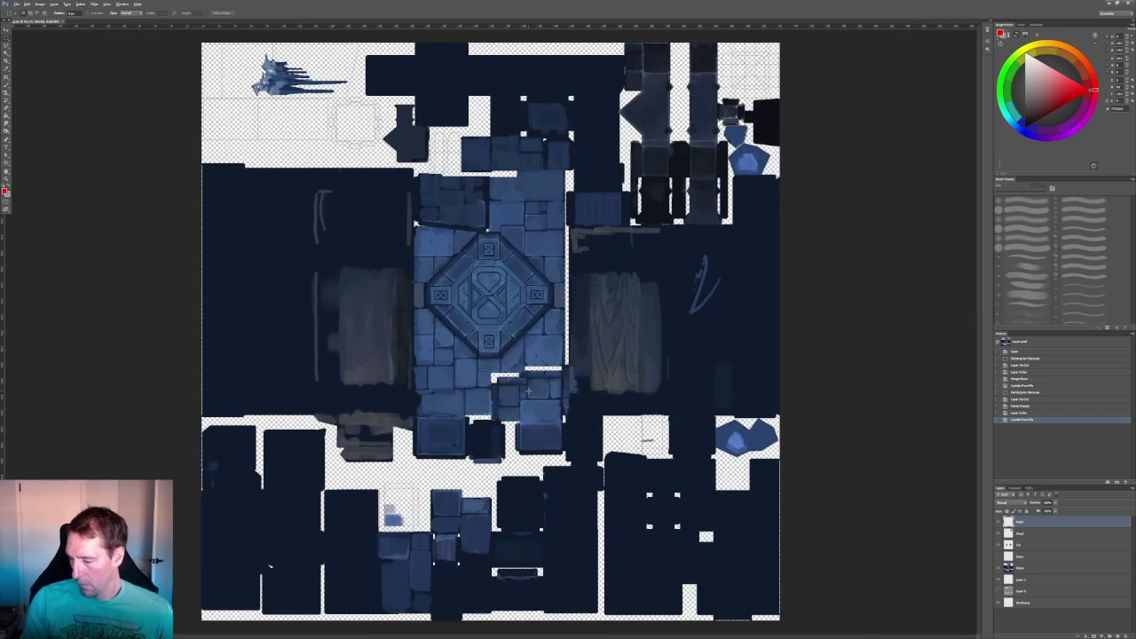
alt+scroll(344, 315, up, 2)
alt+scroll(228, 287, up, 2)
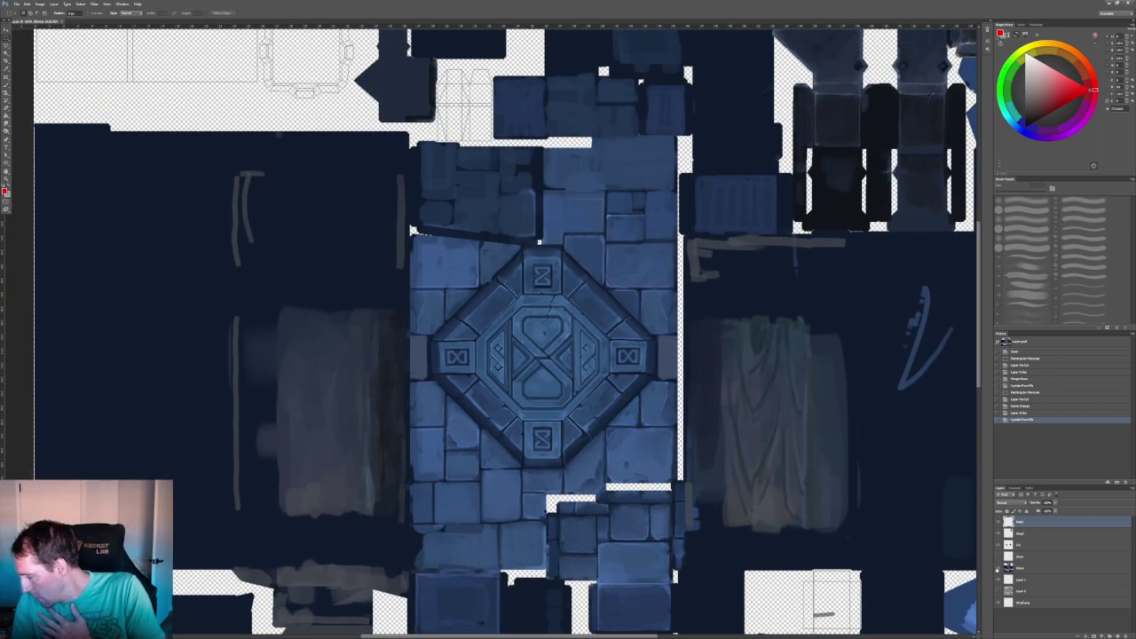
click(997, 568)
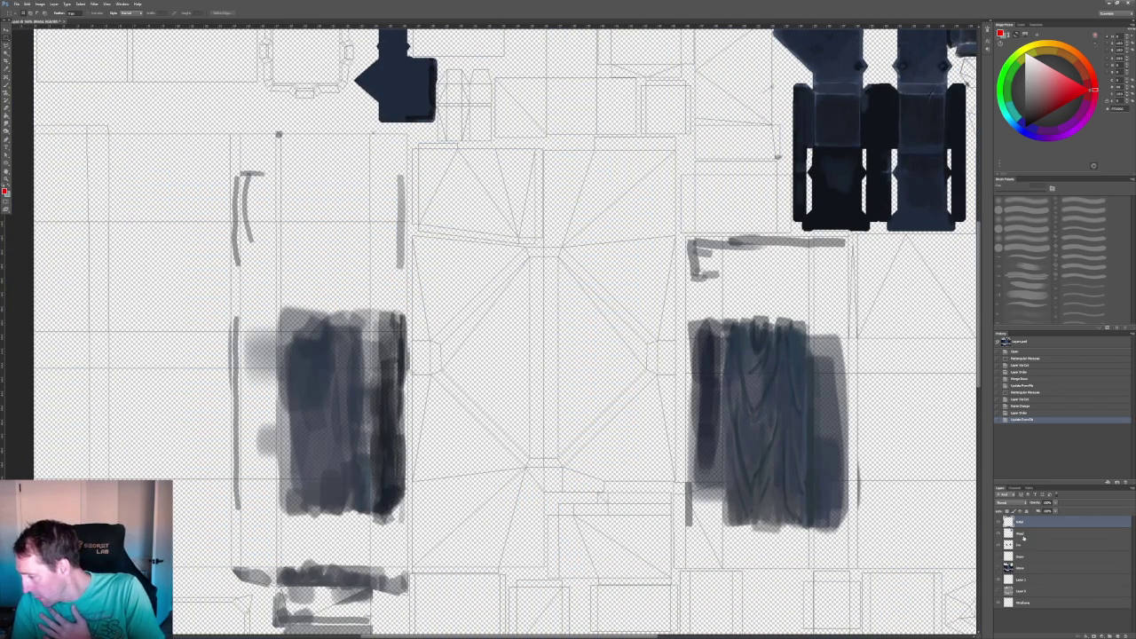
scroll(1020, 539, up, 1)
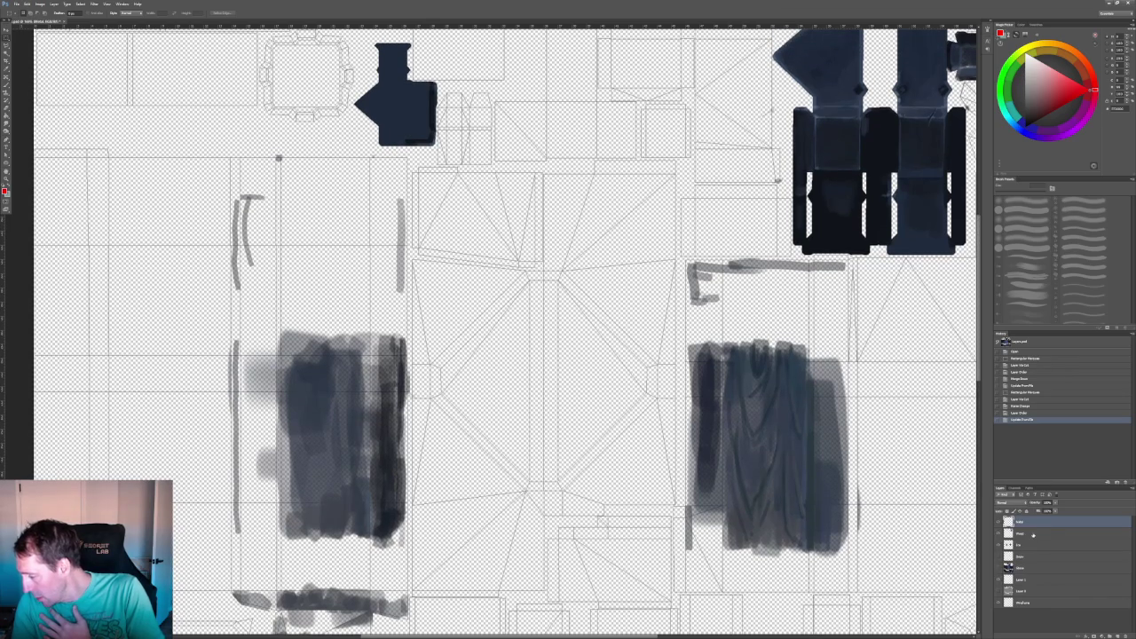
- Select the wood-strokes layer and marquee a rectangle around the left wood strokes
click(1033, 535)
click(1029, 603)
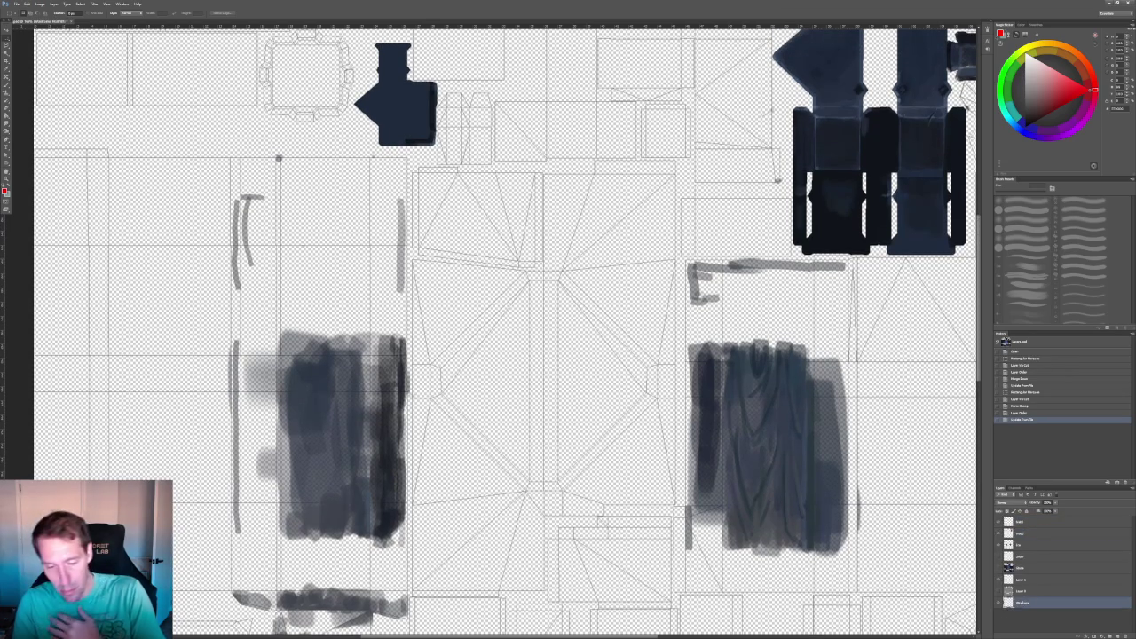
click(1029, 535)
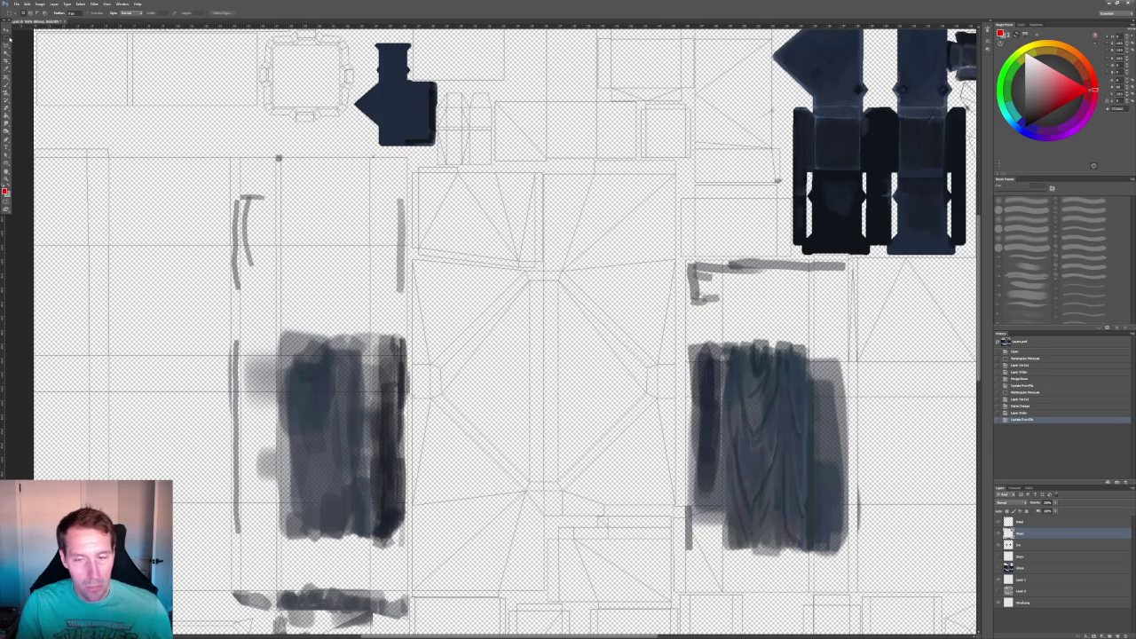
alt+right_drag(358, 266, 338, 301)
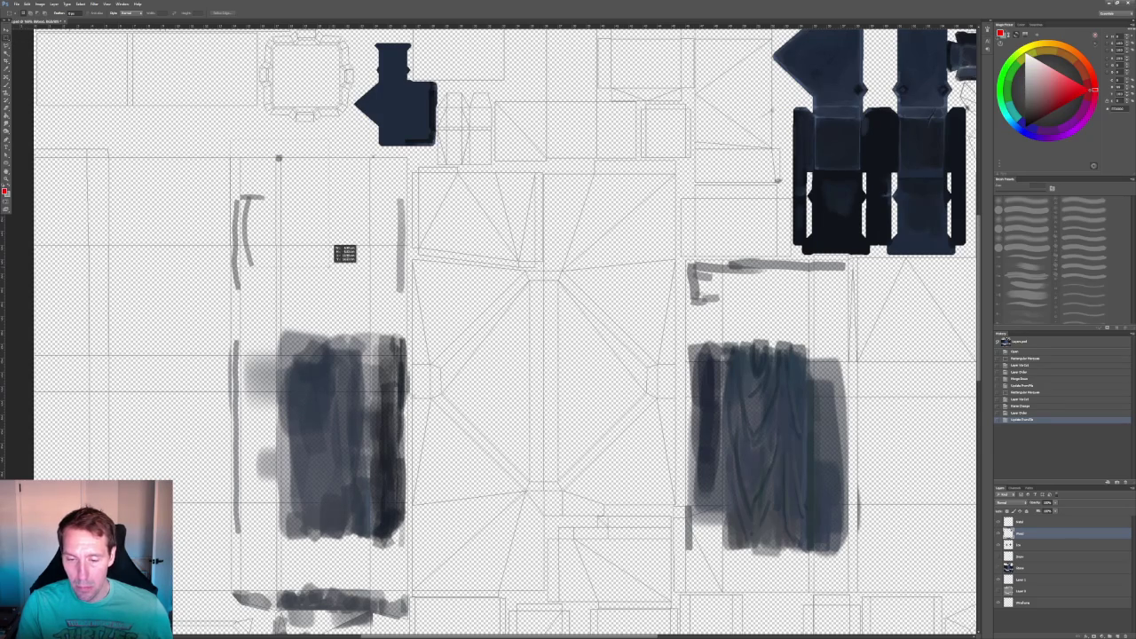
scroll(431, 528, down, 3)
mouse_move(286, 481)
mouse_down()
mouse_move(406, 579)
mouse_move(414, 570)
mouse_up()
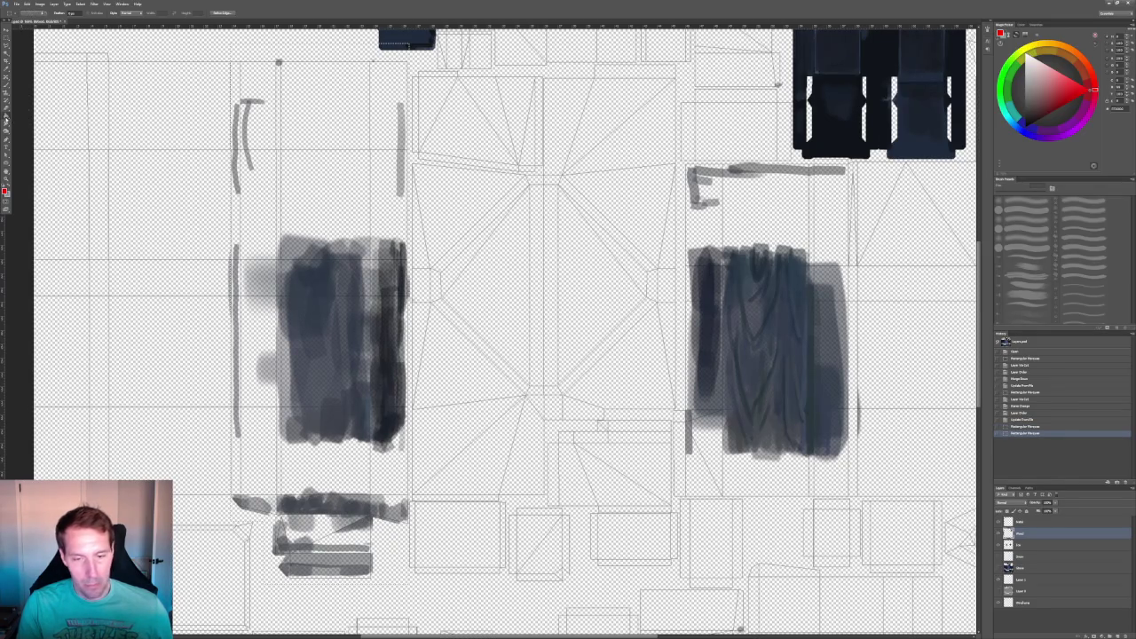
- Paint Bucket the left wood strip with a flat slate grey on its own layer
key(g)
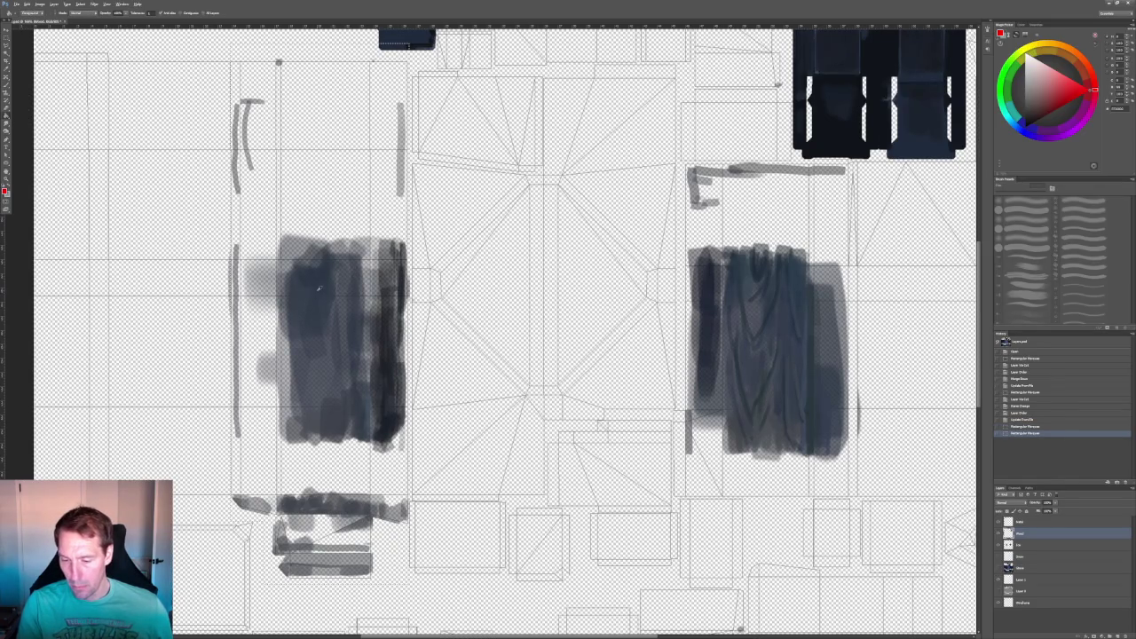
alt+click(319, 287)
click(1027, 543)
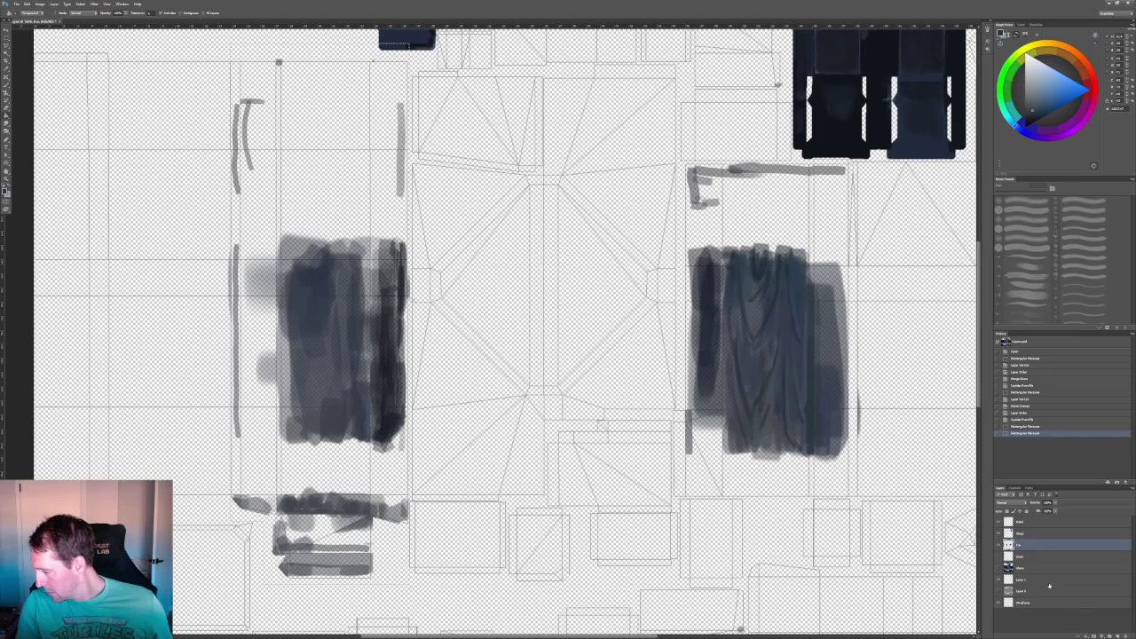
click(369, 350)
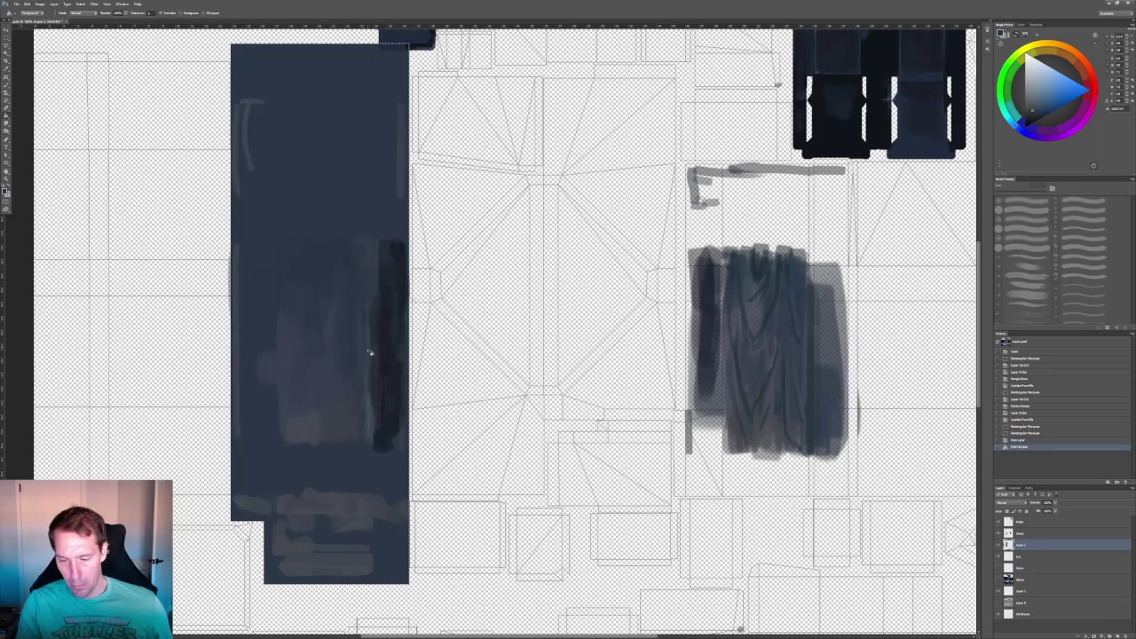
alt+click(329, 427)
click(329, 246)
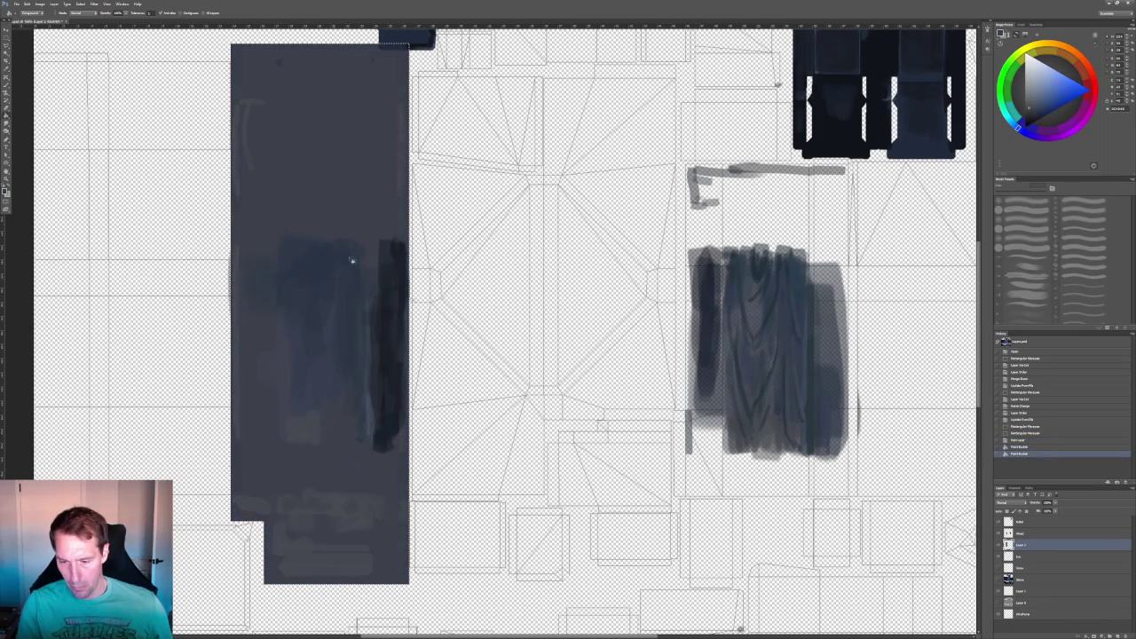
- Deselect, move the grey fill layer below Wireframe, and hide it
alt+scroll(408, 286, down, 3)
alt+scroll(611, 305, up, 2)
alt+scroll(611, 304, up, 1)
drag(611, 305, 437, 300)
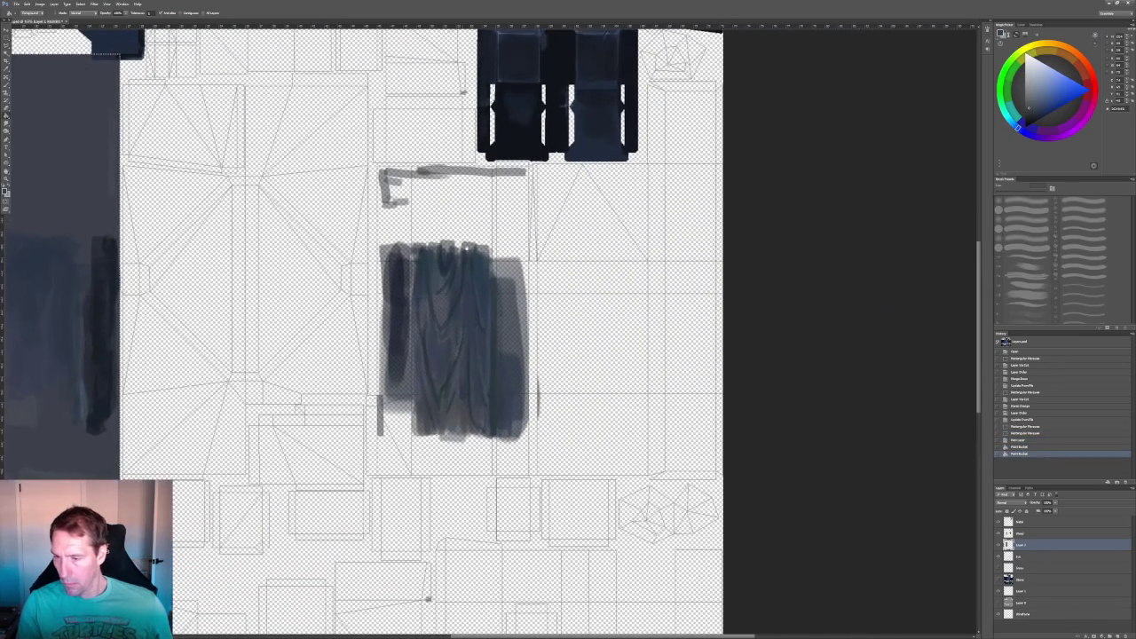
key(ctrl+d)
key(m)
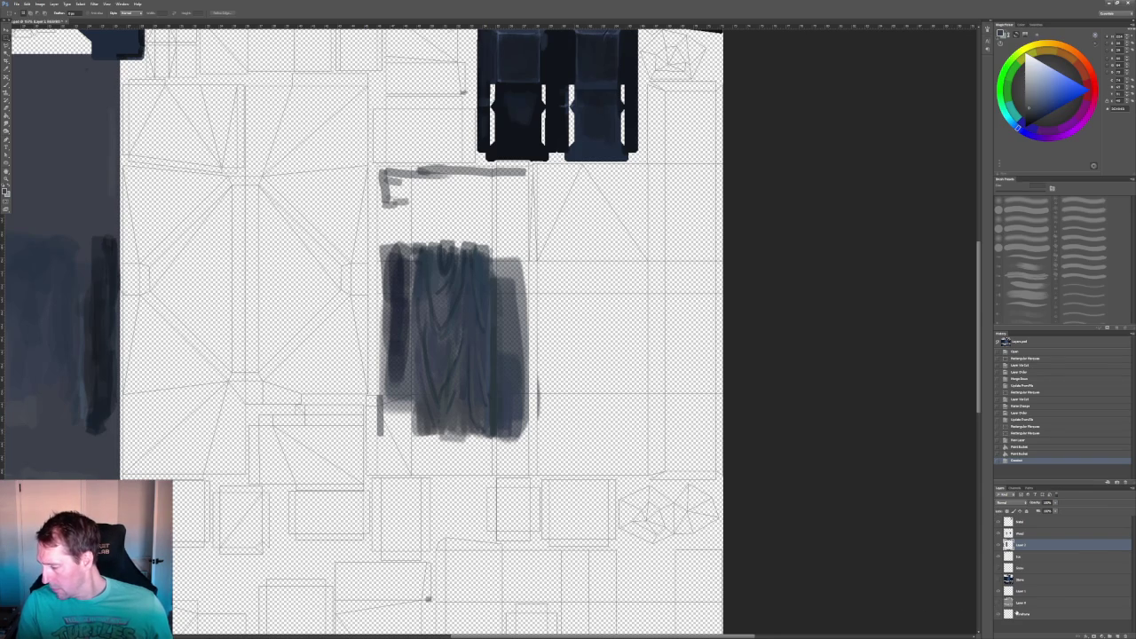
drag(1027, 605, 1002, 609)
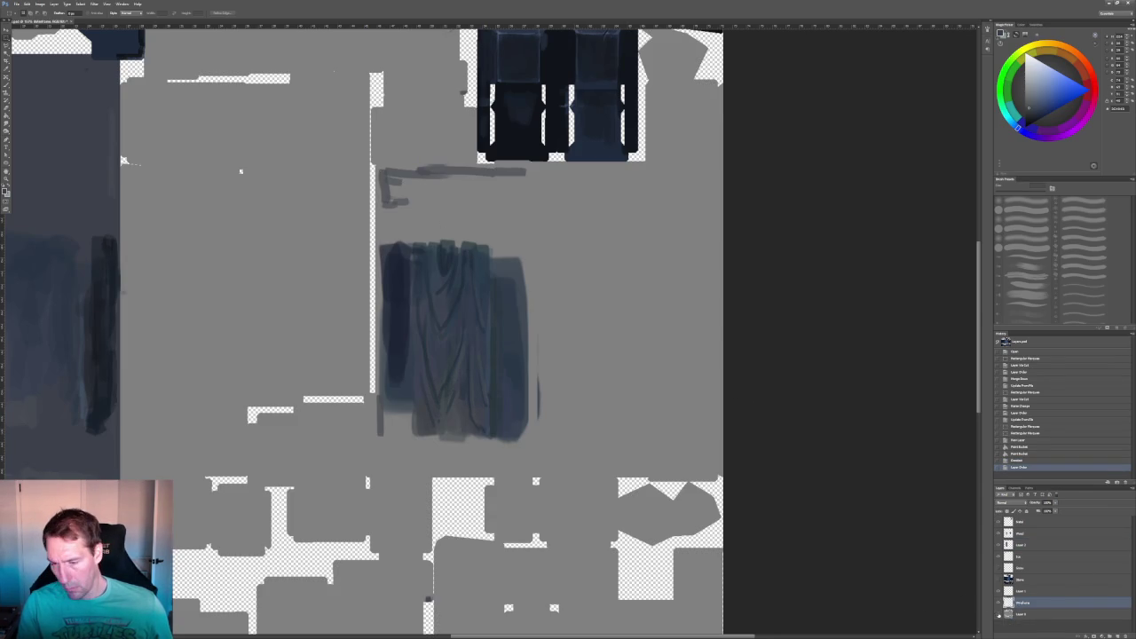
click(998, 614)
- Marquee the right wood piece and target Layer 2 for filling
mouse_move(503, 277)
mouse_down()
mouse_move(557, 457)
mouse_move(540, 464)
mouse_up()
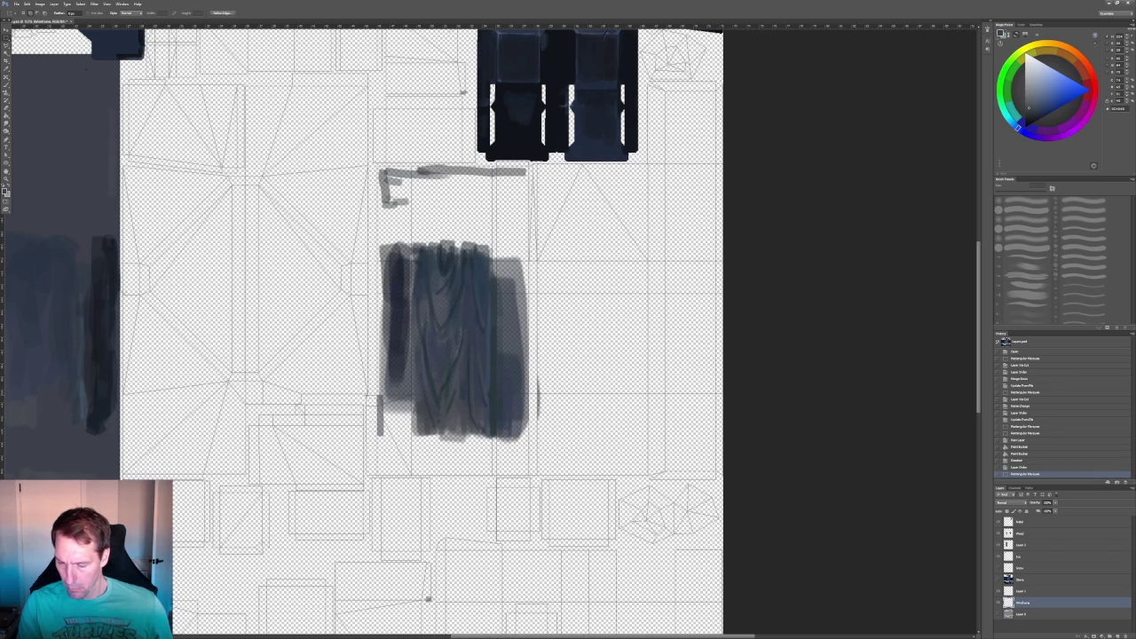
mouse_move(378, 390)
mouse_down()
mouse_move(405, 410)
mouse_move(420, 460)
mouse_move(410, 472)
mouse_up()
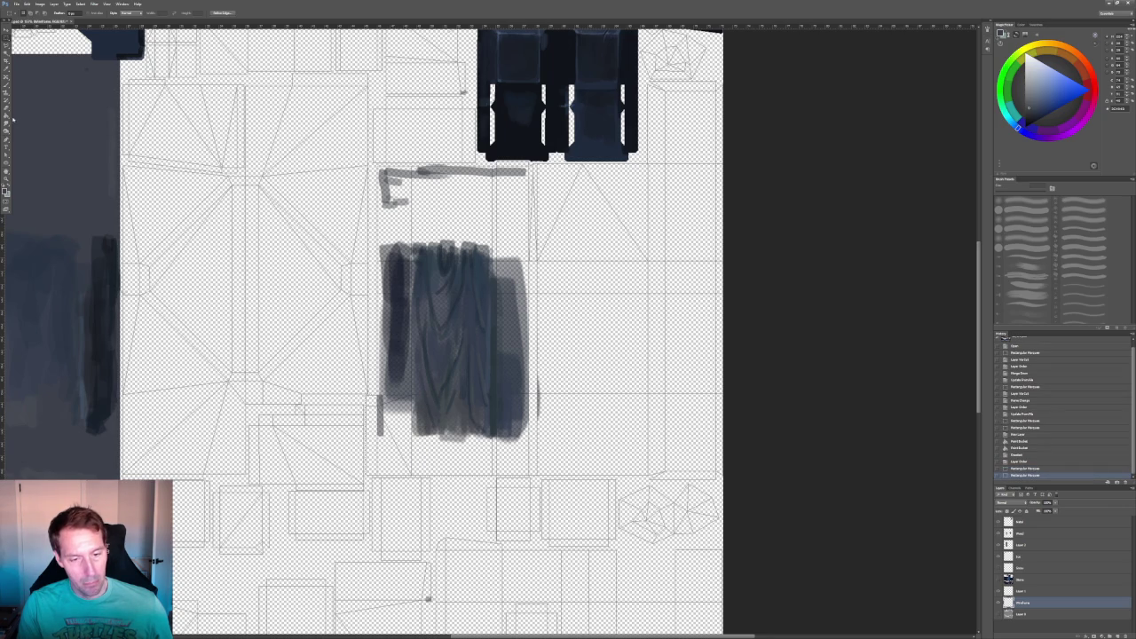
key(g)
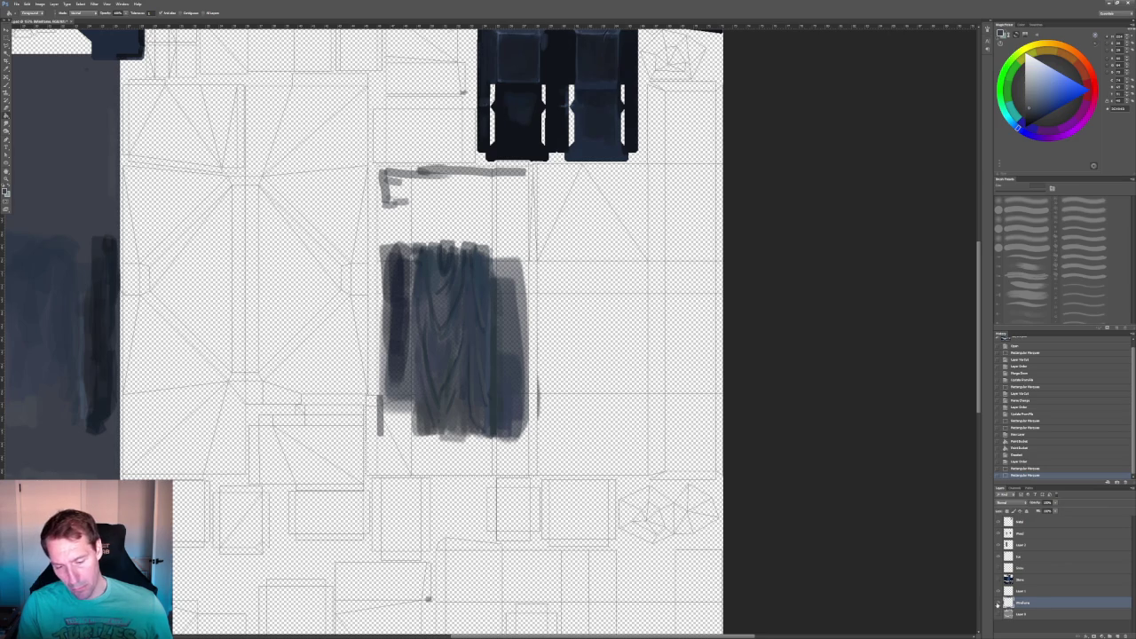
click(1036, 544)
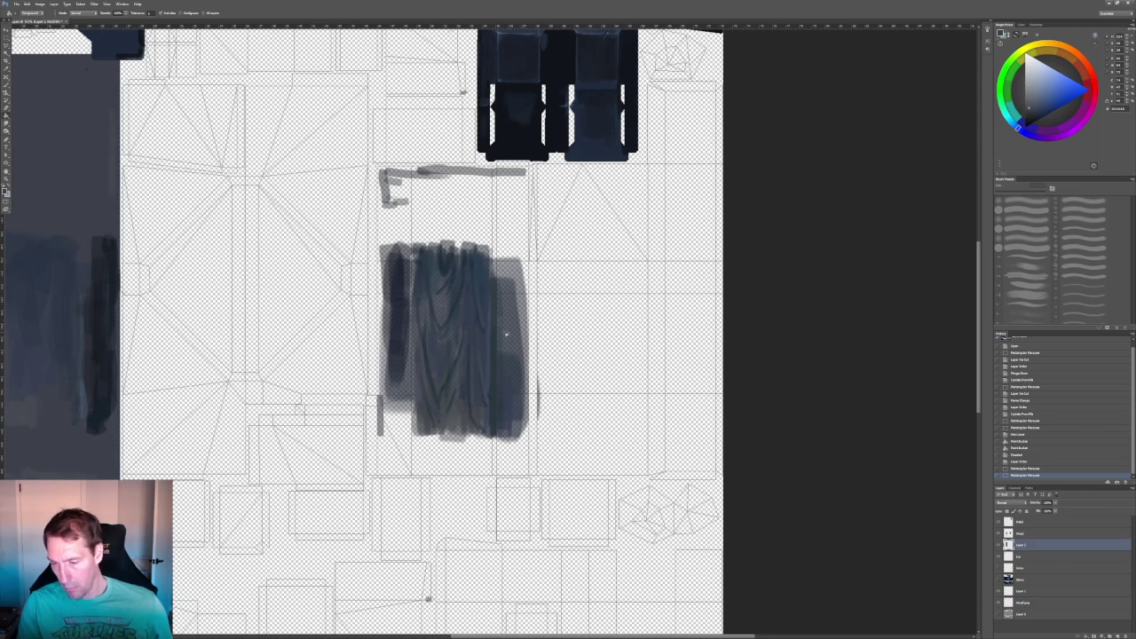
- Fill the right wood area with the slate-grey base colour
click(502, 363)
alt+scroll(503, 363, down, 3)
alt+scroll(522, 358, down, 2)
alt+scroll(541, 377, up, 2)
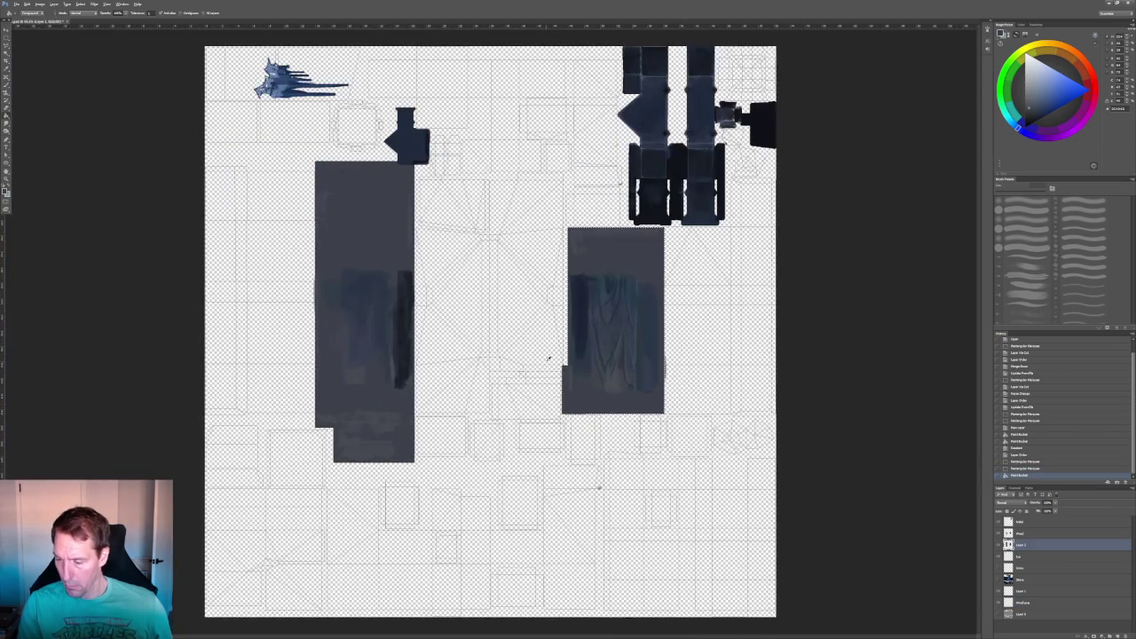
alt+scroll(546, 382, up, 2)
alt+scroll(548, 384, up, 2)
alt+scroll(549, 386, up, 2)
scroll(512, 369, down, 5)
ctrl+scroll(512, 369, right, 3)
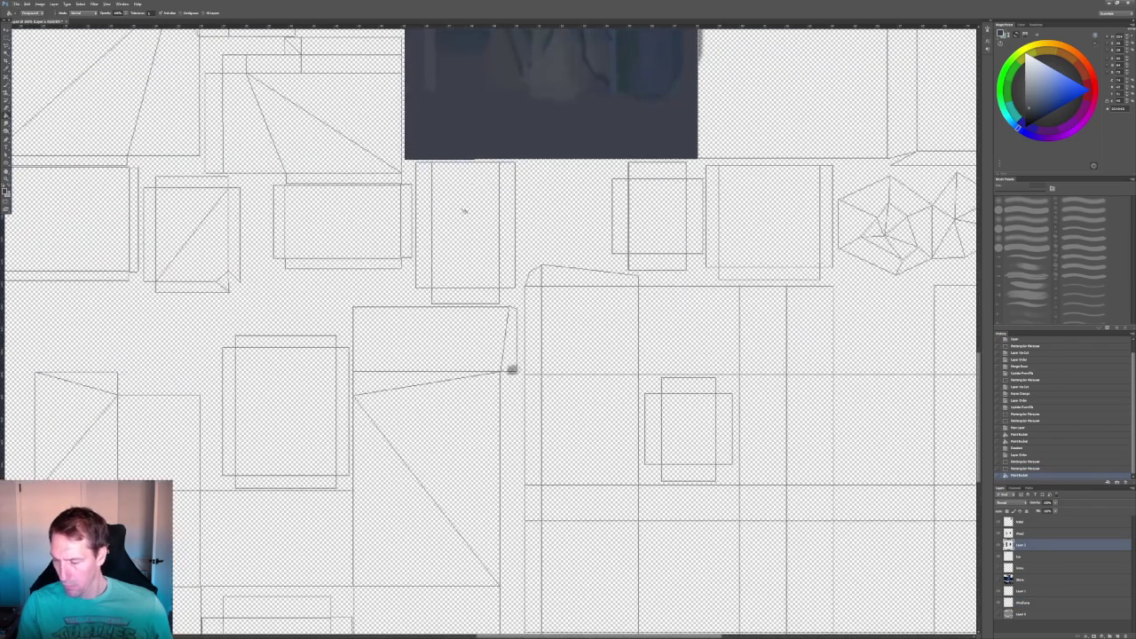
- Select another small UV island and fill it with dark grey-blue
key(m)
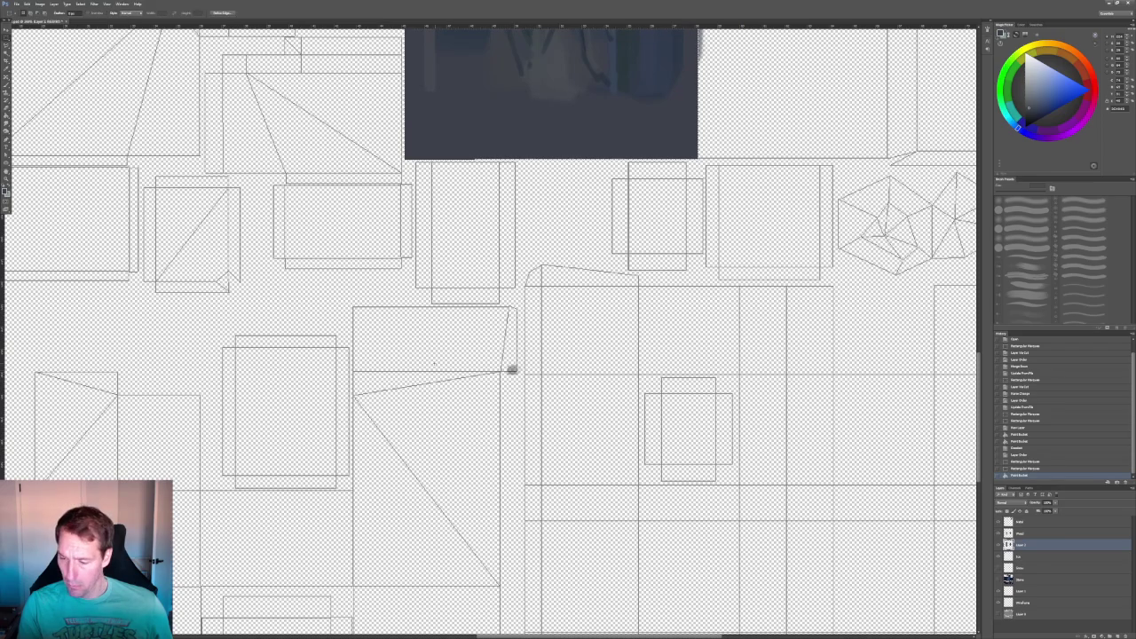
mouse_move(536, 377)
mouse_down()
mouse_move(477, 363)
mouse_move(512, 370)
mouse_up()
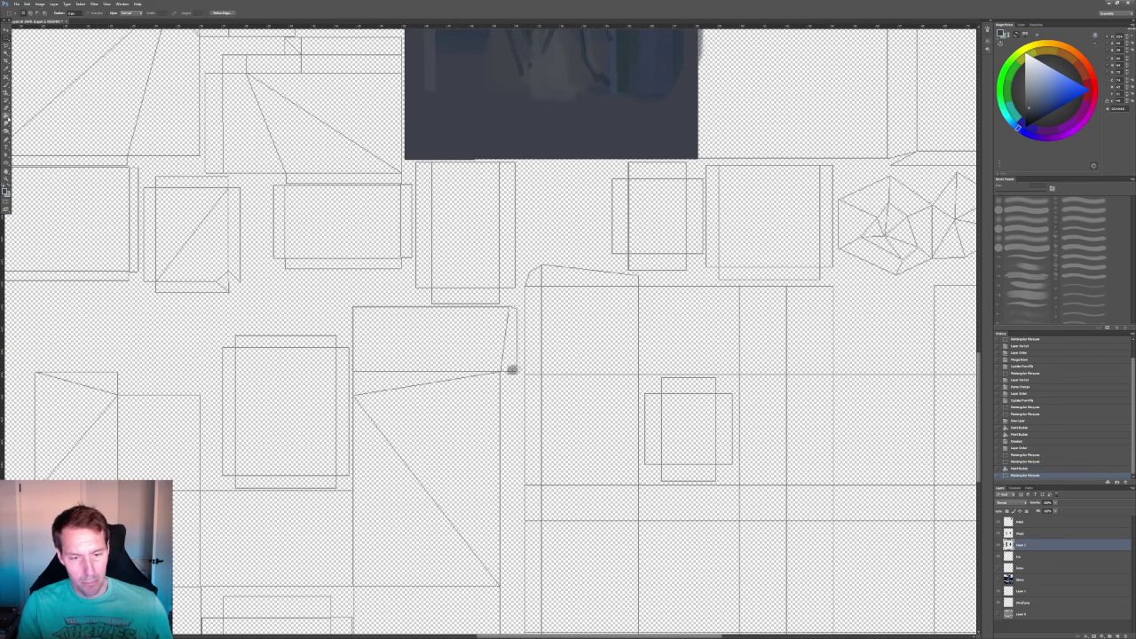
key(g)
click(510, 366)
alt+scroll(540, 347, down, 2)
alt+scroll(312, 338, down, 1)
alt+scroll(315, 337, up, 1)
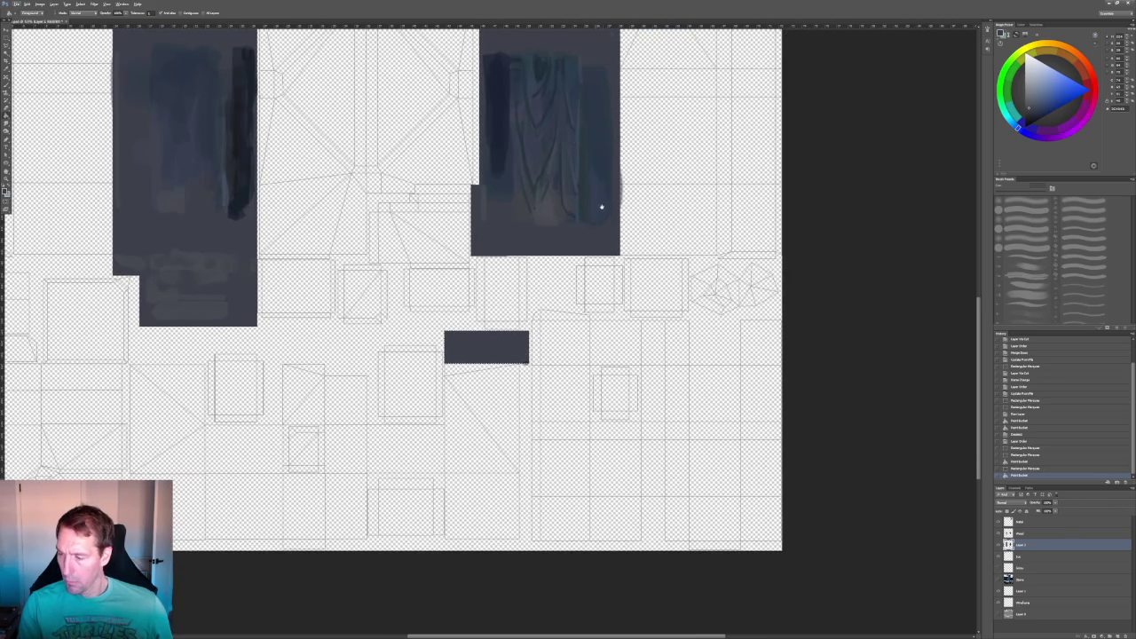
drag(591, 216, 651, 487)
alt+scroll(646, 359, down, 1)
alt+scroll(568, 368, down, 1)
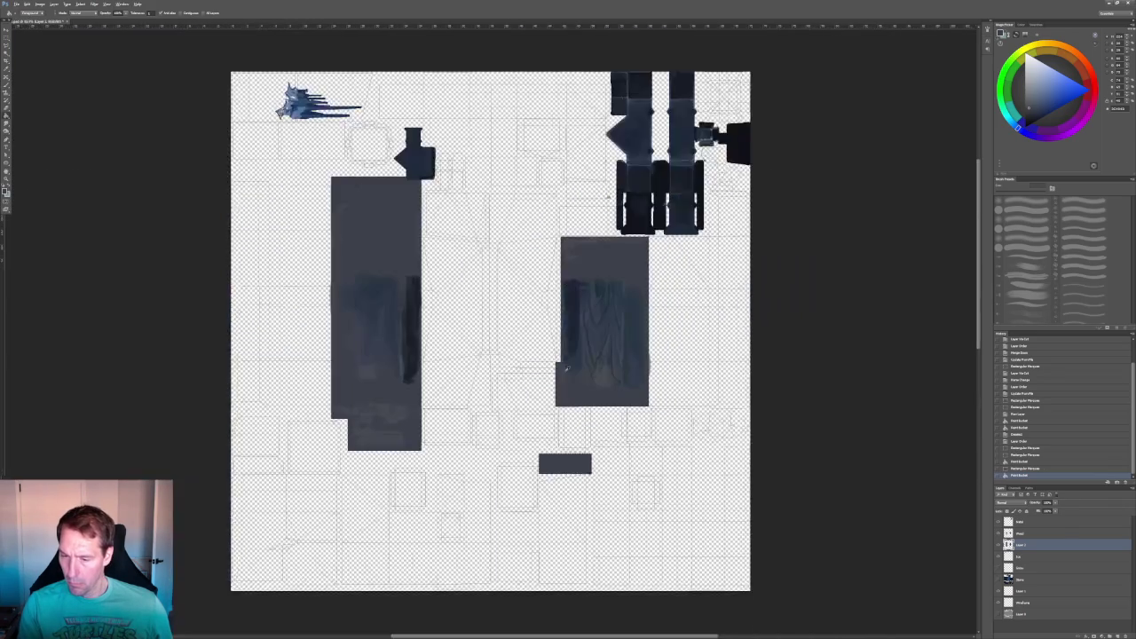
alt+scroll(566, 369, down, 1)
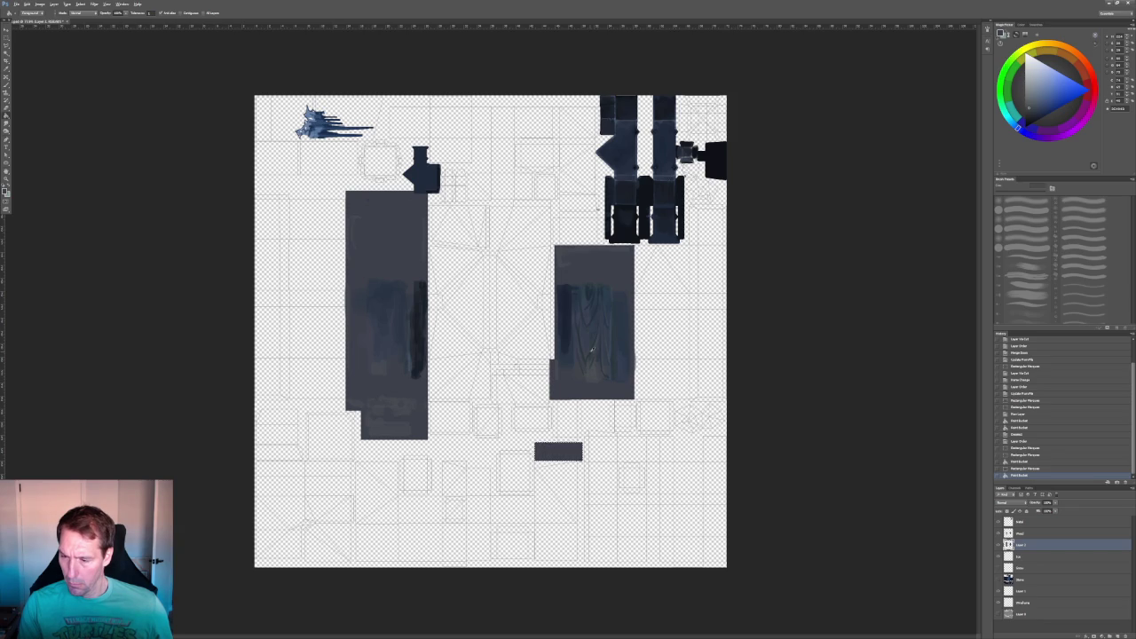
- Fill the small island left of the hammer parts dark, deselect, and fit the texture in view
key(ctrl+d)
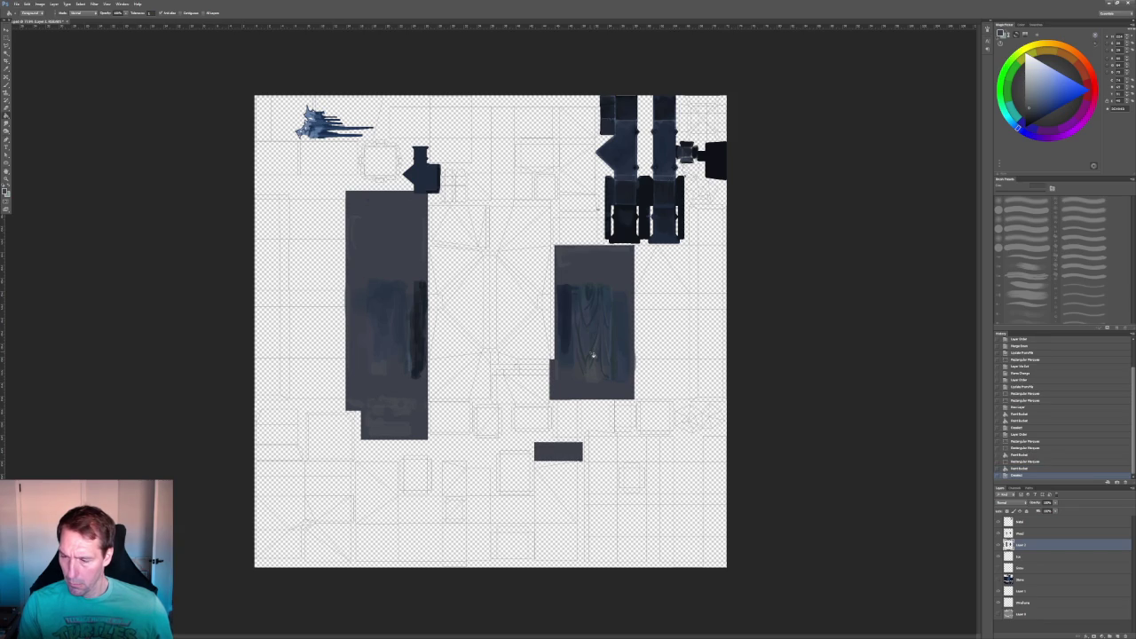
alt+scroll(612, 147, up, 3)
alt+scroll(601, 119, up, 2)
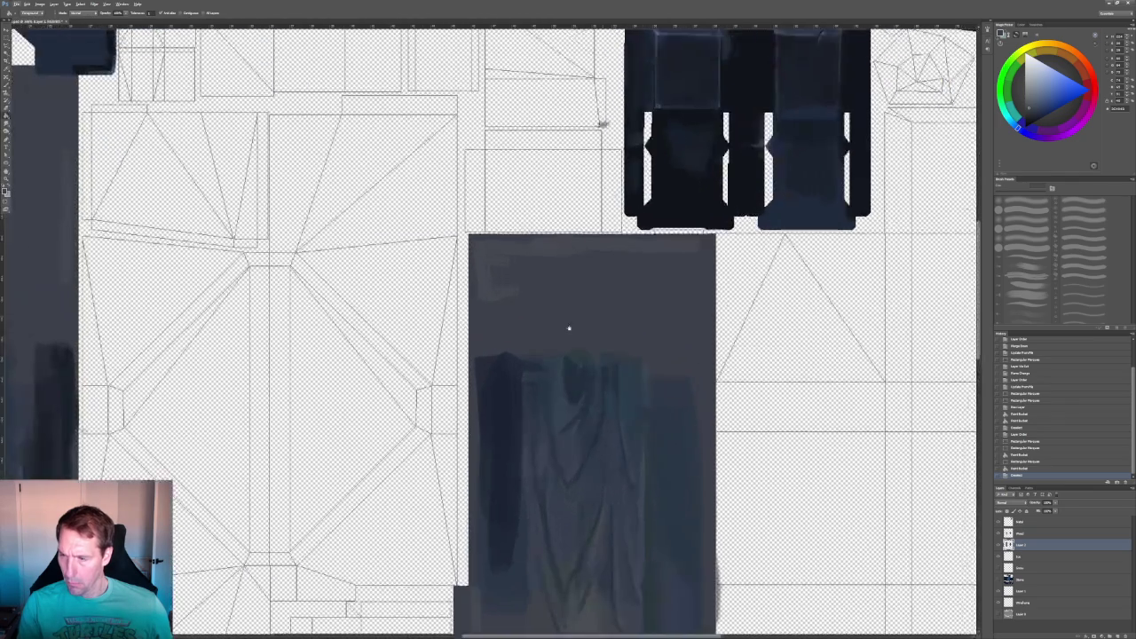
key(m)
drag(445, 280, 556, 326)
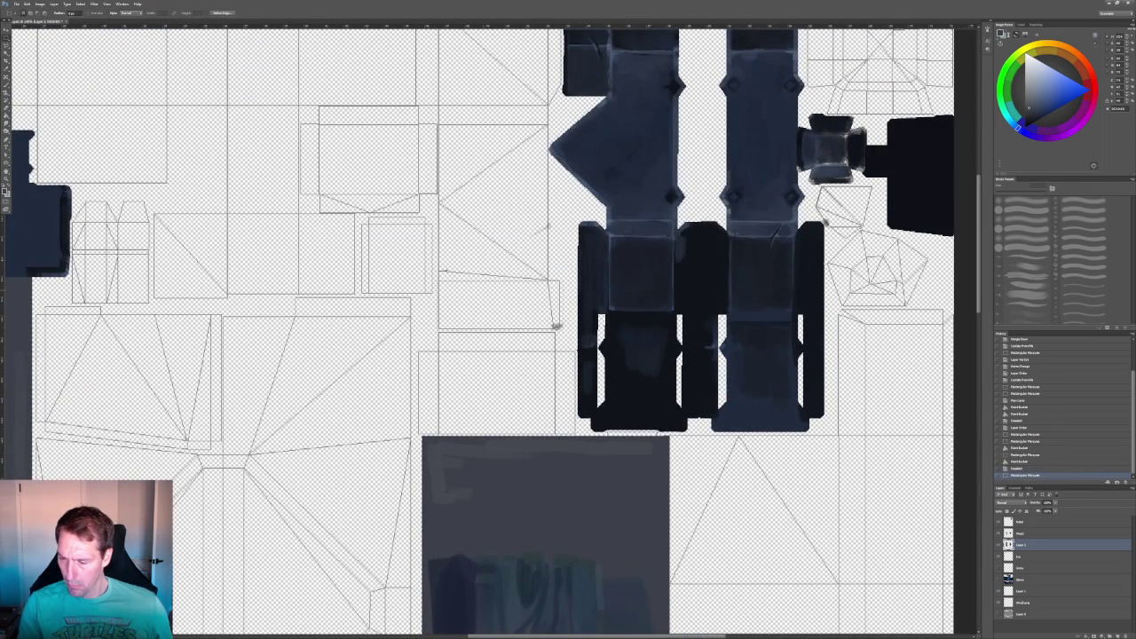
key(g)
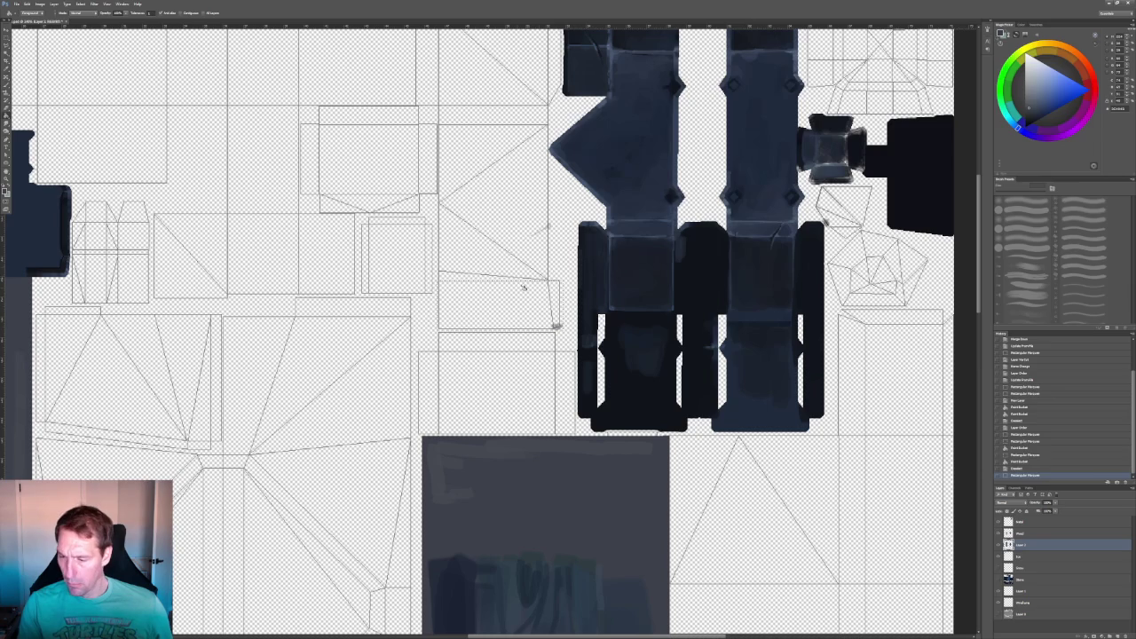
click(551, 321)
key(ctrl+d)
key(ctrl+0)
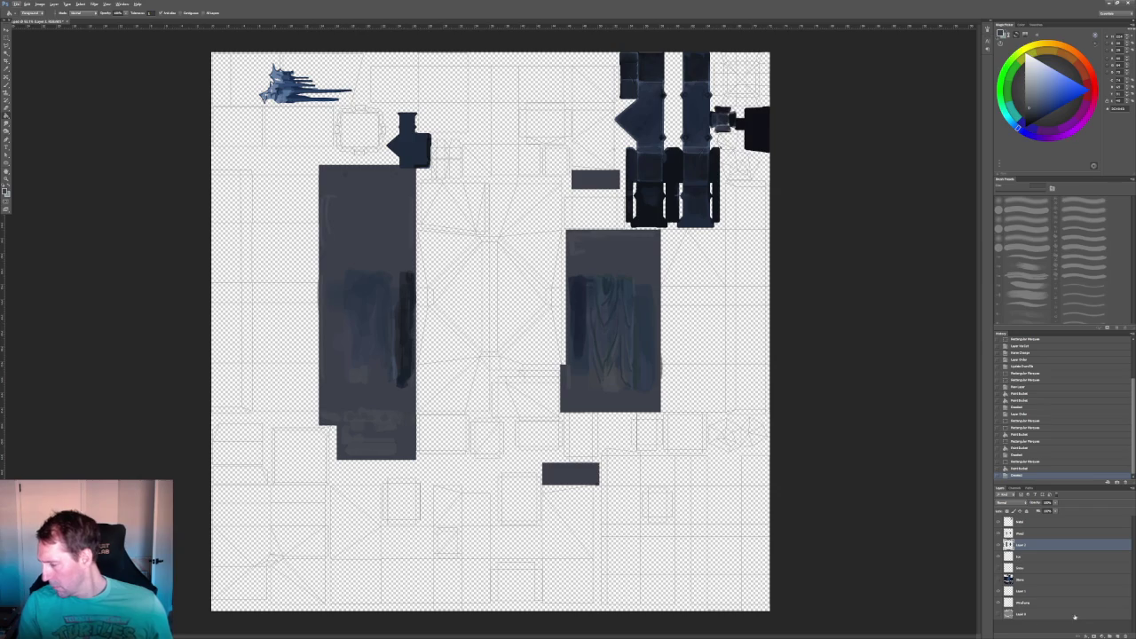
- Show the stone layer, merge the wood painting down as 'Wood', and minimize Photoshop
click(1000, 578)
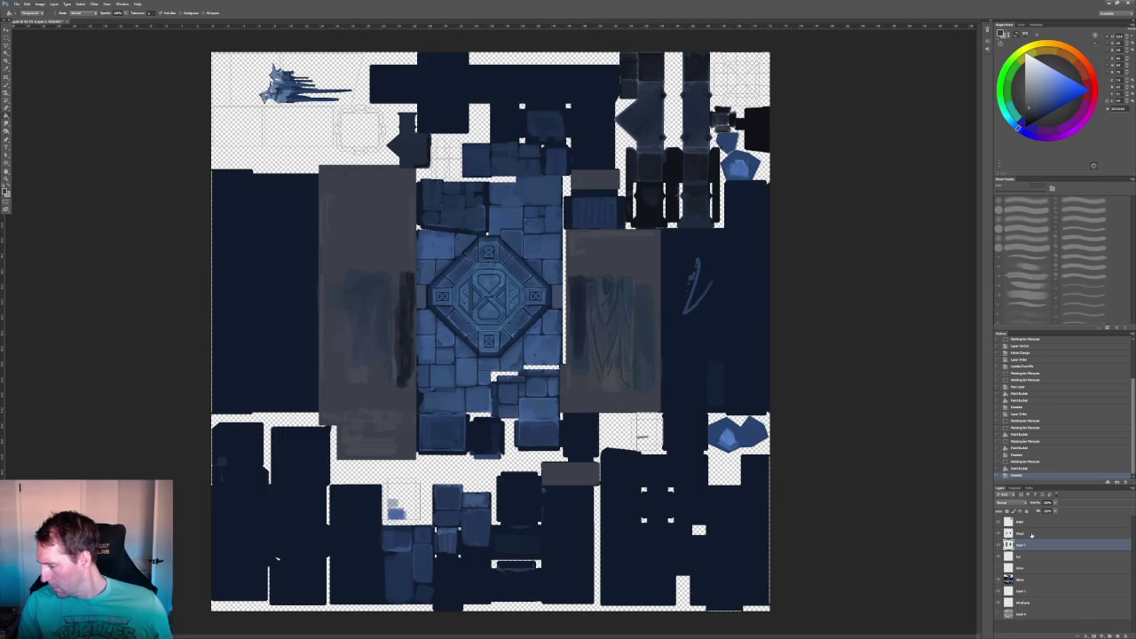
right_click(1031, 534)
click(1062, 463)
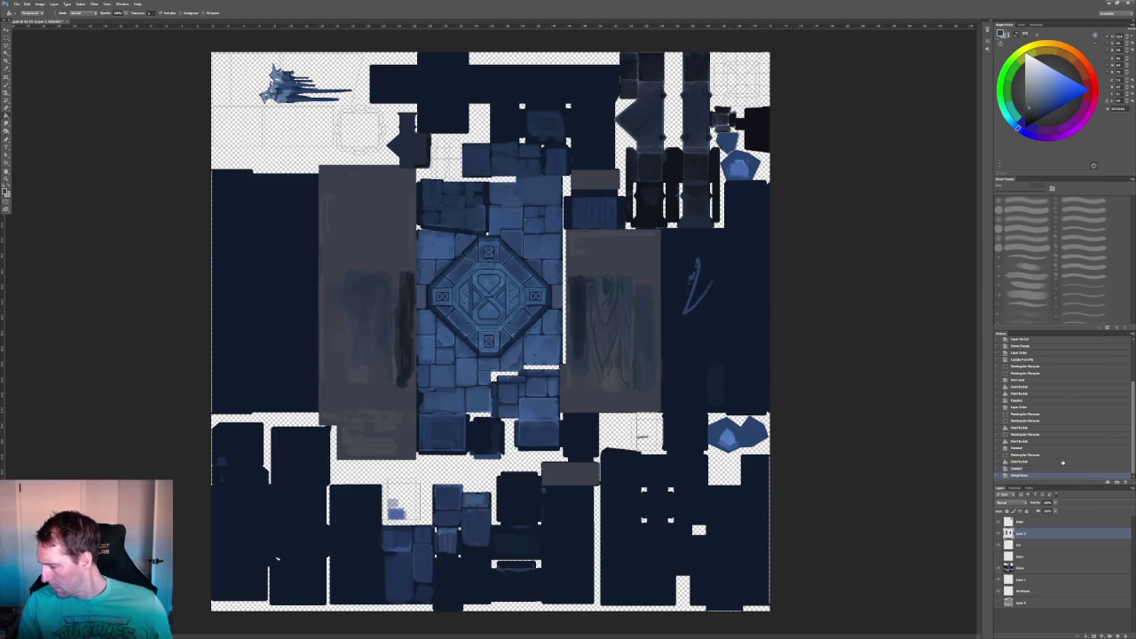
text(Wood)
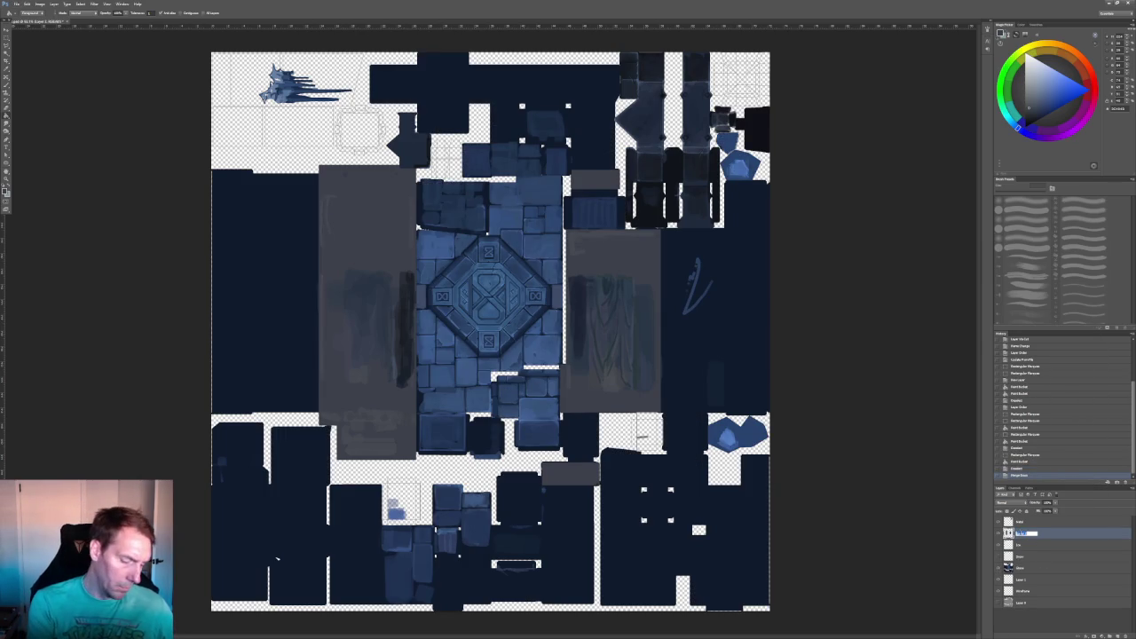
key(Return)
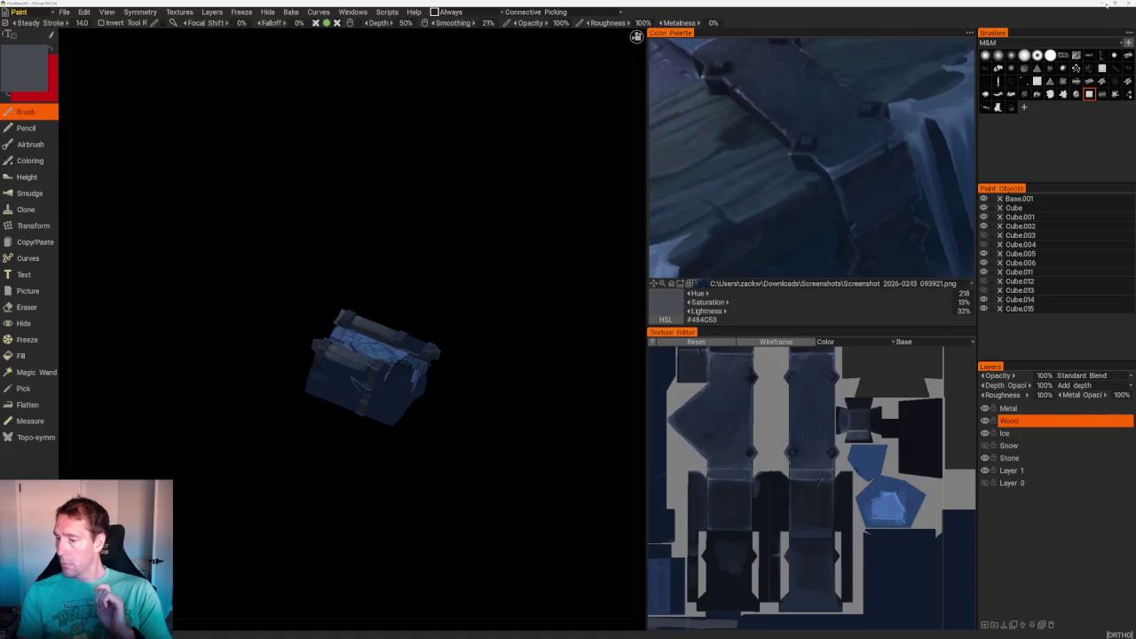
click(1106, 4)
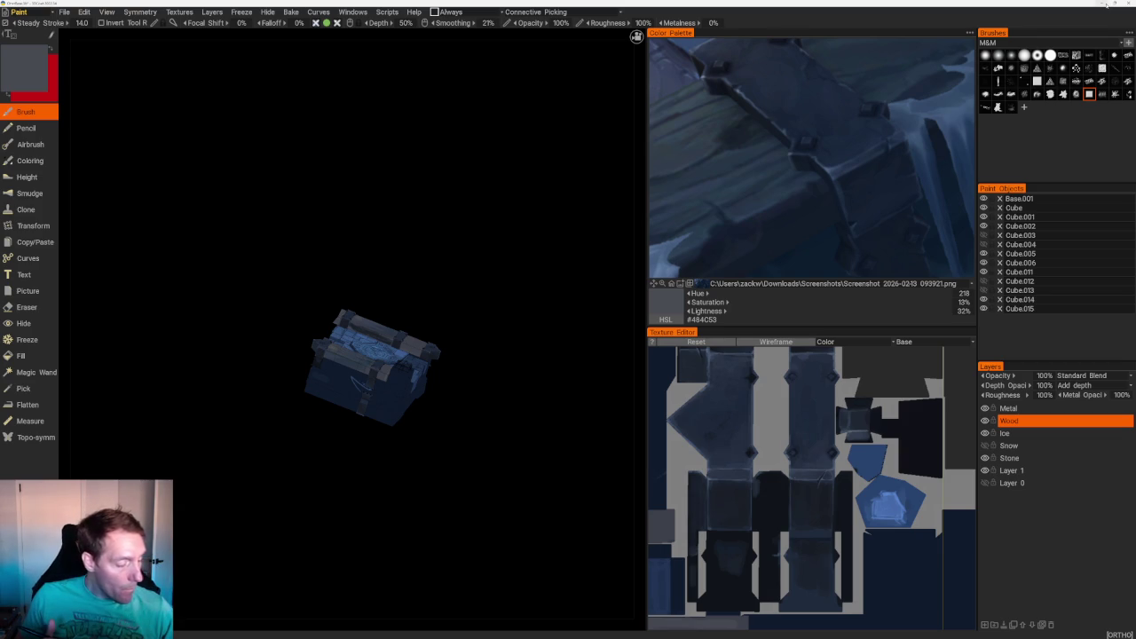
drag(277, 490, 362, 550)
right_drag(362, 550, 416, 467)
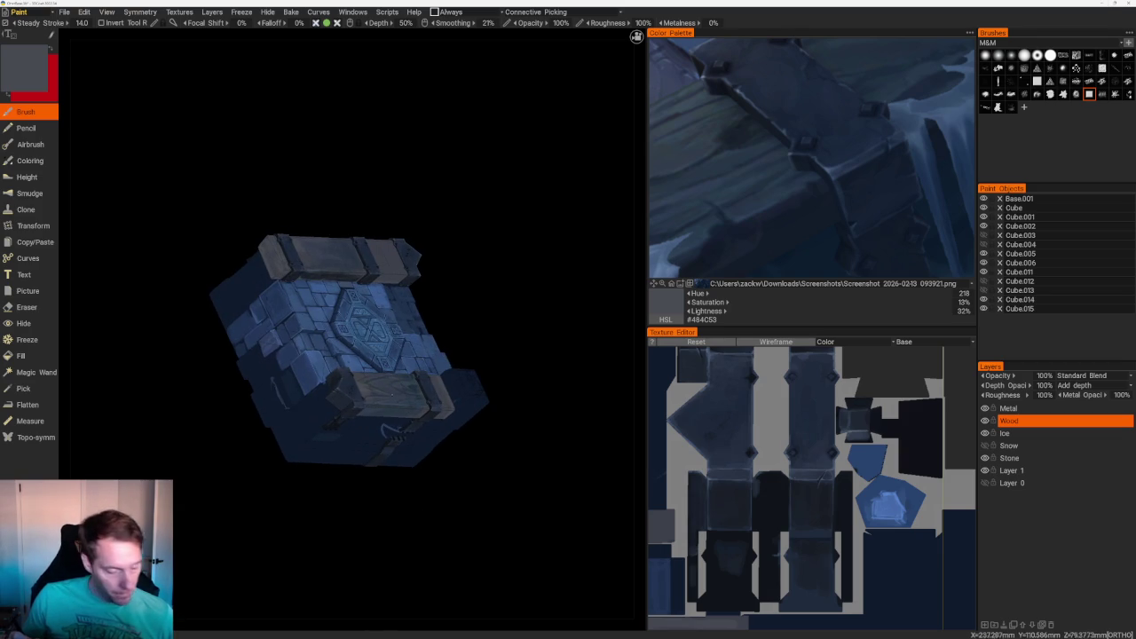
mouse_move(456, 274)
mouse_down()
mouse_move(489, 312)
mouse_move(611, 202)
mouse_up()
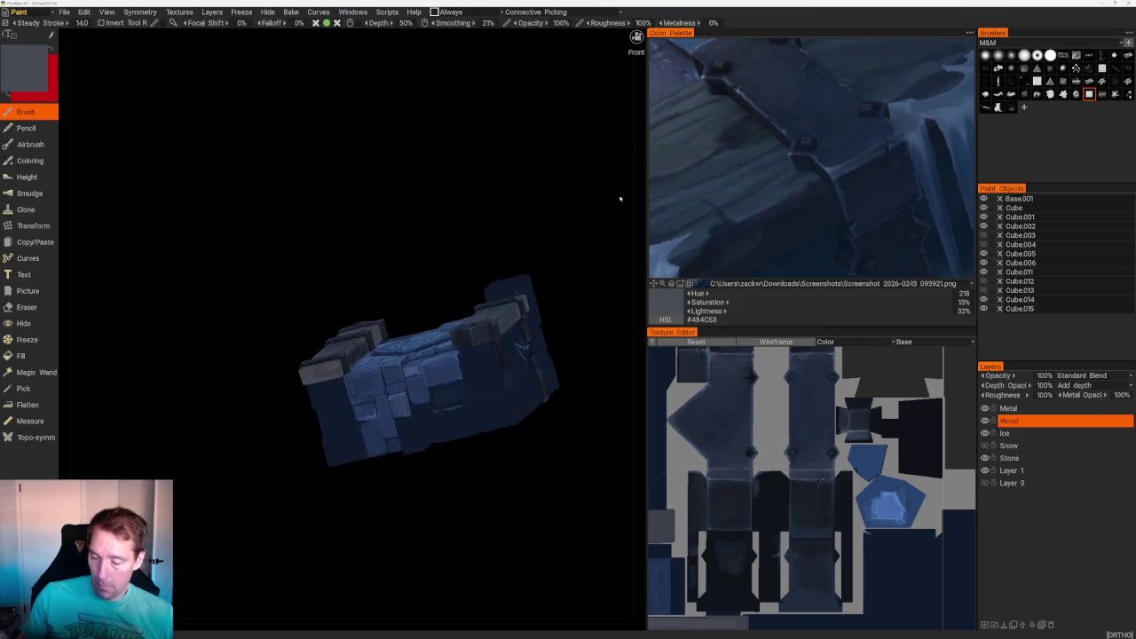
scroll(612, 202, up, 5)
drag(223, 482, 267, 461)
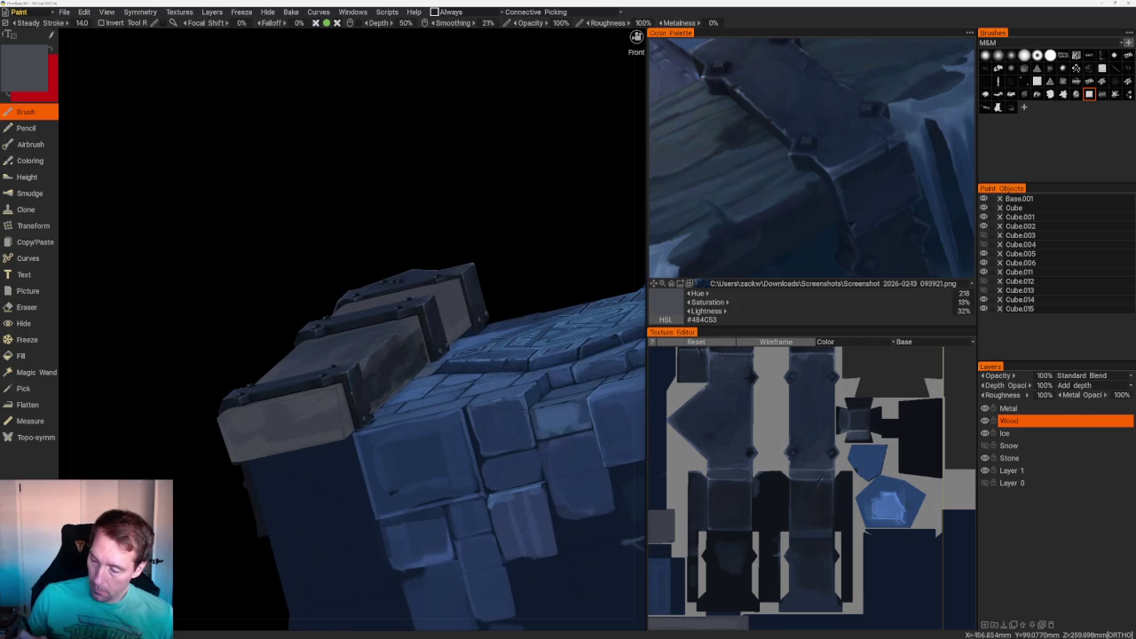
drag(203, 528, 235, 497)
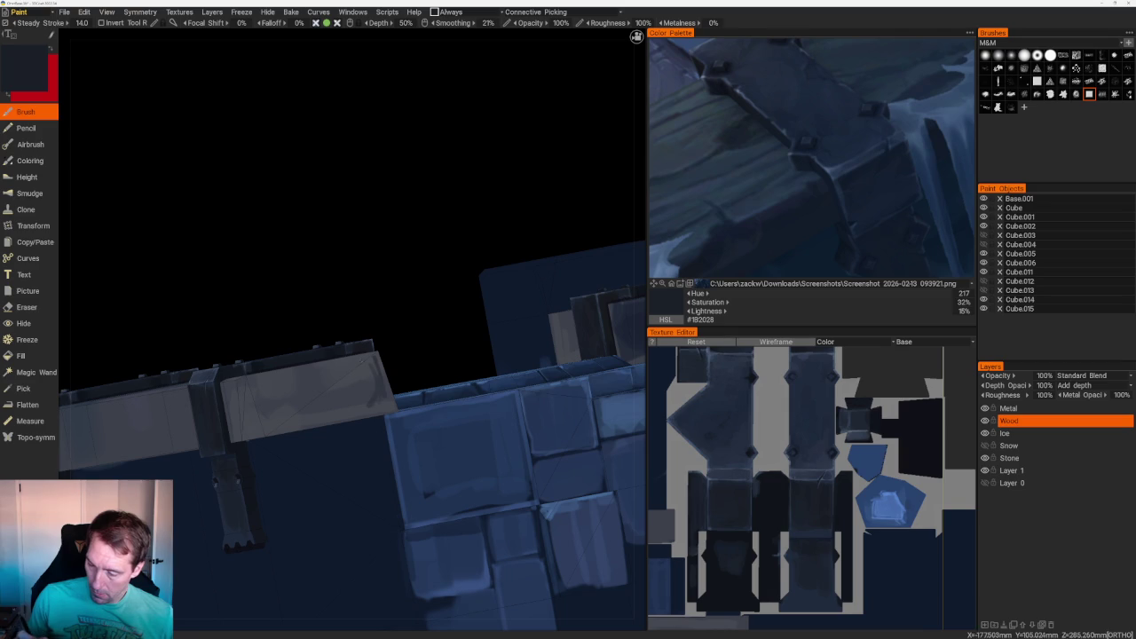
mouse_move(364, 364)
mouse_down()
mouse_move(373, 426)
mouse_move(399, 453)
mouse_move(382, 461)
mouse_up()
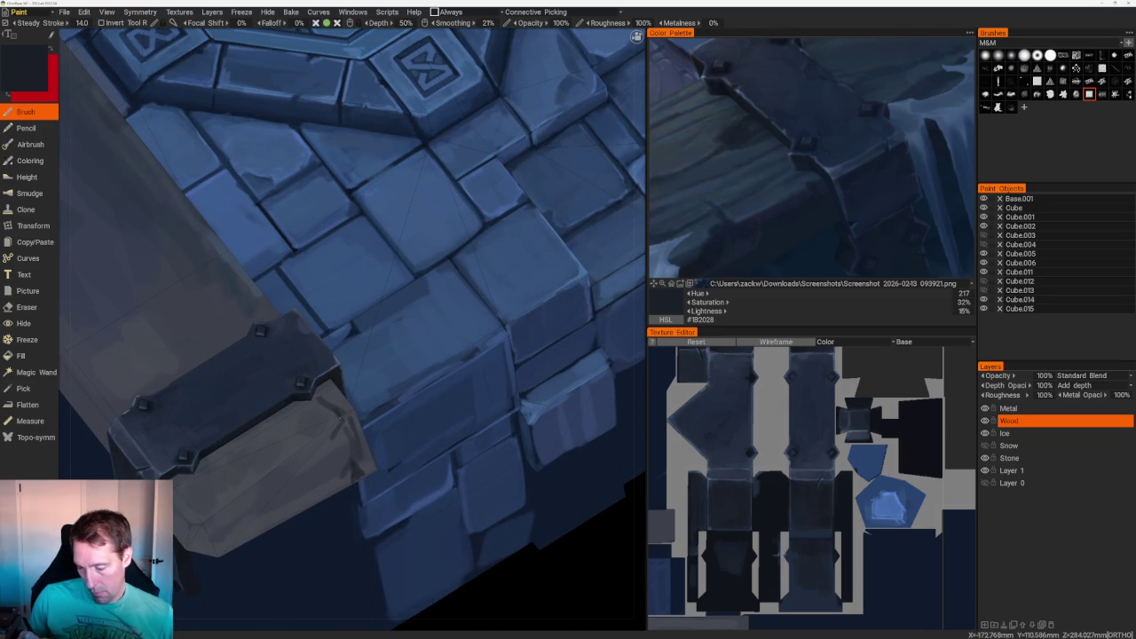
scroll(398, 471, down, 5)
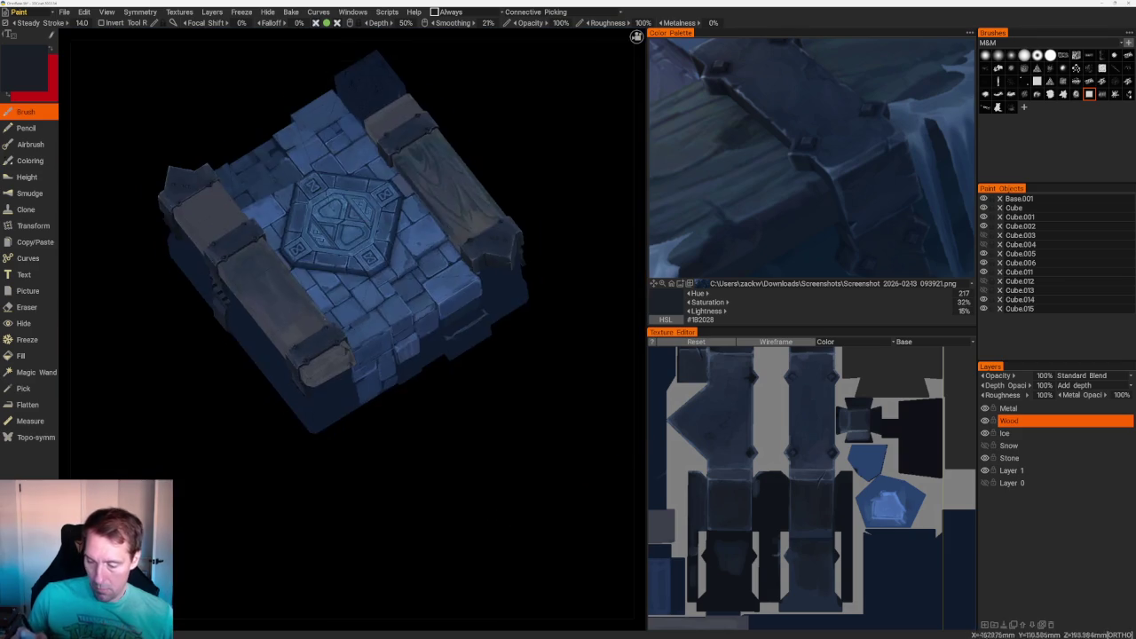
- Paint dark vertical grain strokes on the front beam's corner and end
scroll(398, 471, up, 5)
mouse_move(343, 312)
mouse_down()
mouse_move(340, 333)
mouse_move(325, 329)
mouse_move(342, 325)
mouse_up()
mouse_move(224, 389)
mouse_down()
mouse_move(215, 432)
mouse_move(229, 419)
mouse_move(241, 431)
mouse_up()
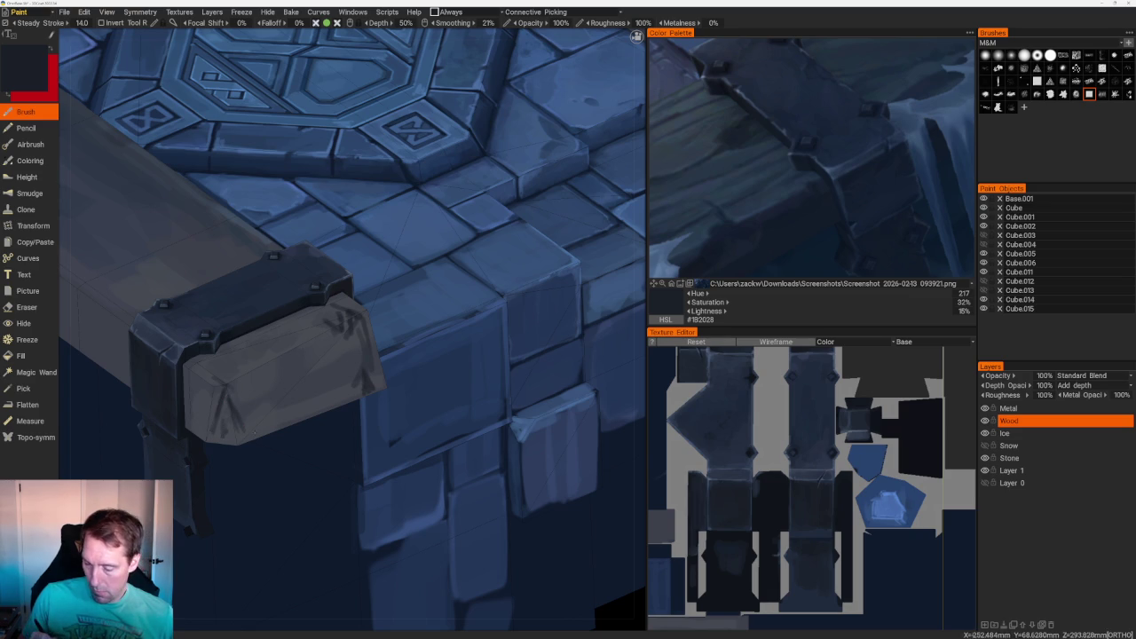
mouse_move(224, 378)
mouse_down()
mouse_move(247, 385)
mouse_move(280, 370)
mouse_move(271, 349)
mouse_move(282, 347)
mouse_move(231, 377)
mouse_move(544, 457)
mouse_move(535, 421)
mouse_up()
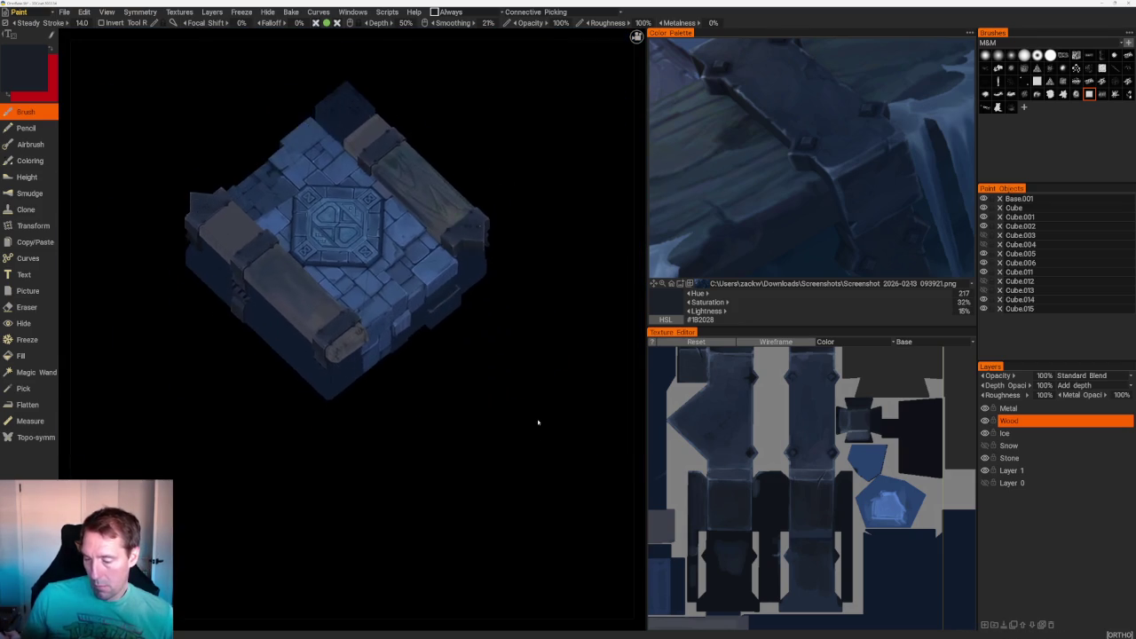
scroll(535, 421, up, 5)
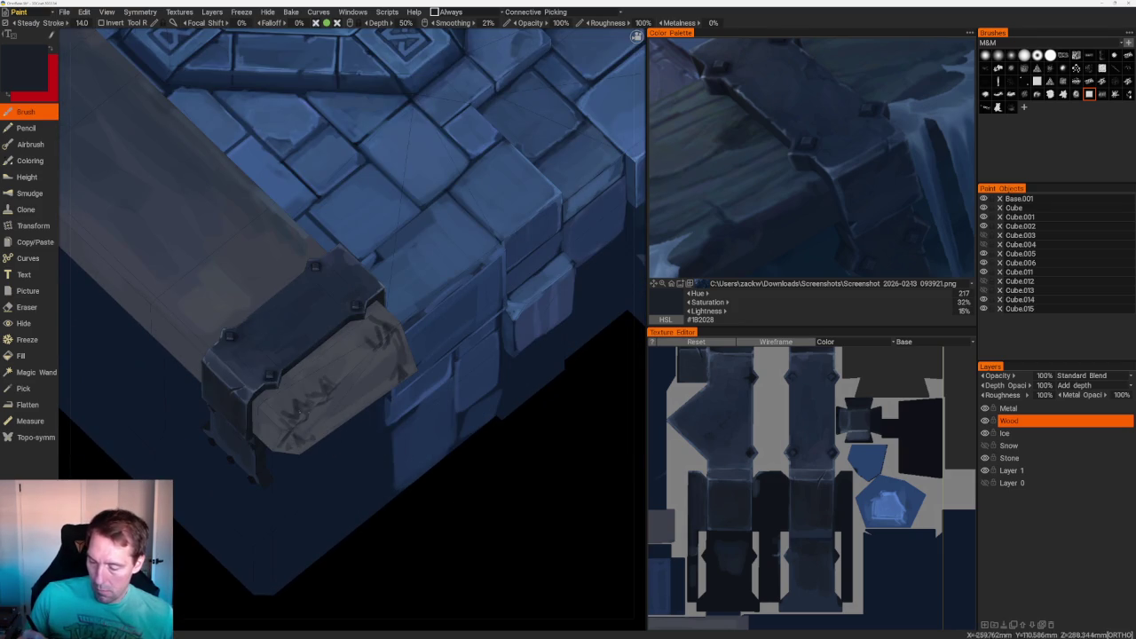
drag(312, 409, 306, 420)
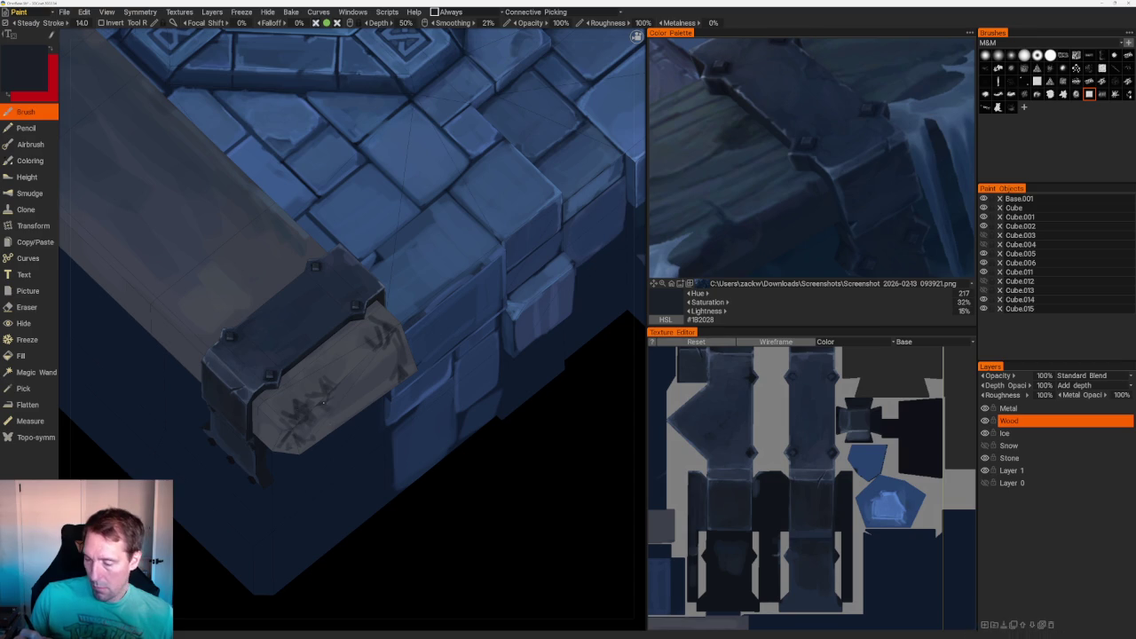
- Resample a darker grey and add short dark marks on the front corner beam
key(v)
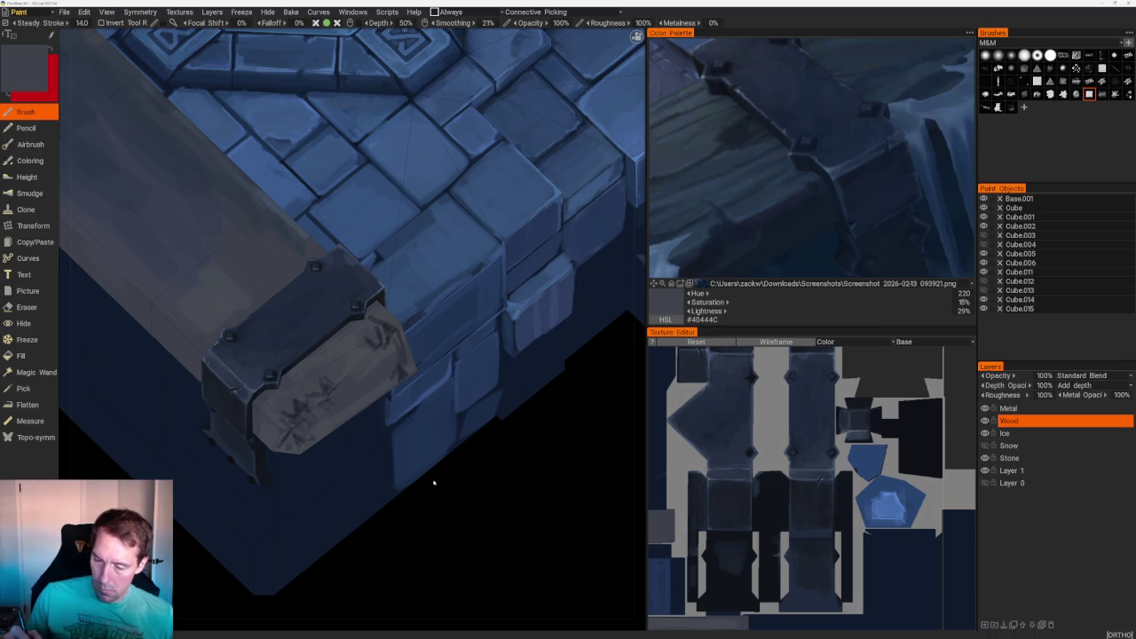
scroll(438, 400, down, 10)
mouse_move(439, 400)
mouse_down()
mouse_move(398, 381)
mouse_move(430, 382)
mouse_up()
scroll(431, 418, up, 5)
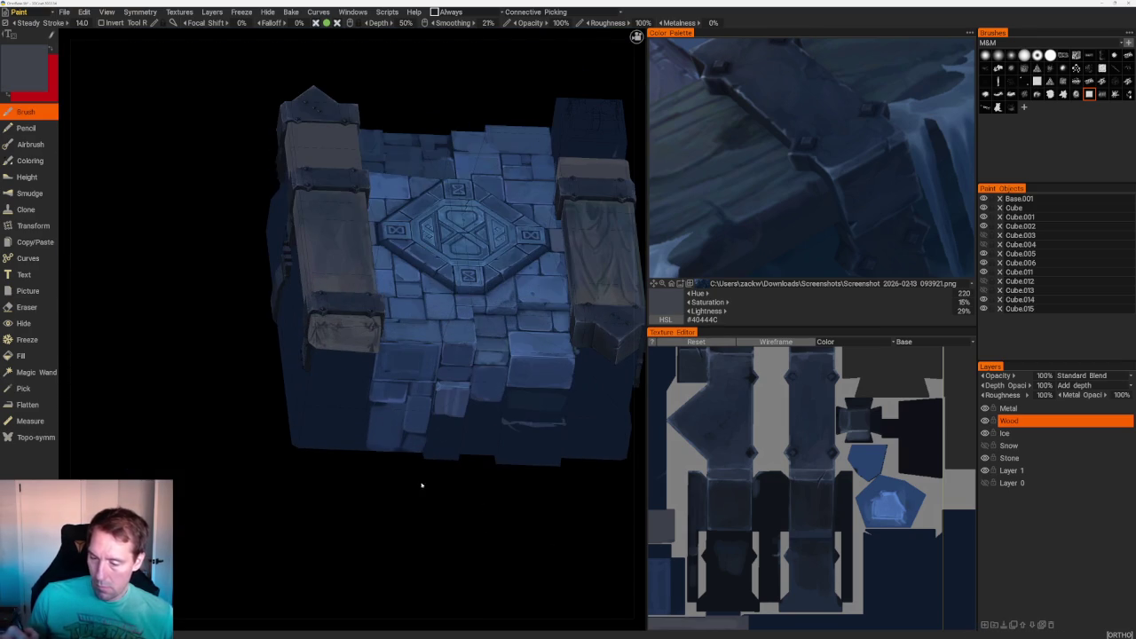
mouse_move(435, 481)
mouse_down()
mouse_move(457, 492)
mouse_move(497, 466)
mouse_up()
scroll(457, 492, down, 5)
scroll(497, 466, up, 8)
drag(555, 529, 580, 538)
scroll(580, 538, up, 3)
key(v)
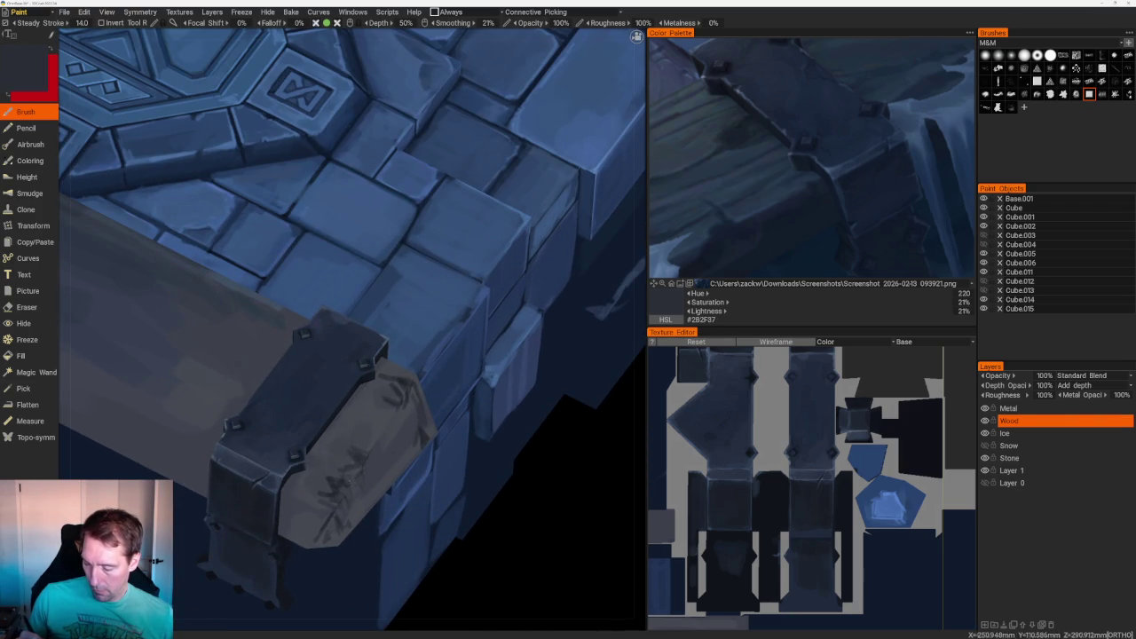
drag(346, 475, 362, 472)
drag(339, 514, 351, 509)
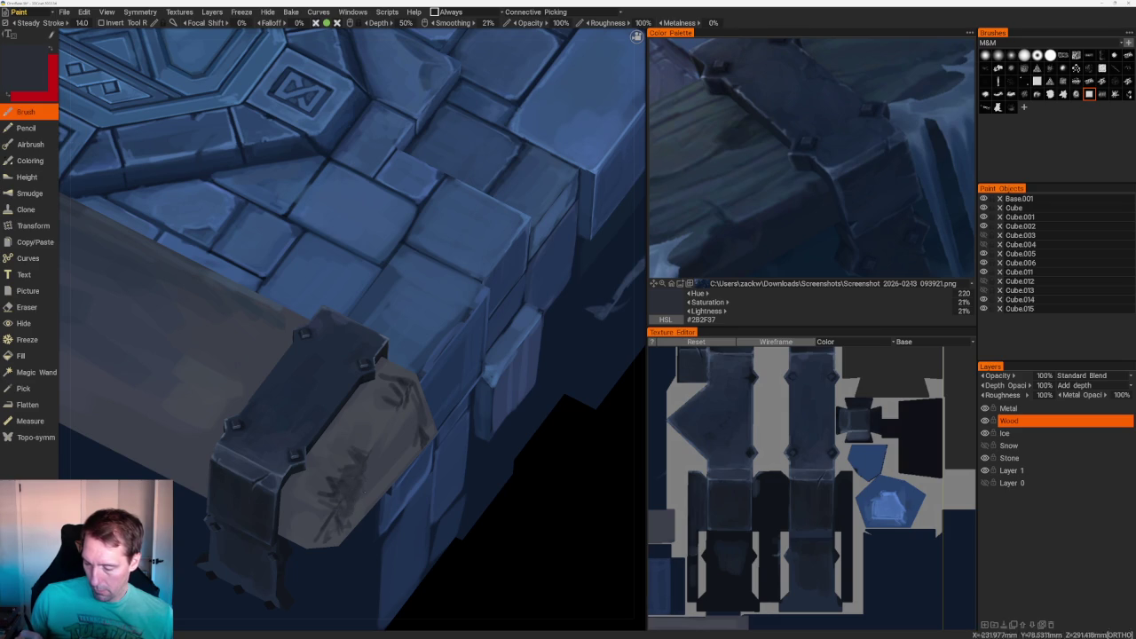
- Sample a muted dark grey-blue, #3C404B, and view the chest in three-quarter
key(v)
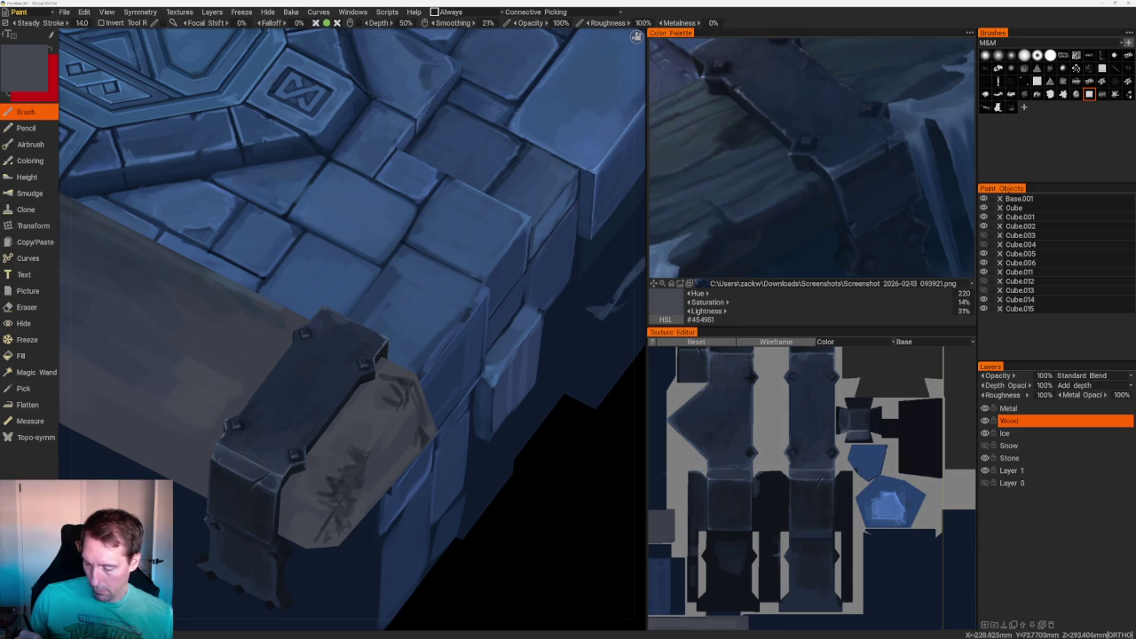
key(v)
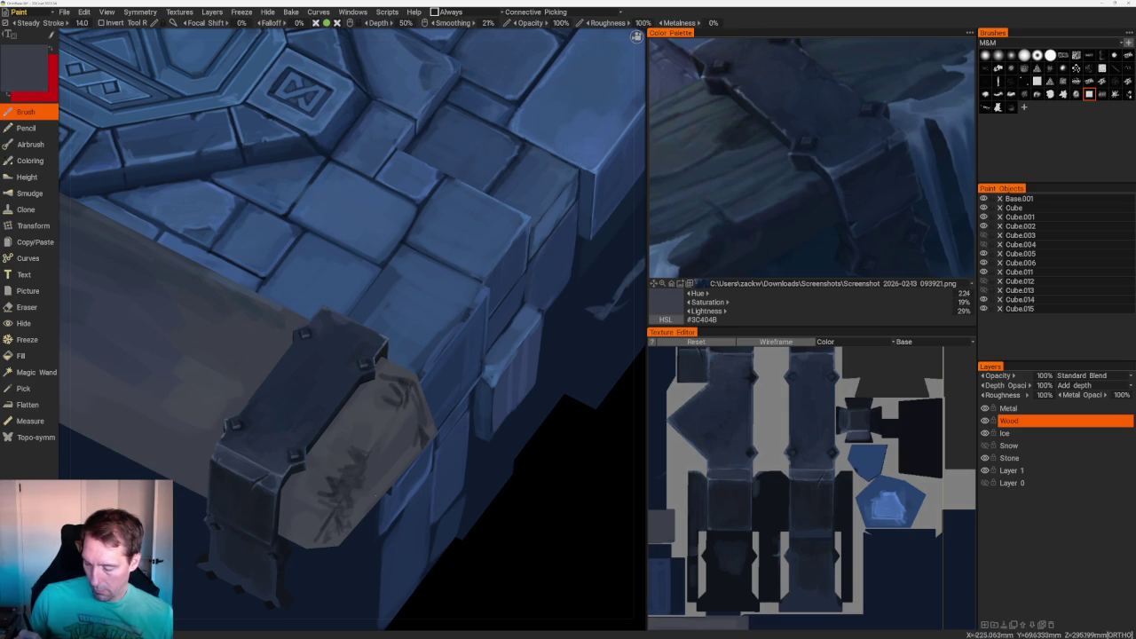
scroll(527, 337, down, 10)
drag(528, 338, 489, 337)
scroll(577, 444, up, 3)
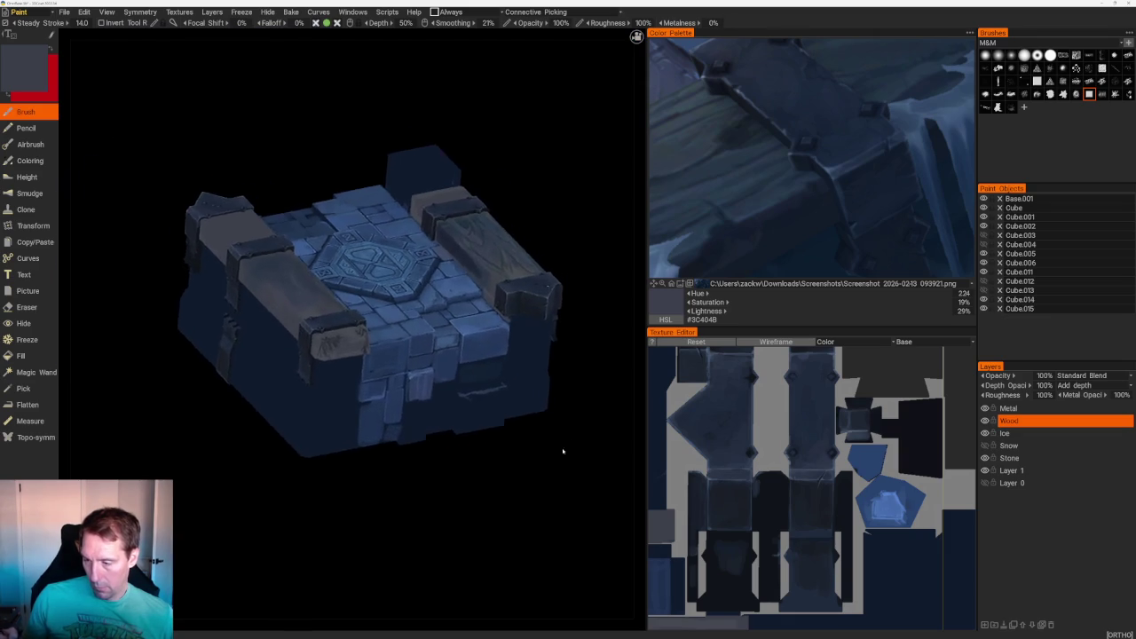
- Sample a dark navy, then a slightly lighter slate blue, from the chest model
scroll(565, 444, up, 5)
key(v)
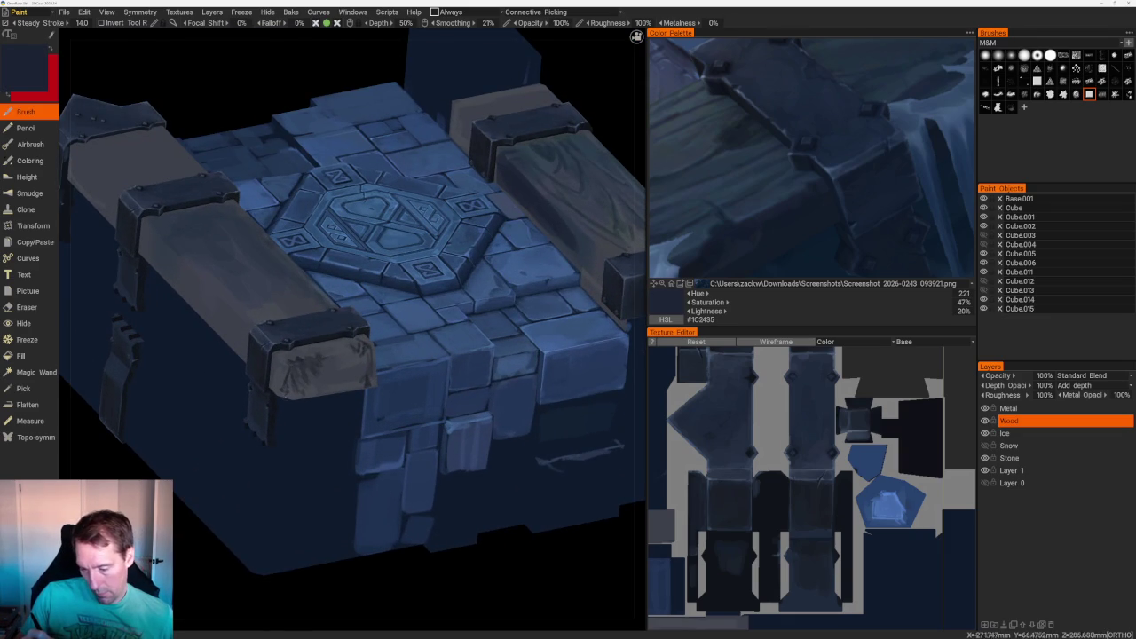
scroll(326, 318, up, 3)
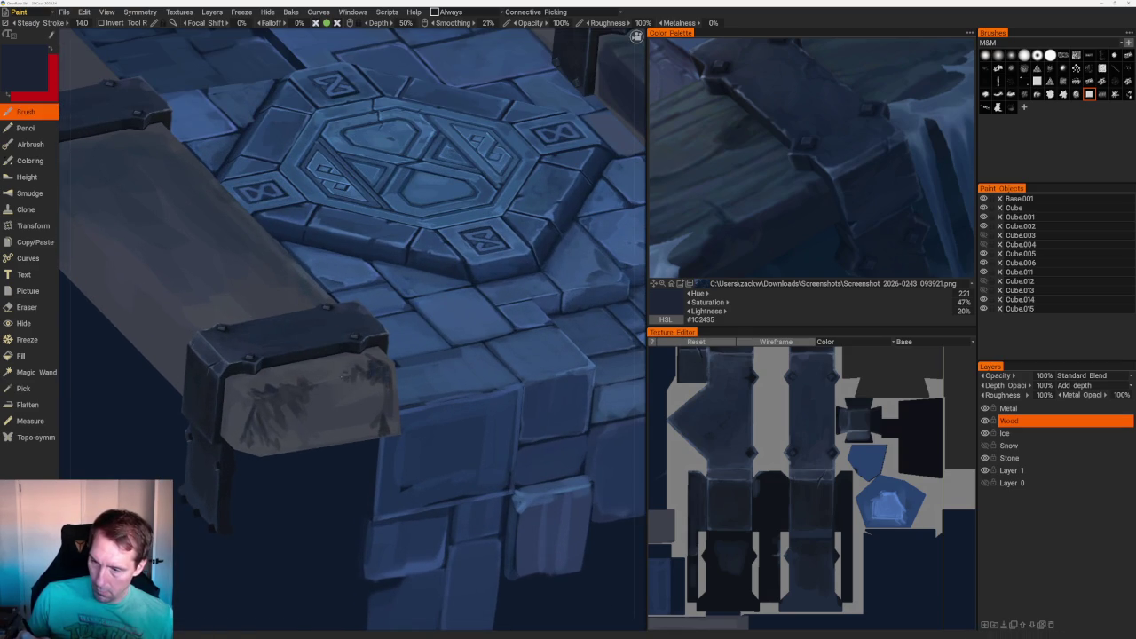
scroll(345, 382, down, 3)
scroll(345, 382, down, 2)
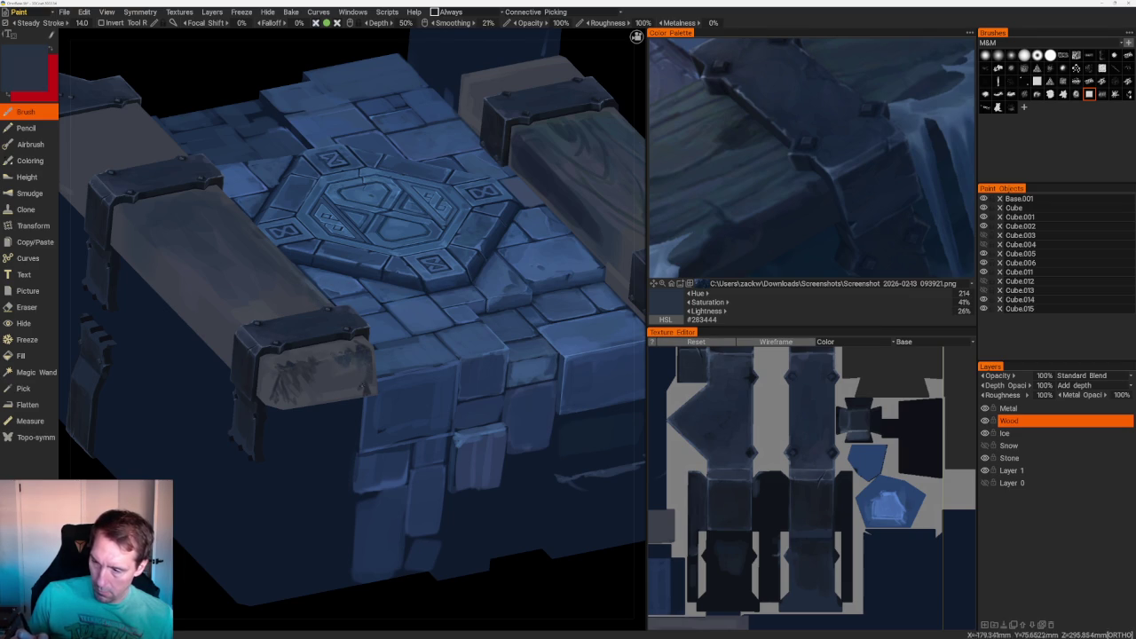
key(v)
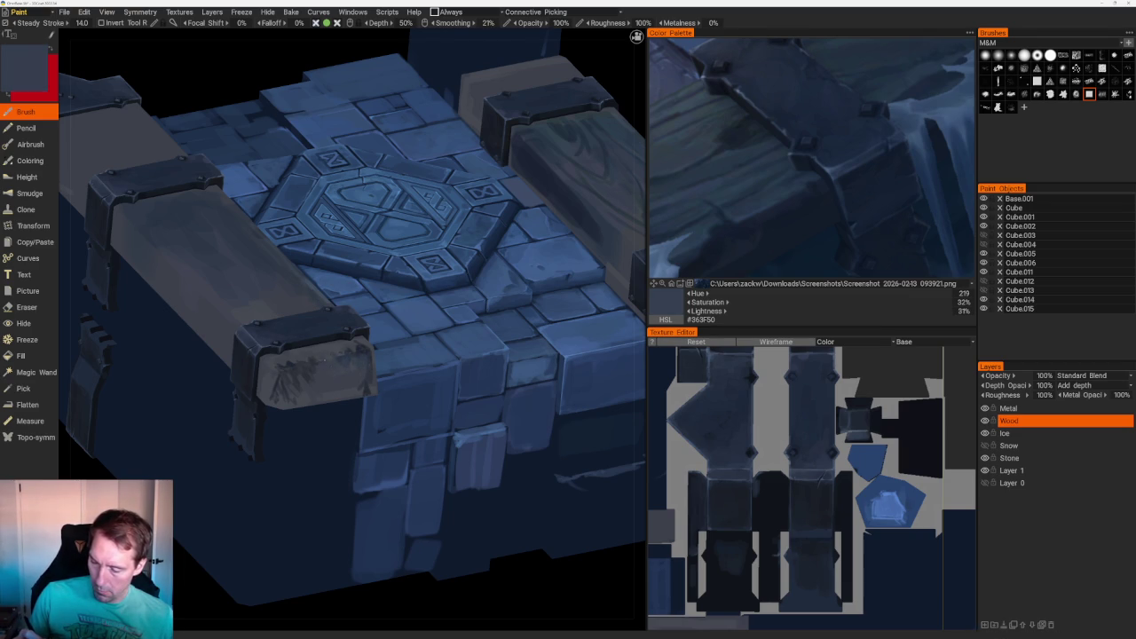
- Orbit the crate from above and sample the darker blue-grey #272C34
scroll(479, 204, down, 10)
right_drag(470, 236, 470, 236)
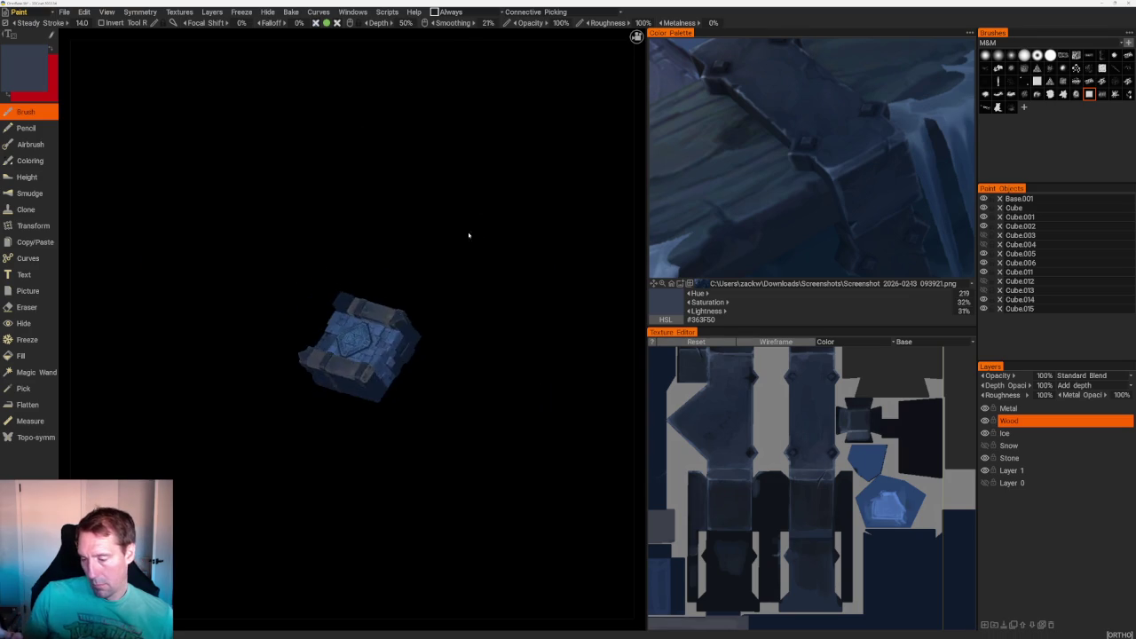
scroll(544, 353, up, 8)
scroll(544, 353, up, 3)
scroll(554, 373, up, 4)
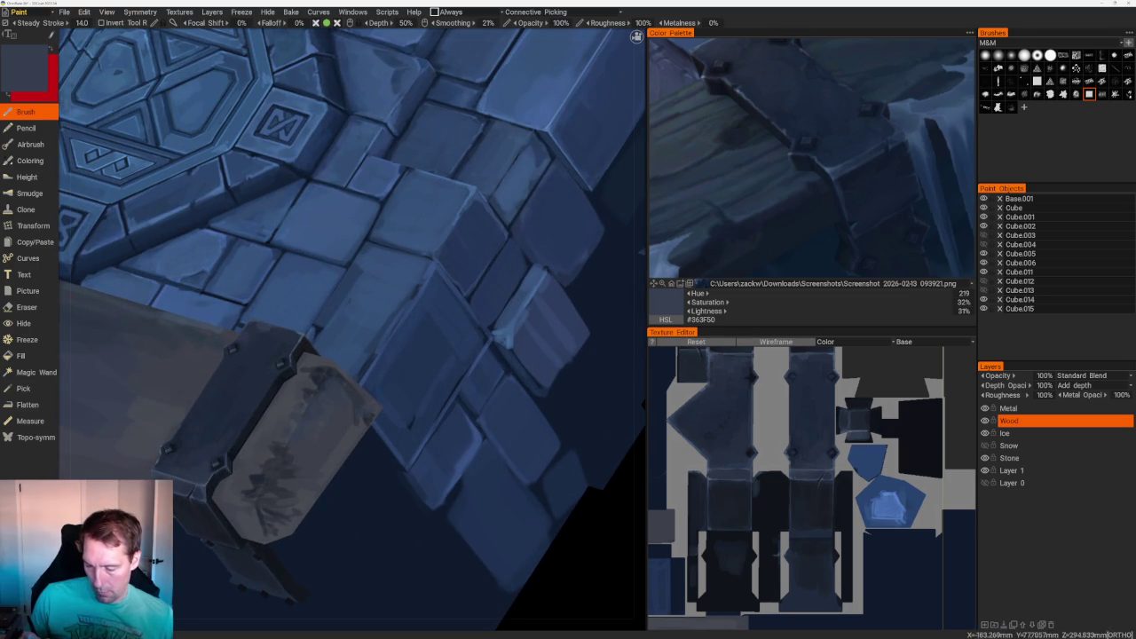
key(v)
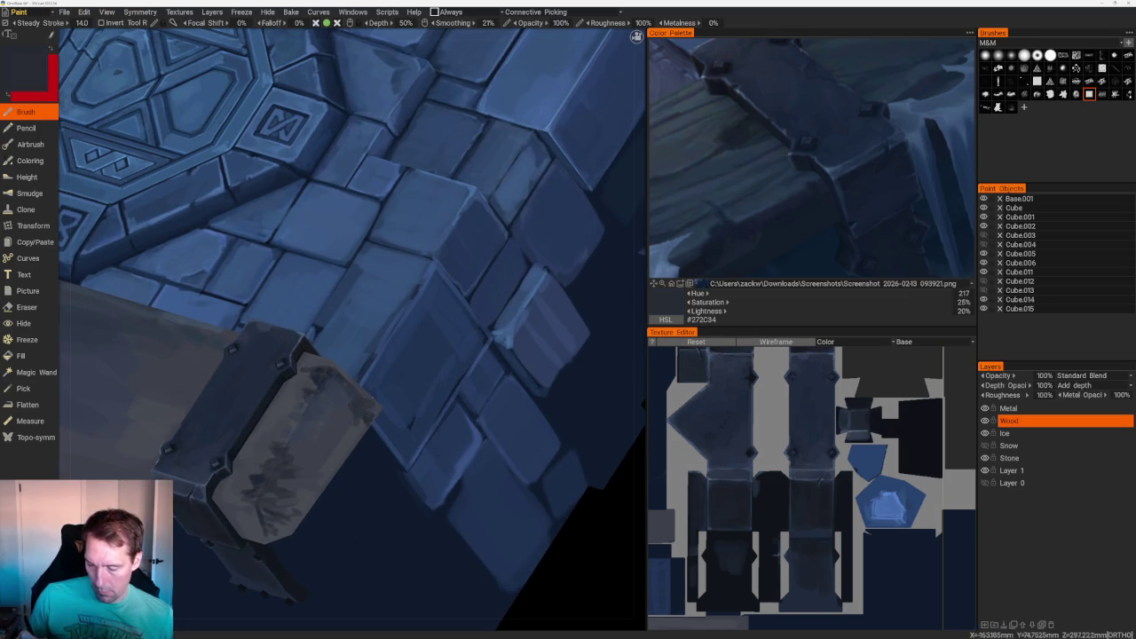
scroll(364, 390, down, 5)
drag(370, 152, 411, 311)
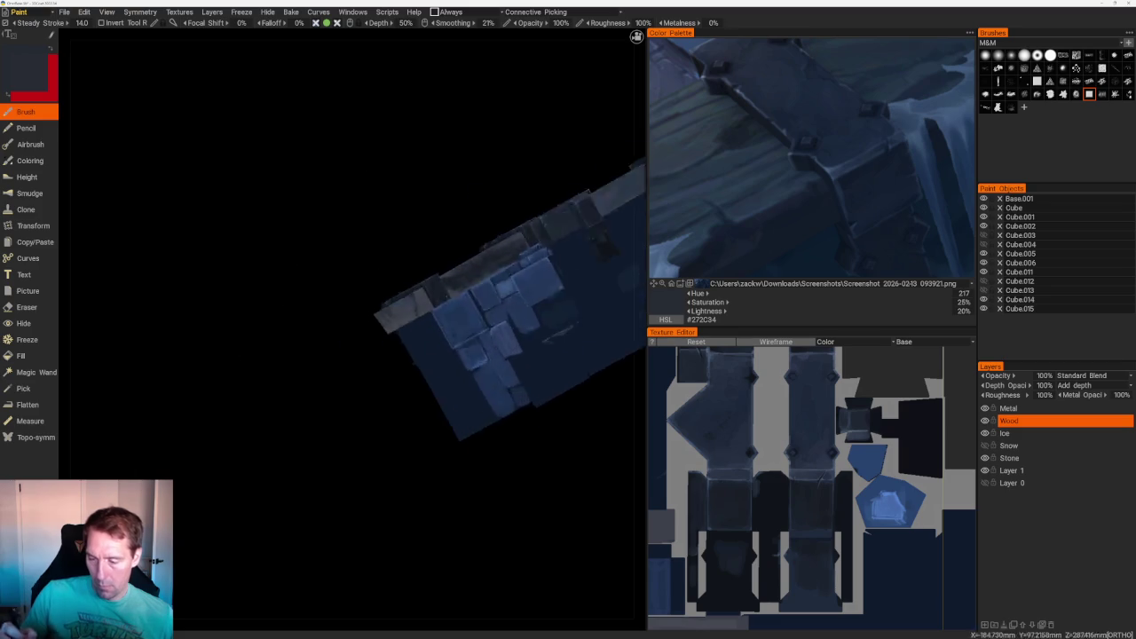
- Sample a near-black navy and paint dark strokes on the beam's end face
scroll(411, 312, up, 5)
scroll(314, 563, up, 2)
scroll(294, 482, up, 4)
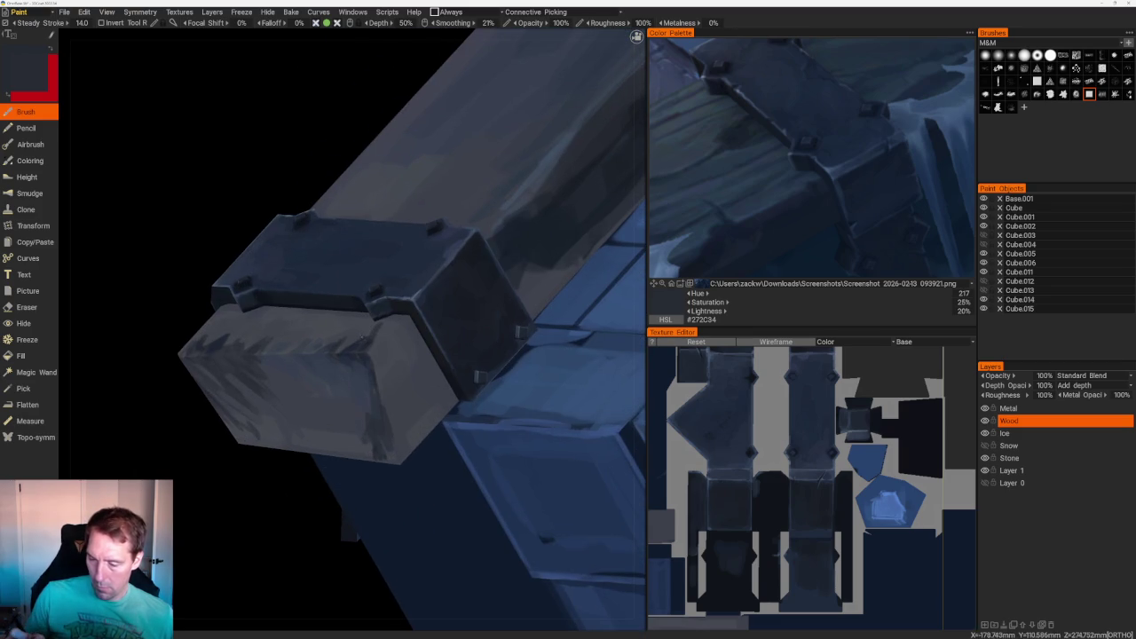
key(v)
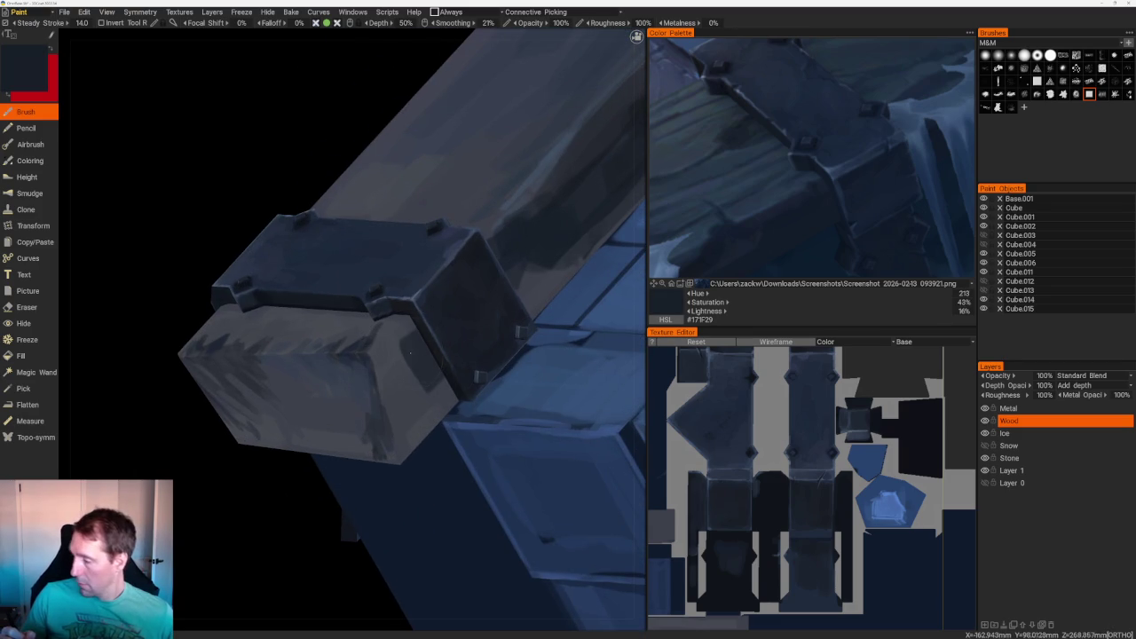
mouse_move(382, 351)
mouse_down()
mouse_move(413, 408)
mouse_move(444, 435)
mouse_up()
drag(457, 382, 413, 349)
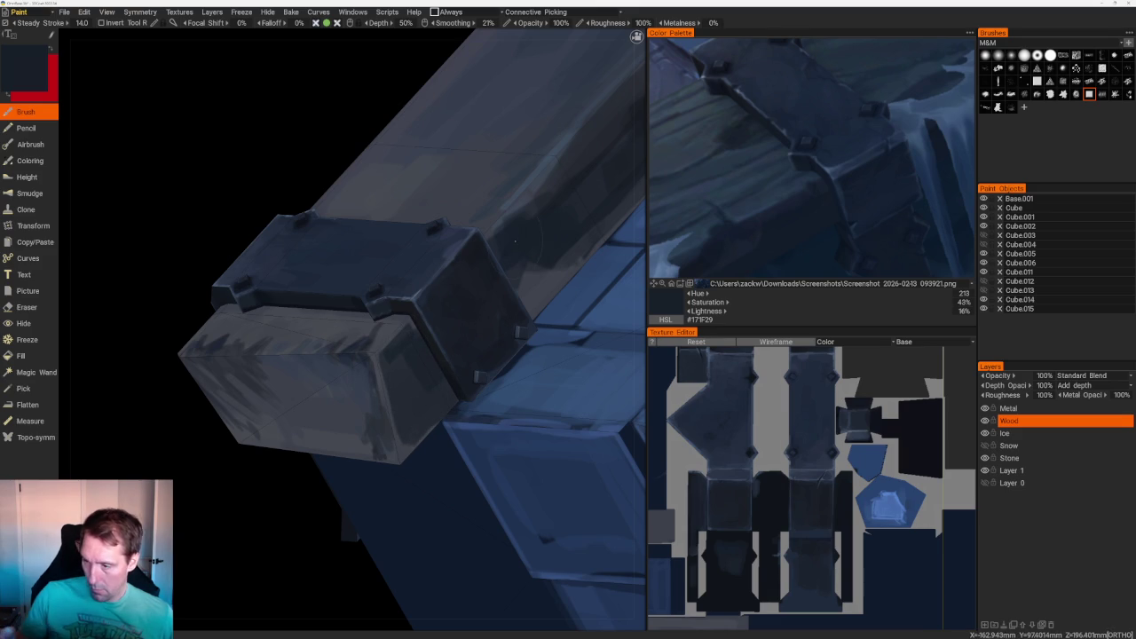
- Sample several blue-greys from the model, ending on deep navy #1B222C
key(v)
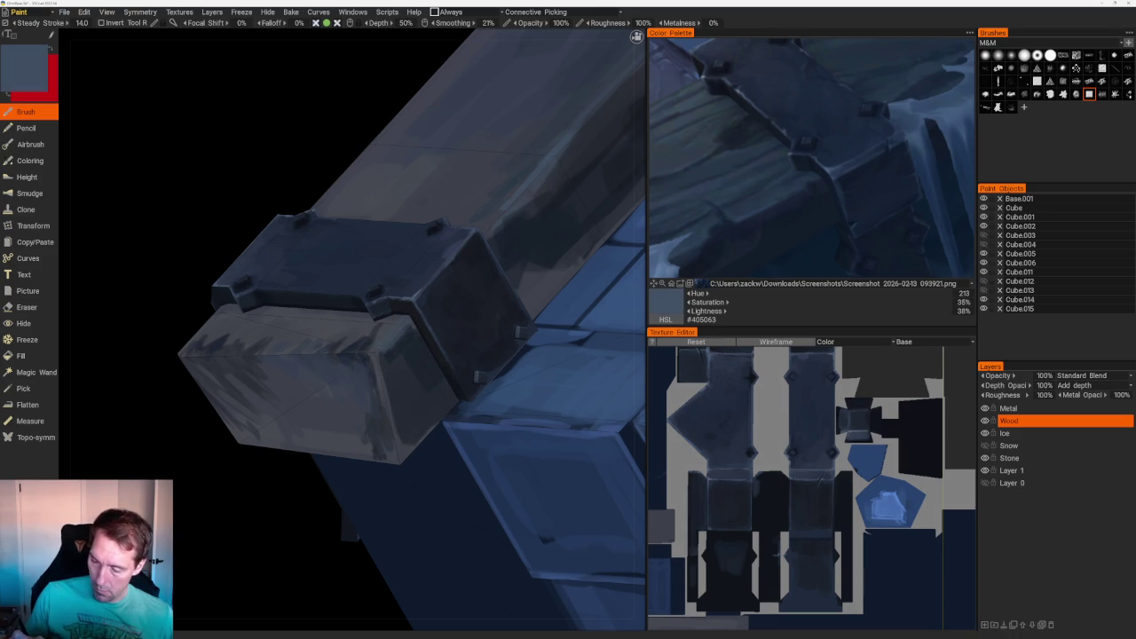
scroll(233, 240, down, 3)
mouse_move(233, 241)
mouse_down()
mouse_move(246, 246)
mouse_move(300, 403)
mouse_move(336, 366)
mouse_up()
scroll(299, 404, up, 3)
key(v)
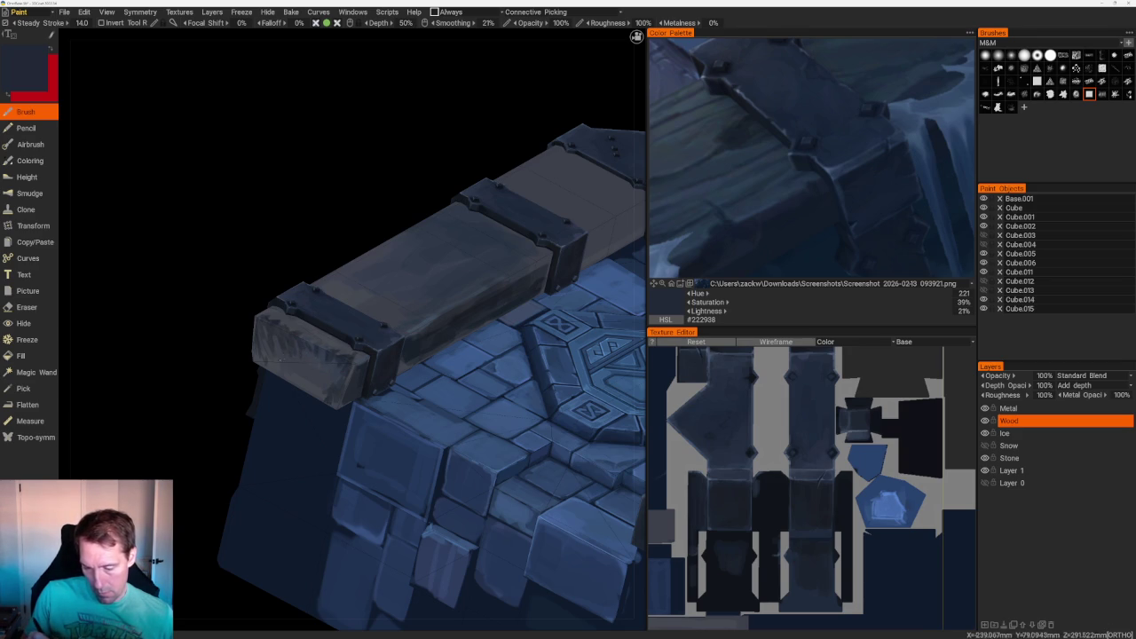
key(v)
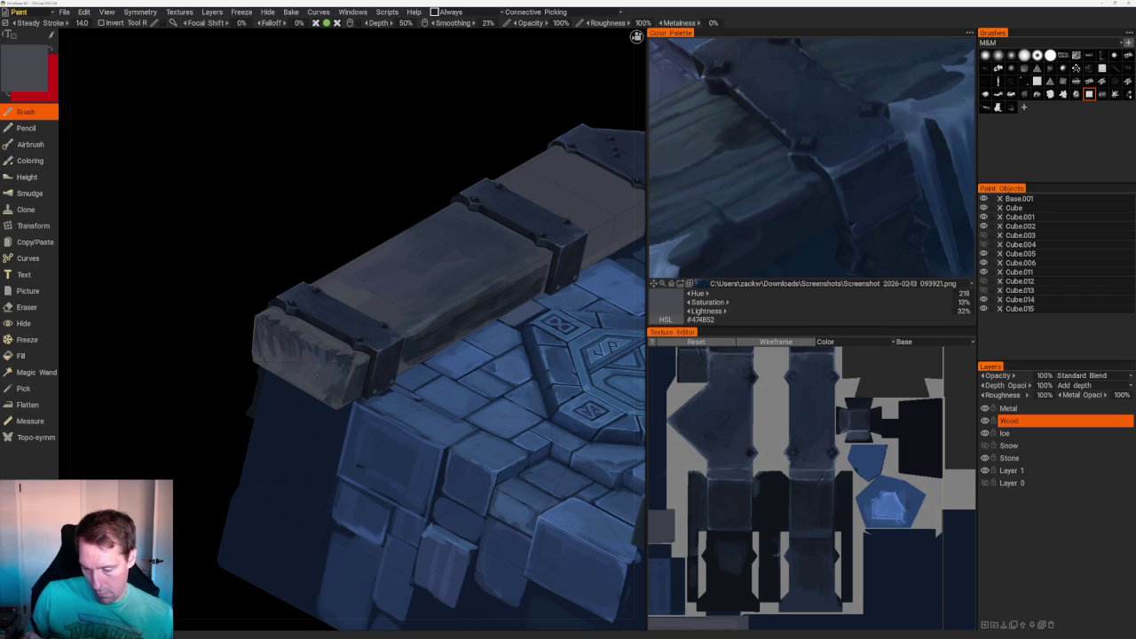
key(v)
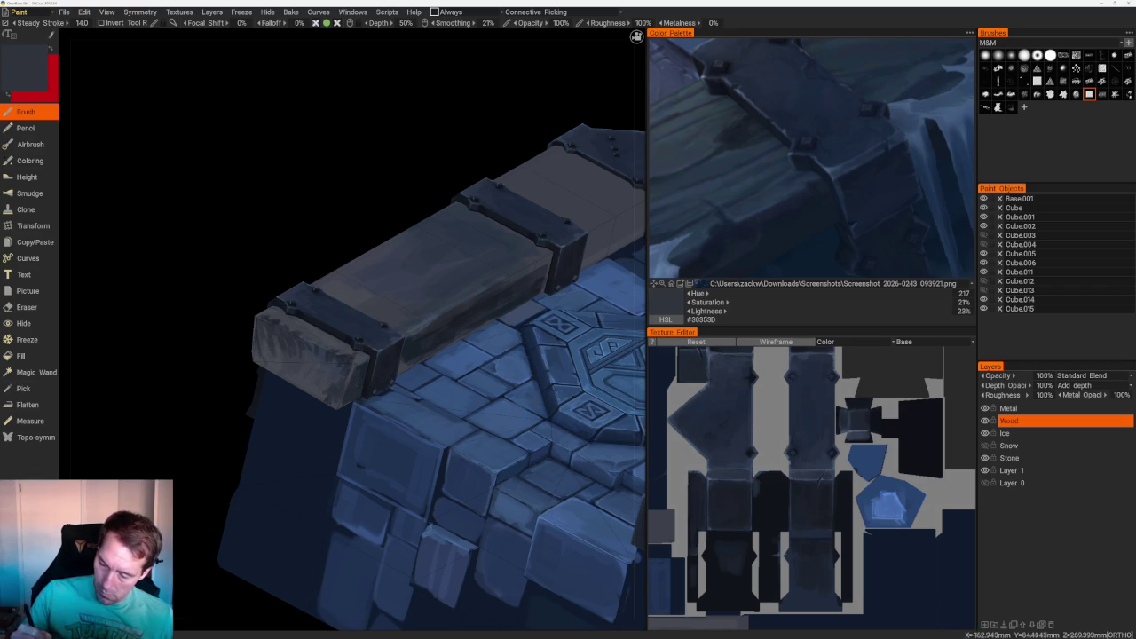
key(v)
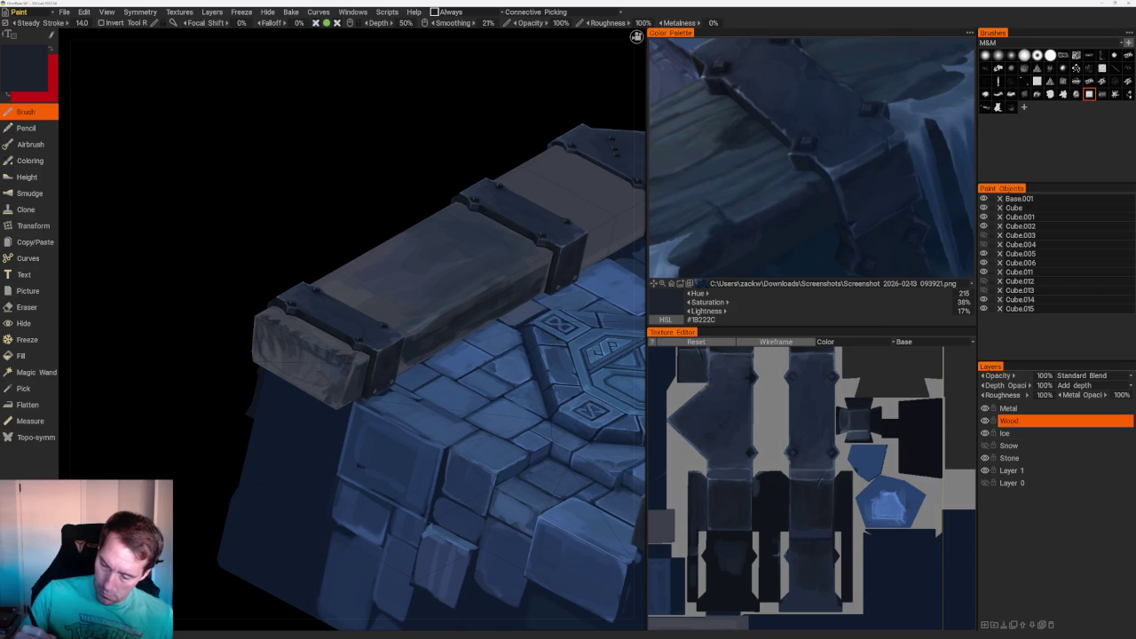
scroll(435, 373, down, 5)
scroll(423, 208, down, 2)
drag(423, 208, 435, 316)
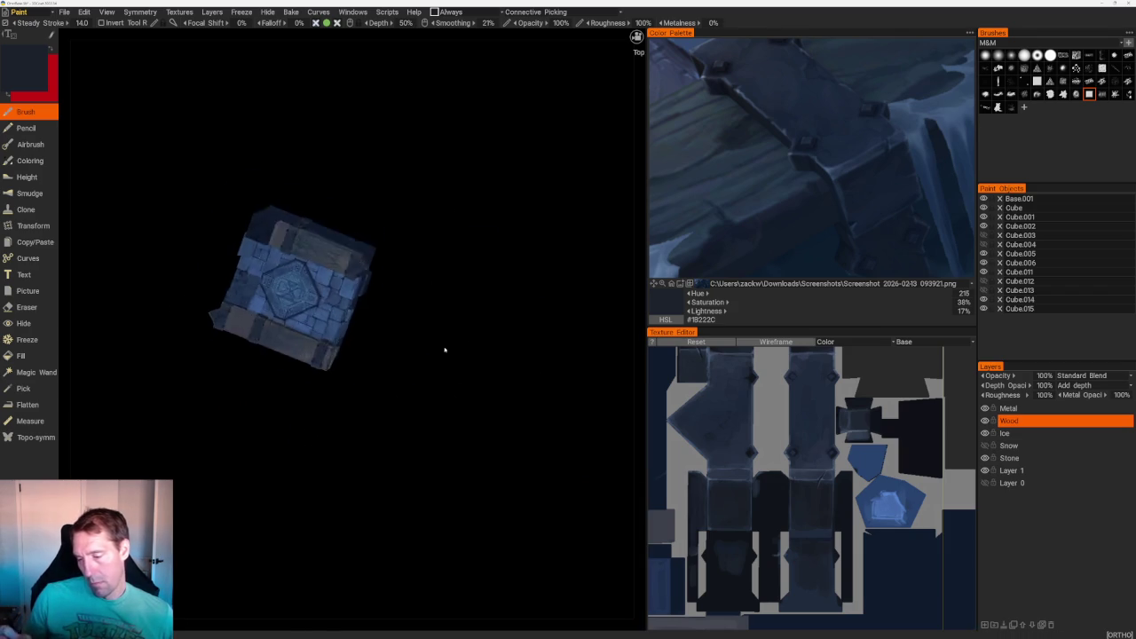
- Sample the grey wood colour twice and orbit the chest to an isometric view
scroll(461, 375, up, 3)
scroll(477, 343, up, 5)
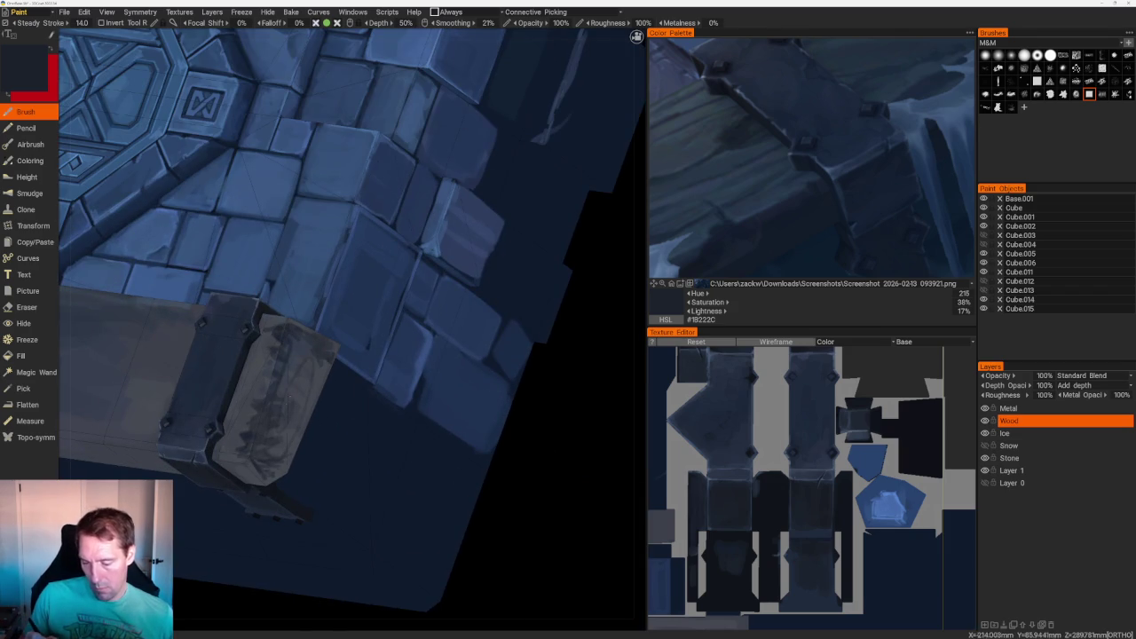
key(v)
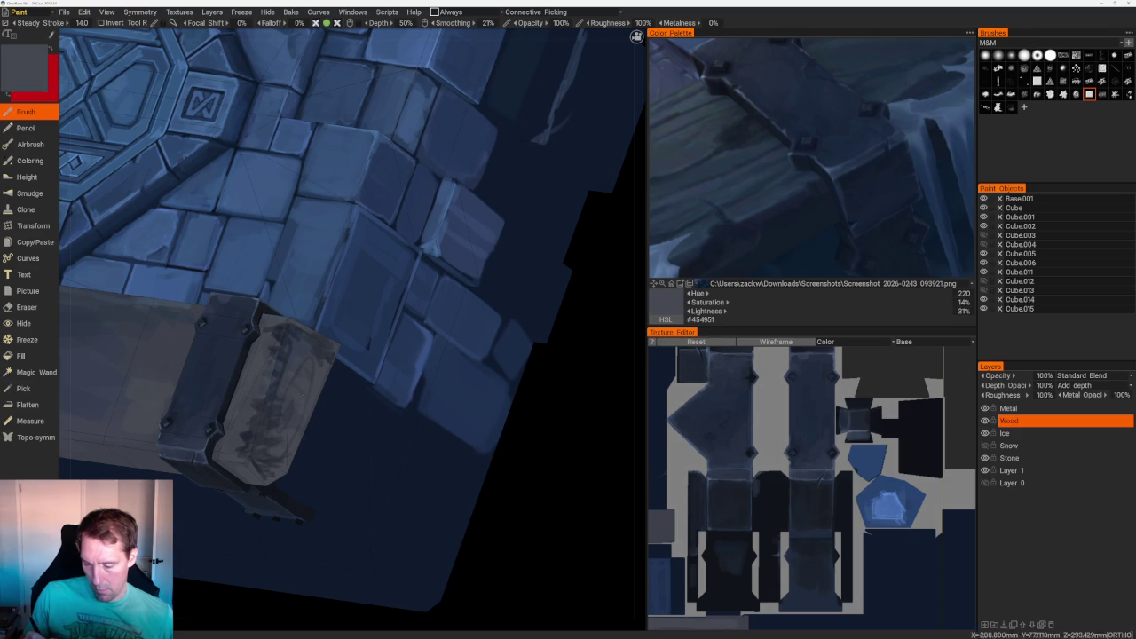
key(v)
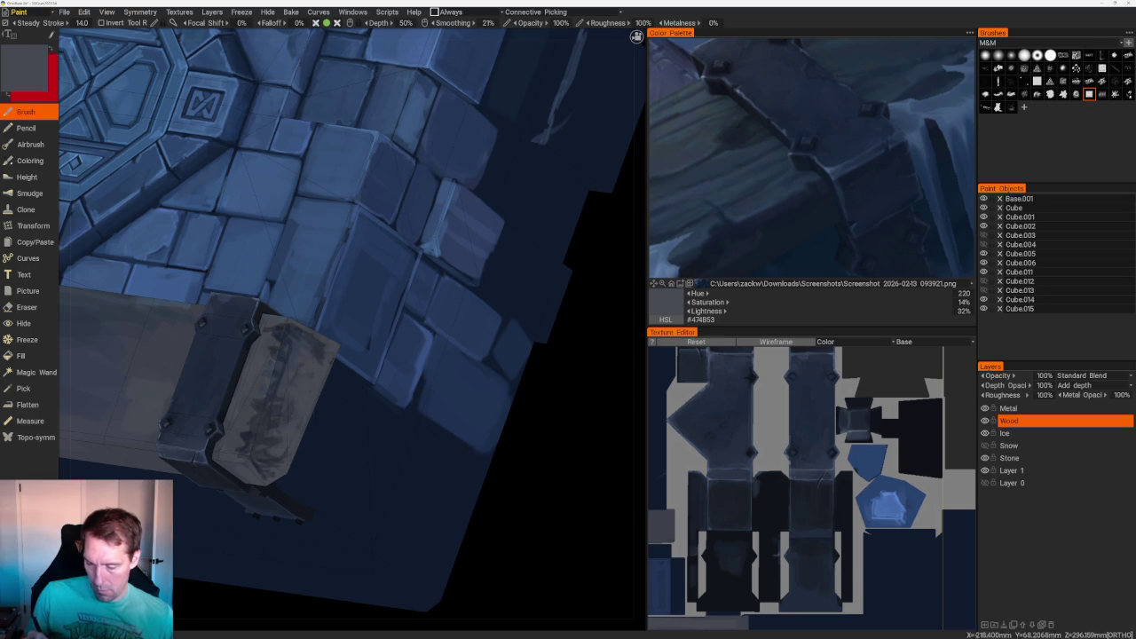
scroll(320, 429, down, 10)
mouse_move(320, 429)
mouse_down()
mouse_move(474, 258)
mouse_move(456, 299)
mouse_move(499, 326)
mouse_up()
- Sample a darker blue and add dark marks to the wooden plank end
scroll(493, 355, up, 2)
scroll(444, 391, up, 5)
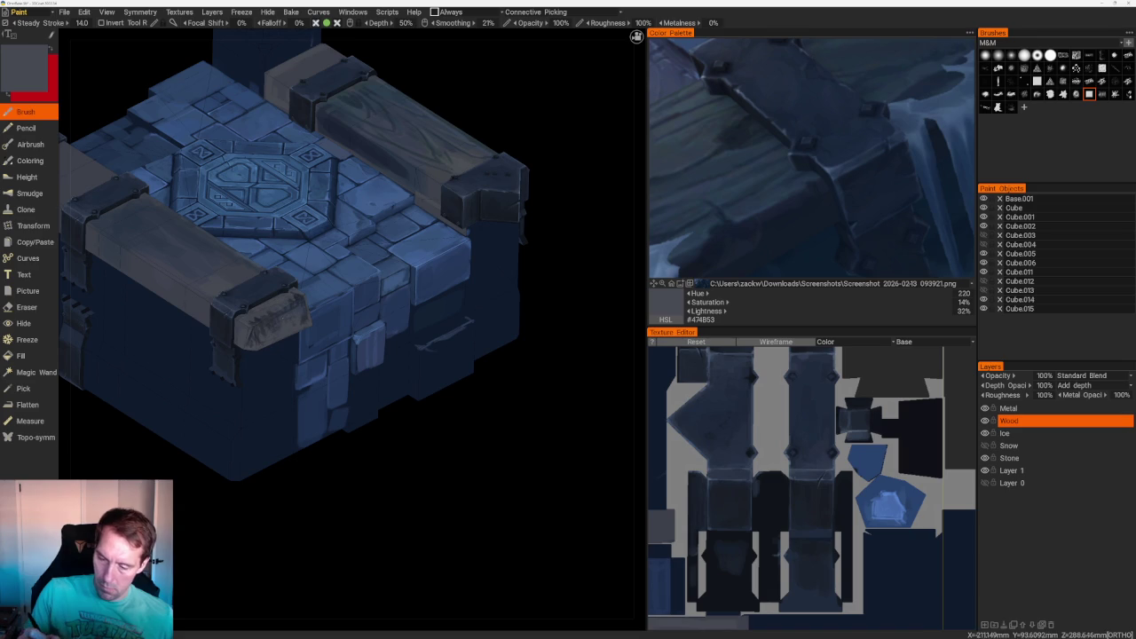
key(v)
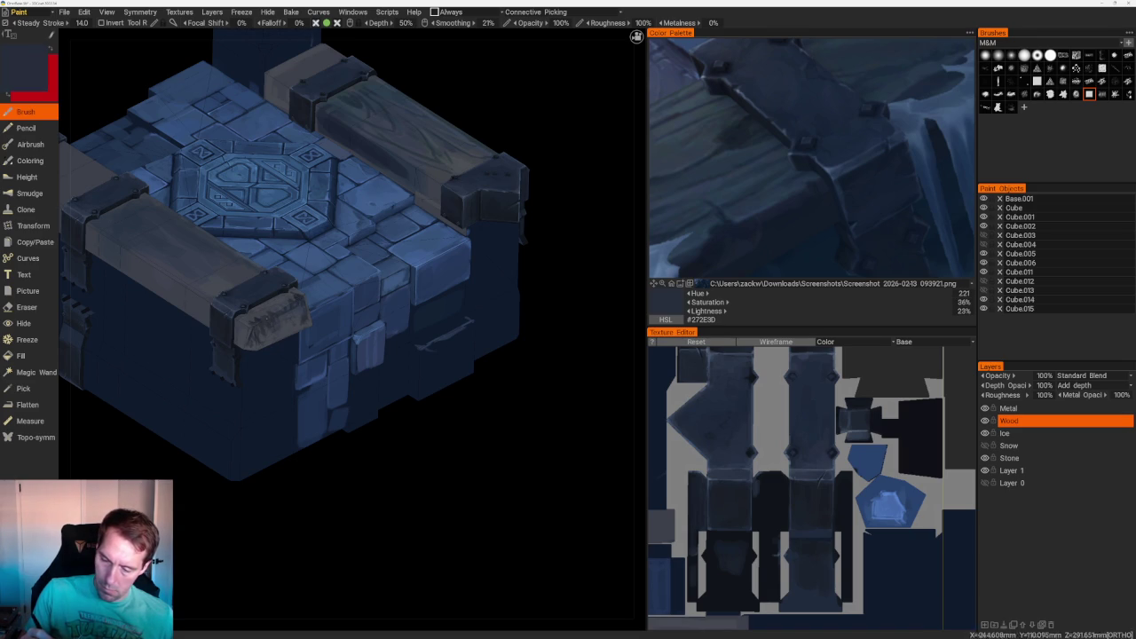
drag(257, 327, 284, 322)
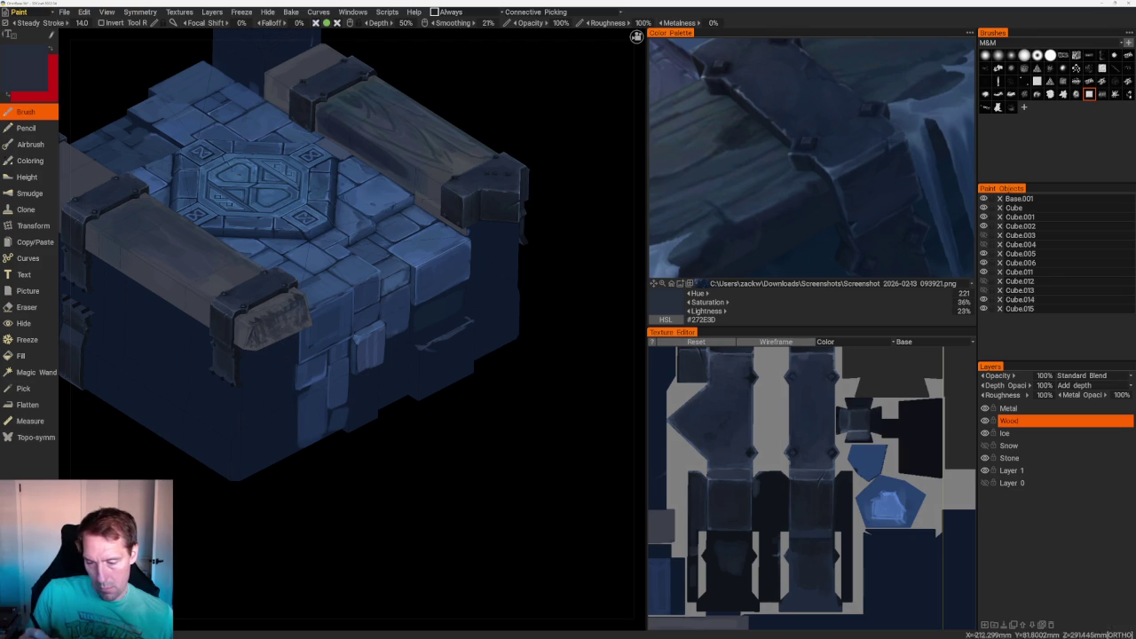
- Sample the saturated dark navy #1B2334 and switch to the Eraser
scroll(451, 347, down, 5)
mouse_move(452, 347)
mouse_down()
mouse_move(494, 225)
mouse_move(477, 287)
mouse_move(482, 373)
mouse_move(331, 449)
mouse_up()
scroll(404, 476, up, 2)
mouse_move(404, 476)
mouse_down()
mouse_move(370, 449)
mouse_move(390, 492)
mouse_up()
scroll(462, 421, up, 3)
key(v)
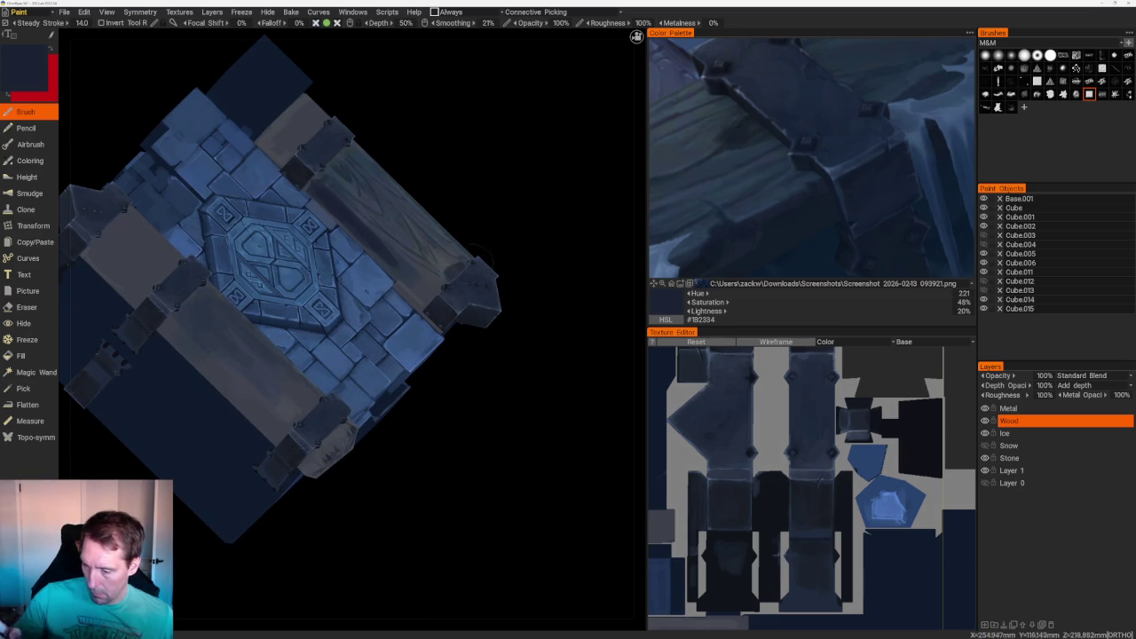
mouse_move(461, 249)
mouse_down()
mouse_move(515, 240)
mouse_move(497, 293)
mouse_up()
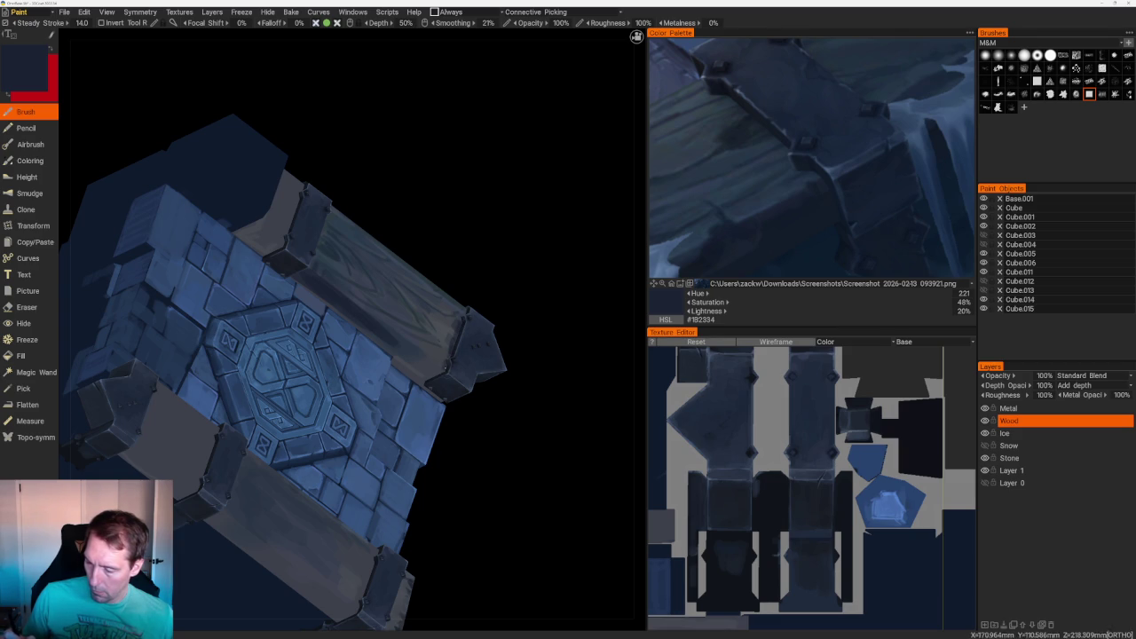
mouse_move(535, 365)
mouse_down()
mouse_move(530, 322)
mouse_move(510, 297)
mouse_up()
scroll(509, 297, up, 3)
scroll(388, 322, up, 3)
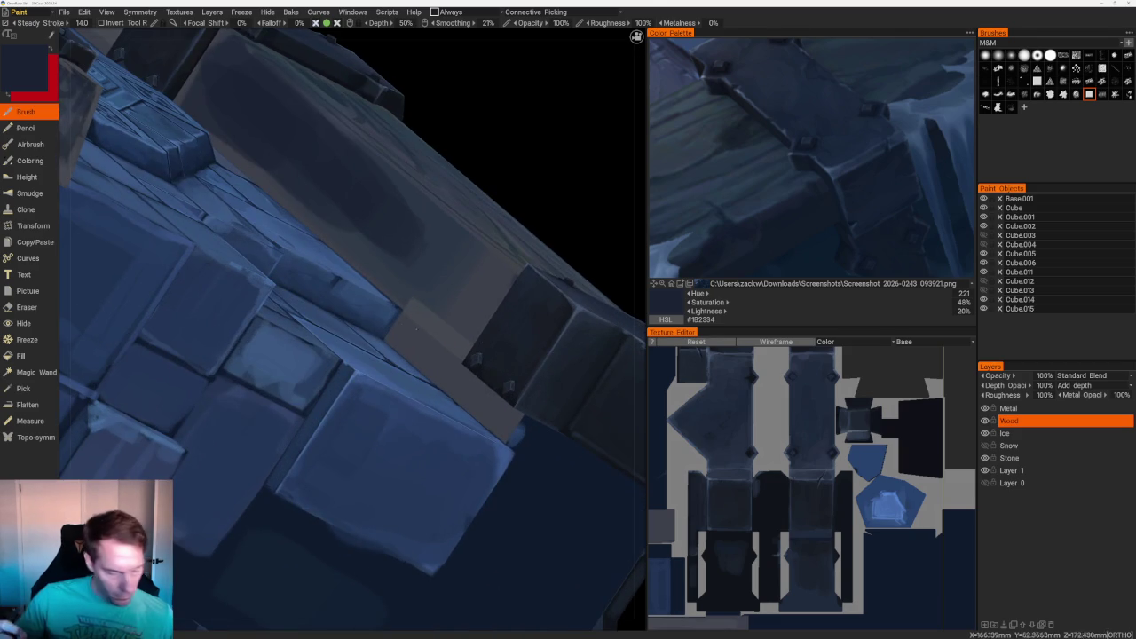
key(e)
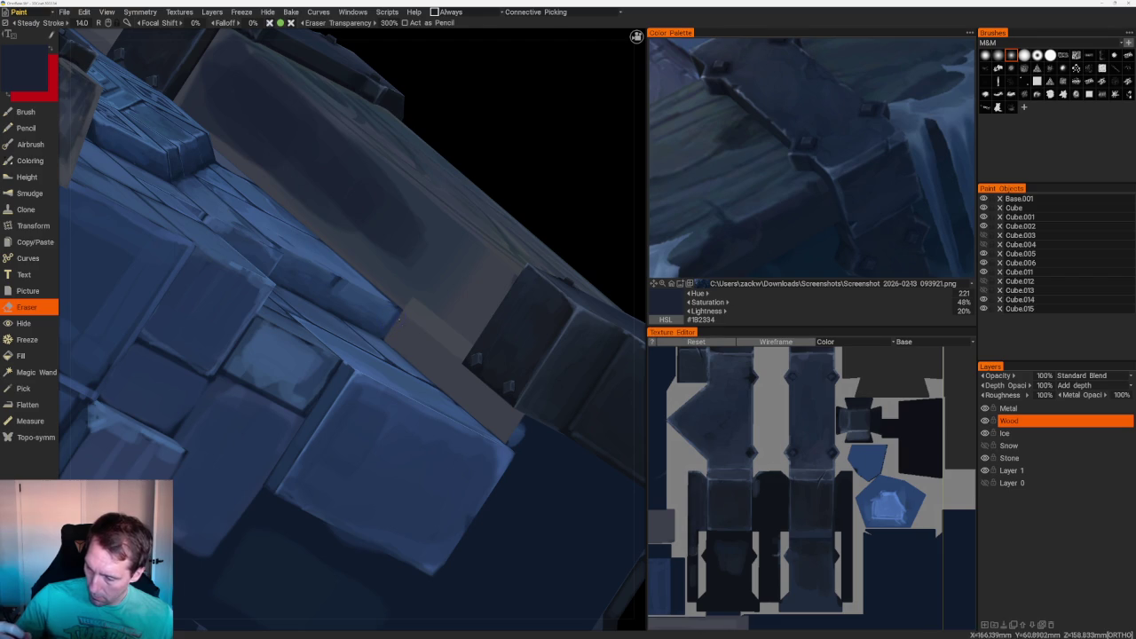
- Erase the stray grey strip along the plank edge
drag(449, 366, 520, 419)
drag(400, 337, 501, 434)
drag(458, 401, 387, 342)
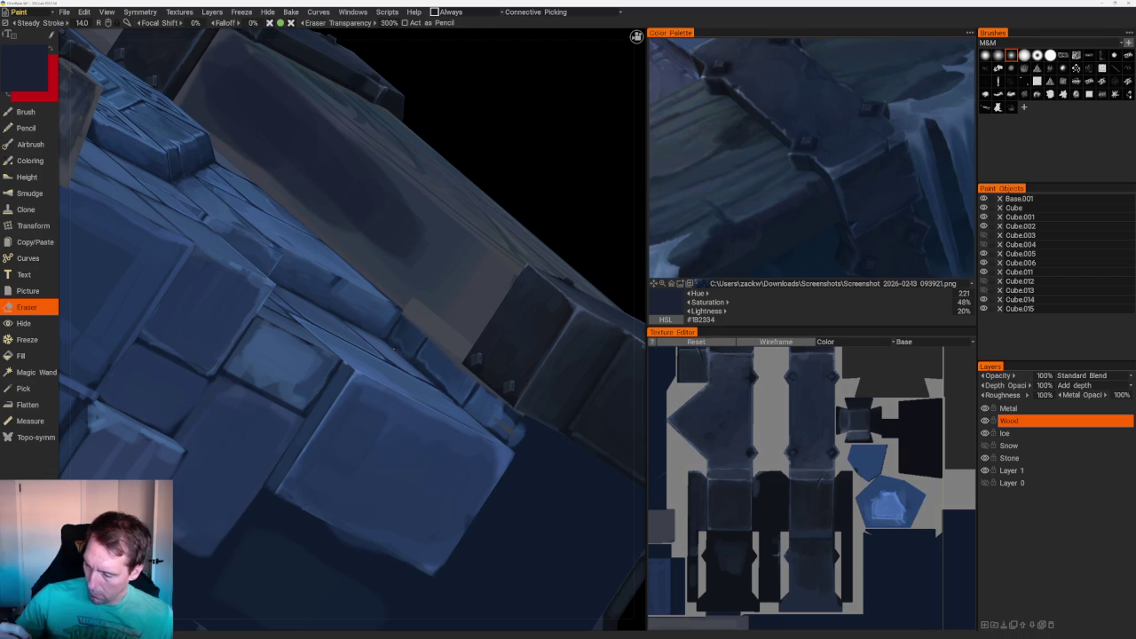
scroll(436, 382, down, 5)
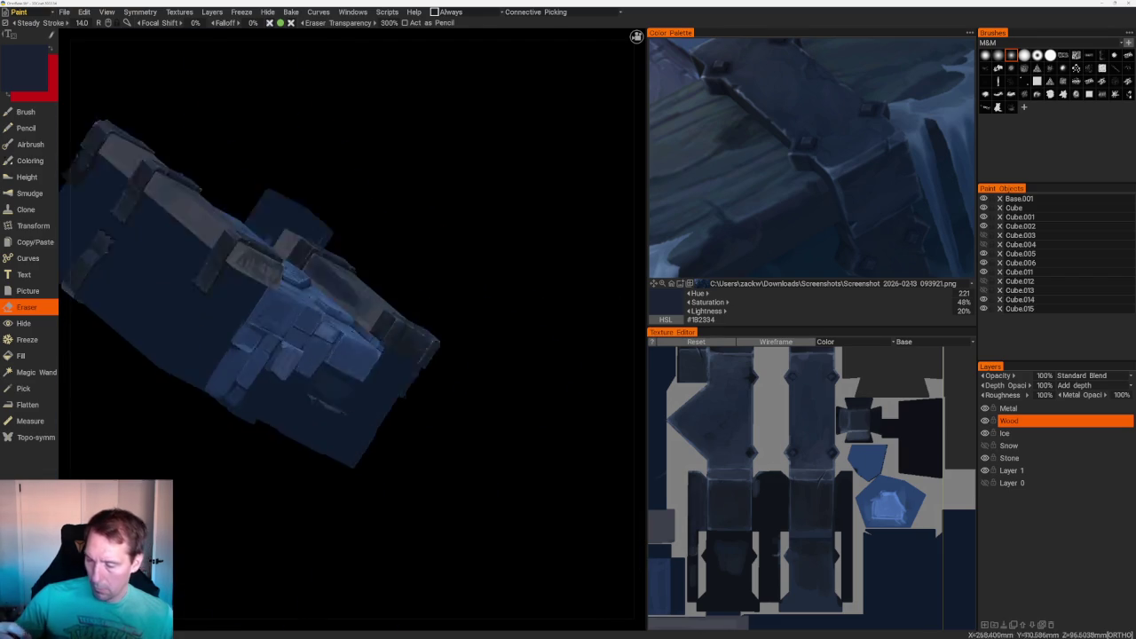
drag(393, 210, 343, 185)
scroll(375, 306, up, 2)
scroll(375, 306, up, 5)
scroll(502, 160, down, 2)
scroll(503, 177, up, 2)
scroll(510, 181, up, 2)
mouse_move(510, 181)
mouse_down()
mouse_move(570, 254)
mouse_move(583, 241)
mouse_move(509, 271)
mouse_move(524, 263)
mouse_up()
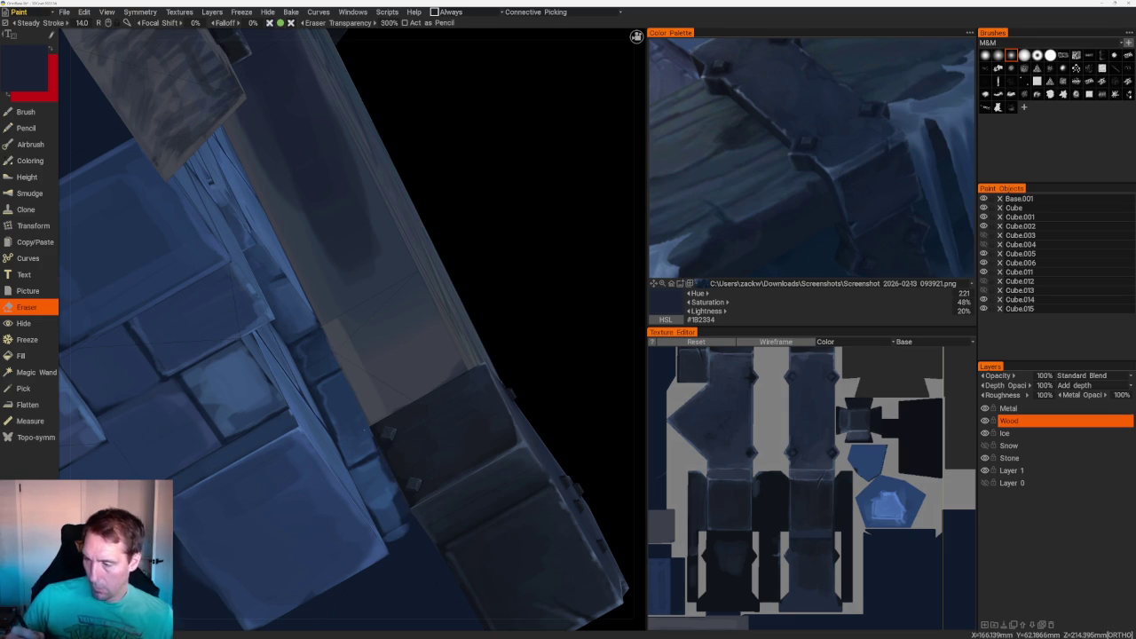
- Return to the Brush and paint short dark grain strokes on the light beam
key(b)
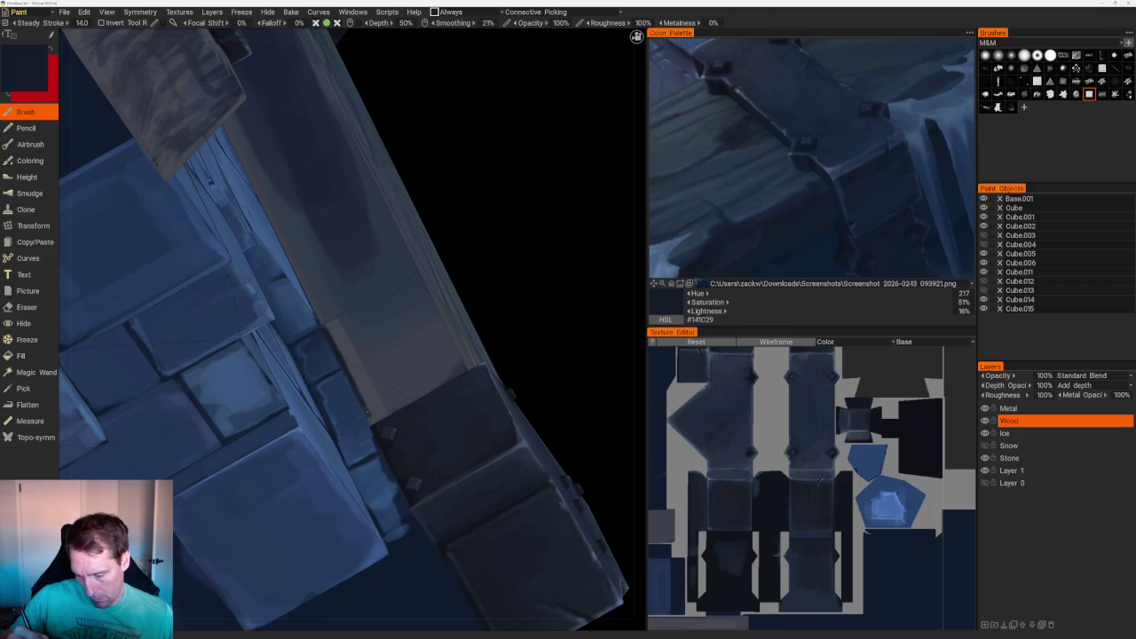
mouse_move(479, 266)
middle_down()
mouse_move(497, 307)
mouse_move(494, 476)
middle_up()
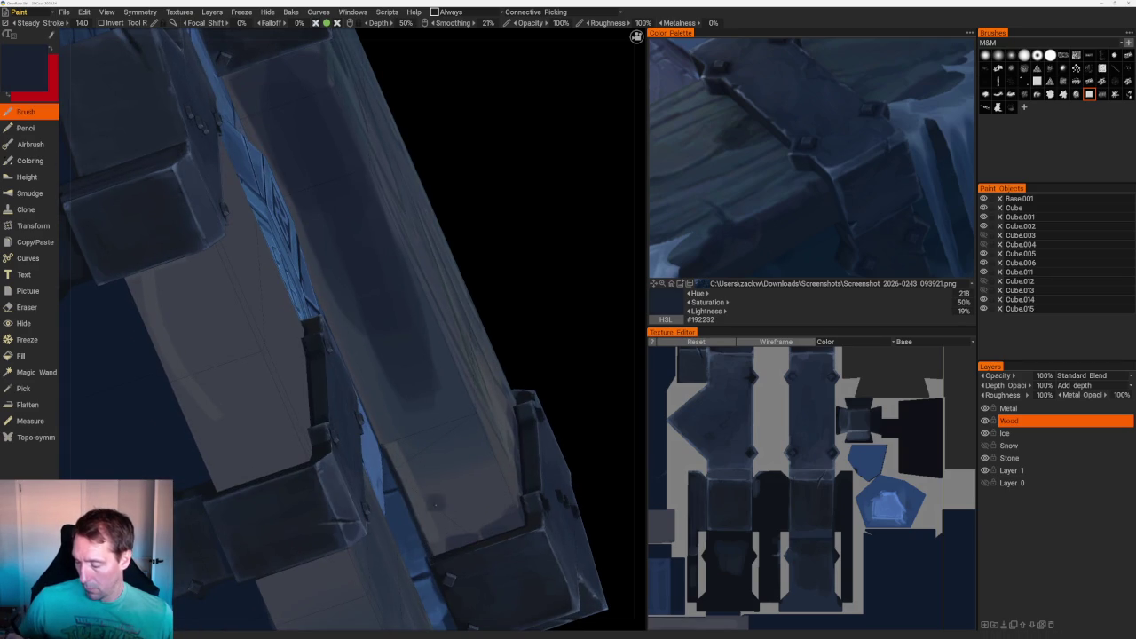
drag(434, 499, 452, 518)
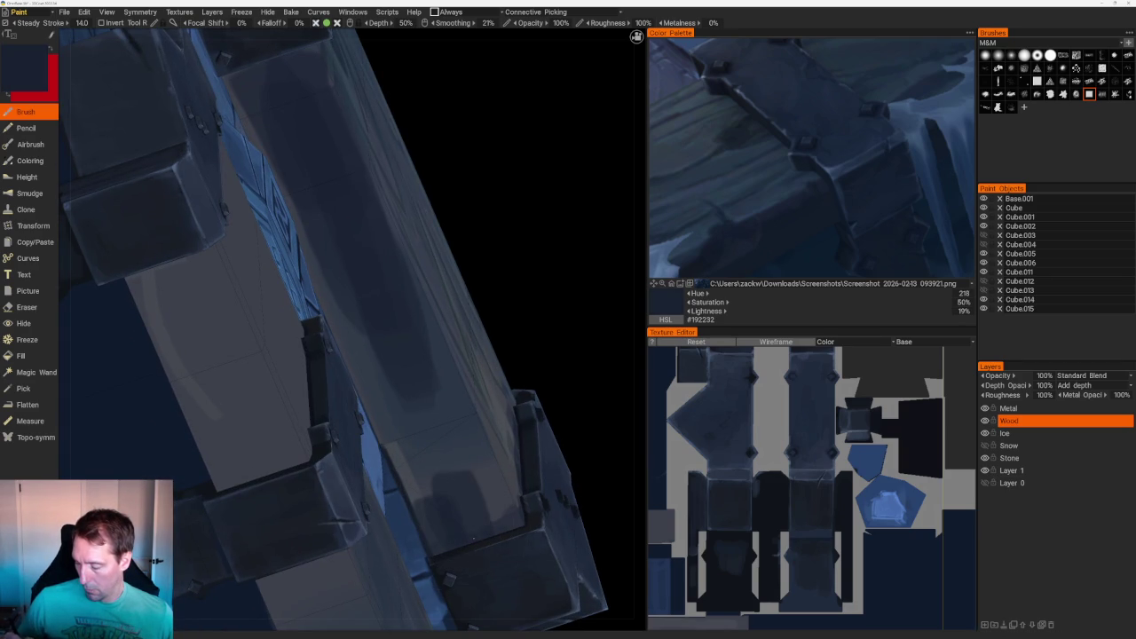
scroll(411, 350, down, 5)
mouse_move(412, 350)
middle_down()
mouse_move(499, 329)
mouse_move(454, 269)
mouse_move(434, 302)
middle_up()
scroll(434, 301, up, 5)
mouse_move(427, 381)
mouse_down()
mouse_move(397, 421)
mouse_move(426, 417)
mouse_move(413, 448)
mouse_up()
drag(461, 390, 450, 437)
- Pick the near-black navy #121828 from the Color Palette reference image
scroll(458, 452, down, 5)
mouse_move(458, 453)
middle_down()
mouse_move(520, 236)
mouse_move(464, 350)
mouse_move(464, 385)
middle_up()
scroll(510, 495, up, 5)
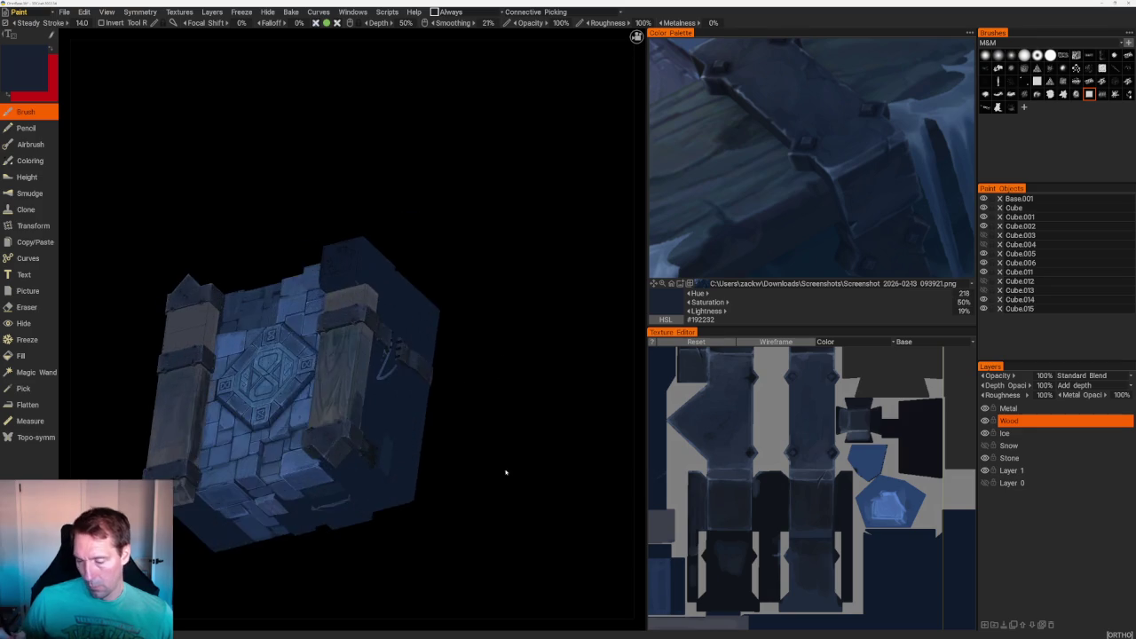
middle_drag(511, 494, 550, 483)
middle_drag(461, 373, 512, 353)
scroll(512, 352, up, 3)
click(707, 263)
middle_drag(621, 284, 241, 425)
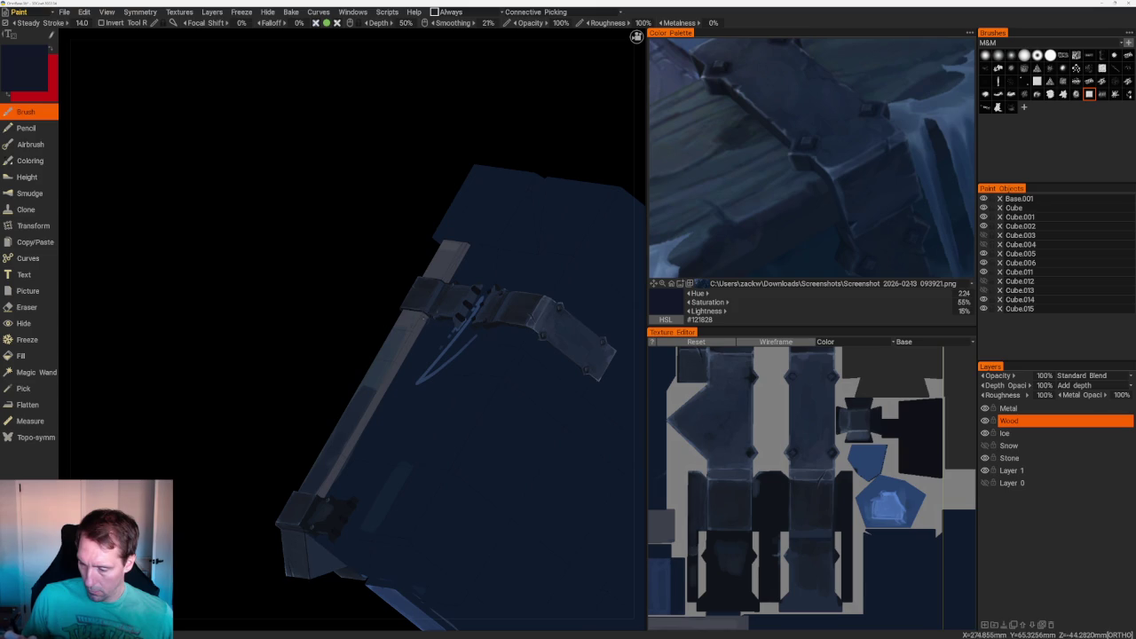
- Confirm the Wood layer name and sample a lighter grey-blue from the model
double_click(1043, 421)
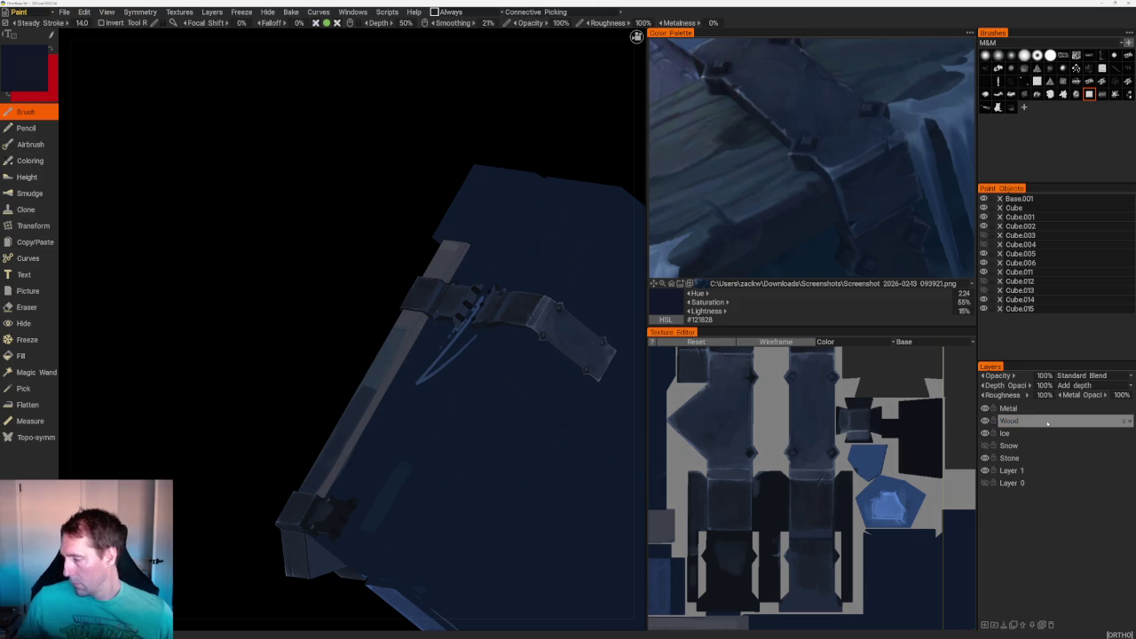
key(Return)
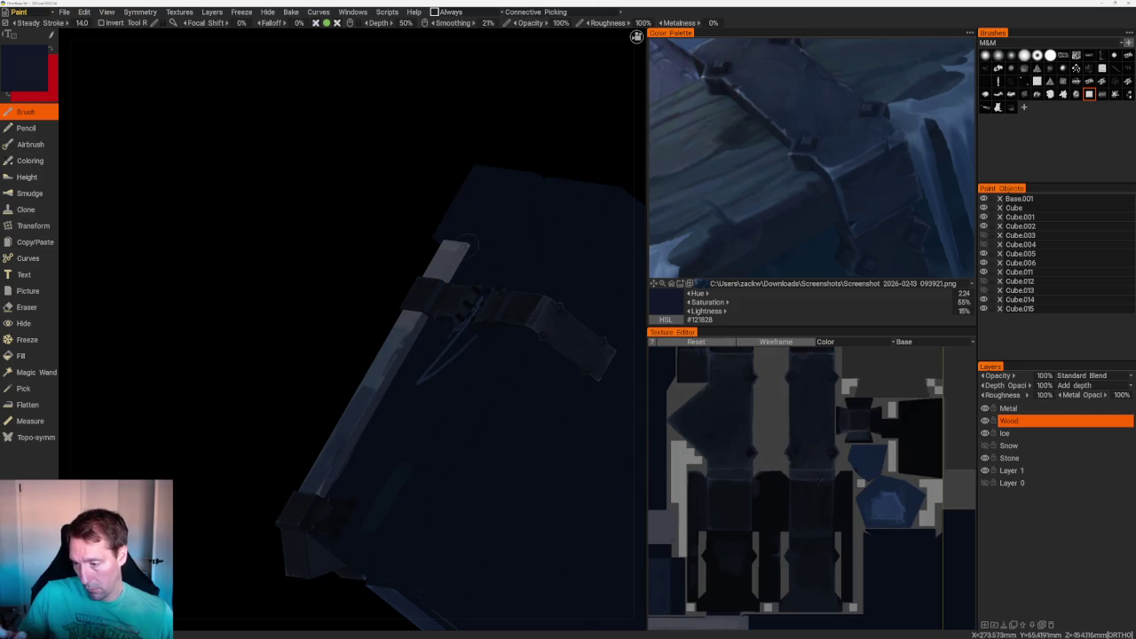
mouse_move(362, 272)
middle_down()
mouse_move(355, 325)
mouse_move(451, 335)
middle_up()
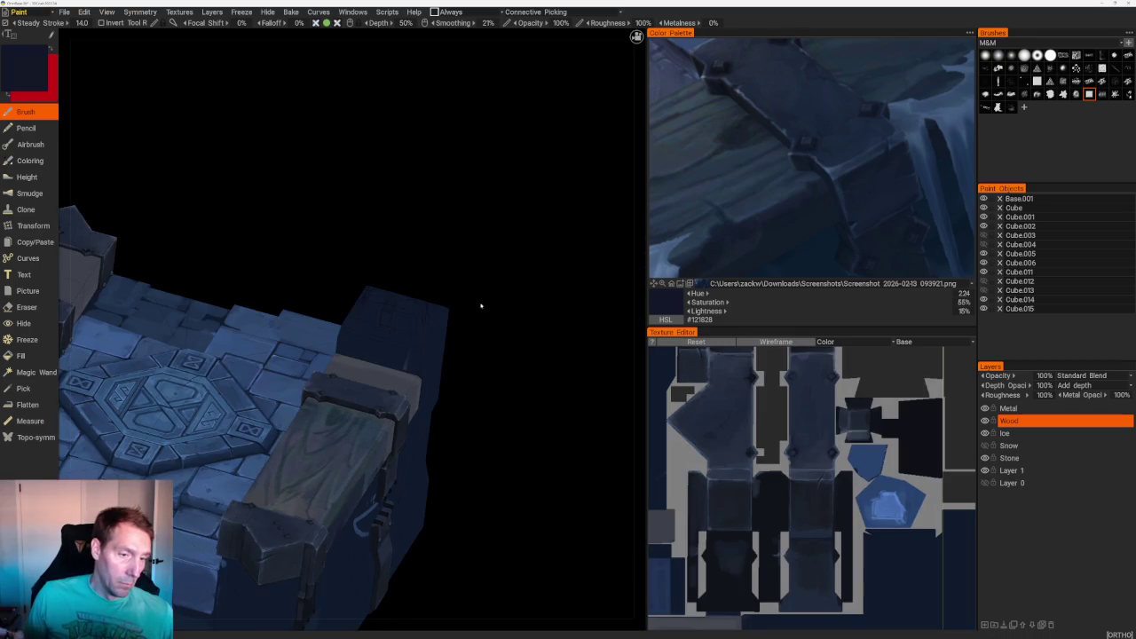
mouse_move(505, 322)
middle_down()
mouse_move(512, 368)
mouse_move(488, 229)
mouse_move(387, 322)
middle_up()
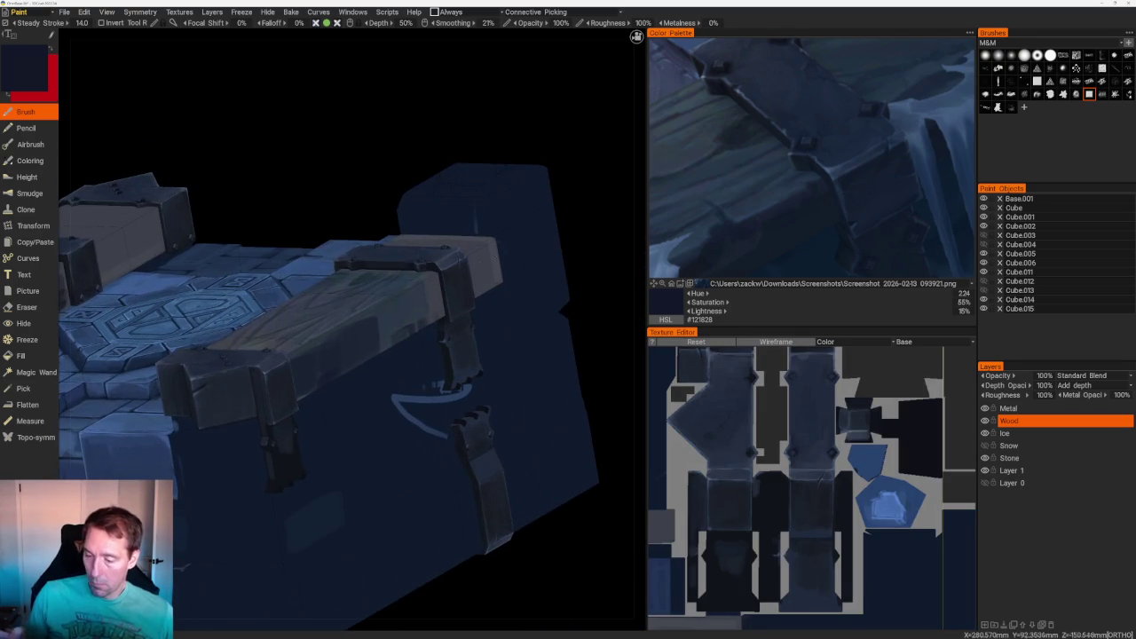
key(v)
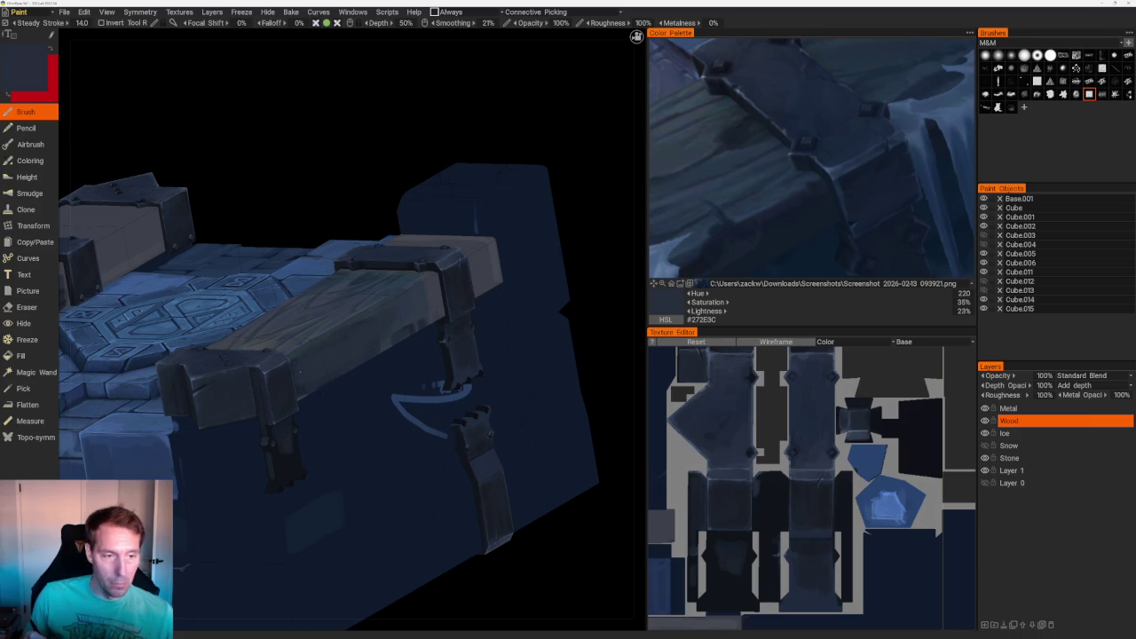
- Snap to the top view, orbit, and sample the muted slate blue #3C4859
scroll(427, 360, down, 5)
middle_drag(391, 239, 422, 237)
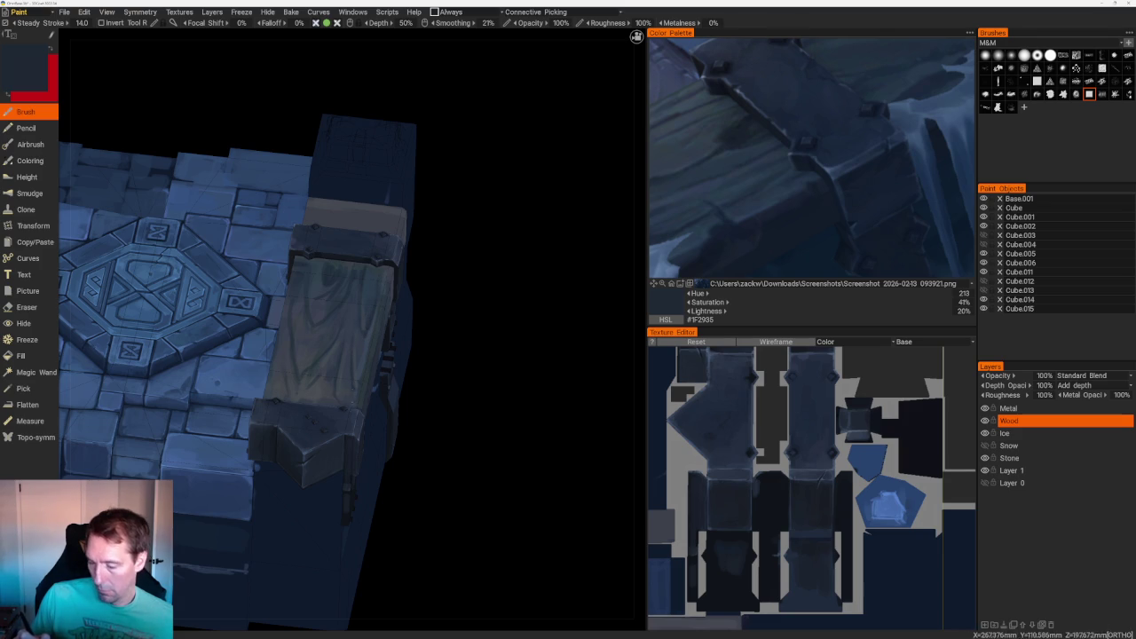
key(KP_8)
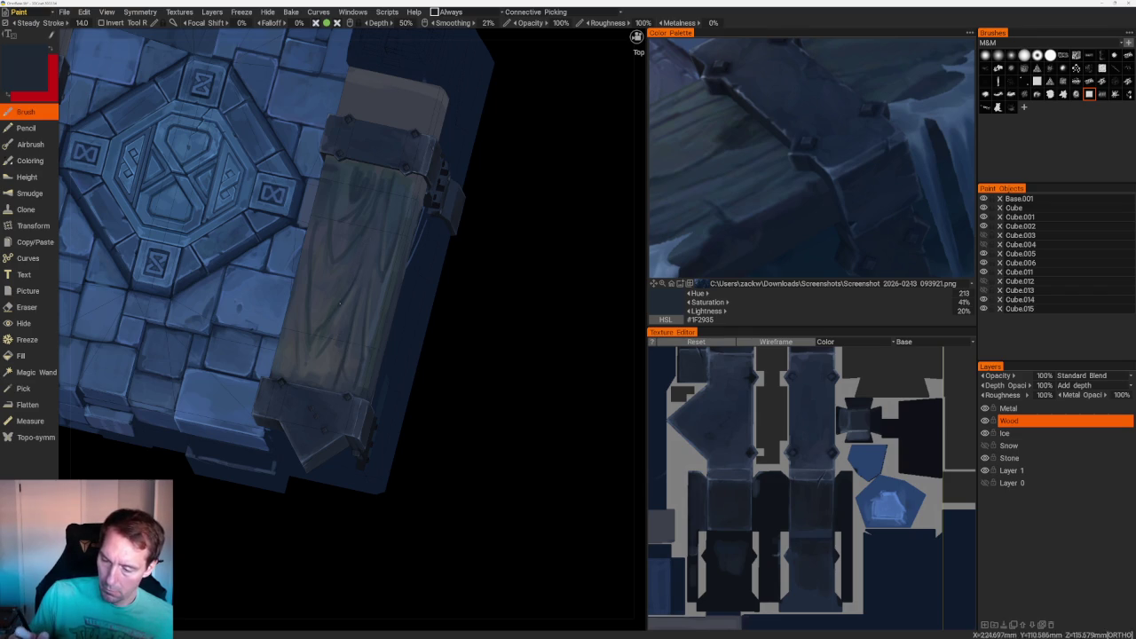
scroll(418, 380, down, 1)
scroll(418, 380, down, 5)
mouse_move(436, 234)
mouse_down()
mouse_move(383, 228)
mouse_move(529, 347)
mouse_move(515, 322)
mouse_up()
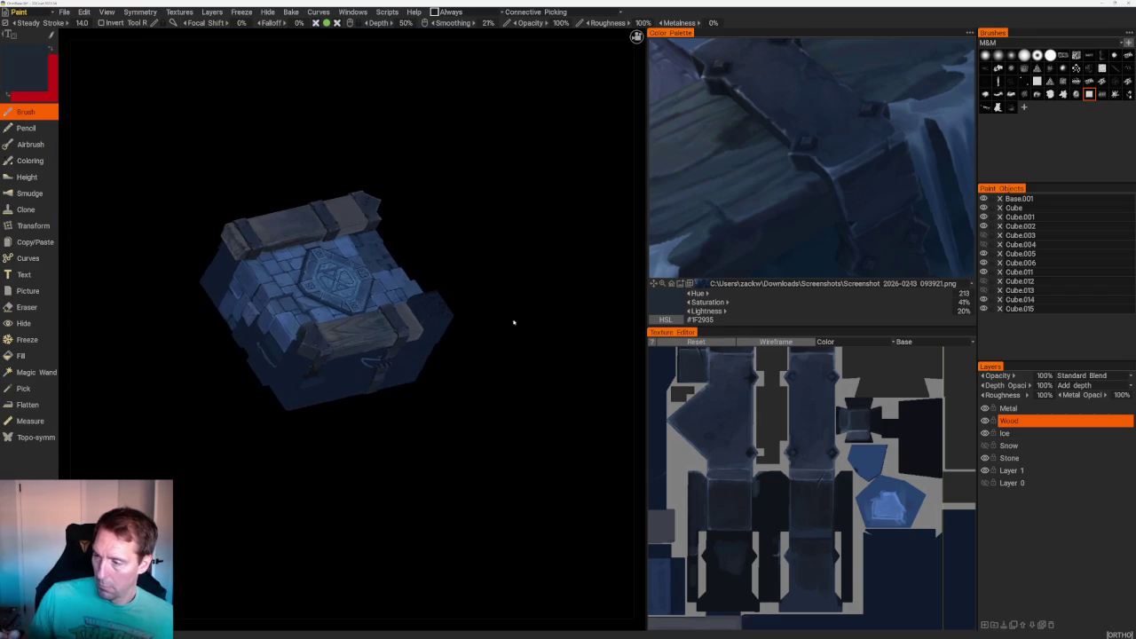
scroll(489, 482, up, 3)
scroll(434, 488, up, 2)
scroll(434, 488, up, 1)
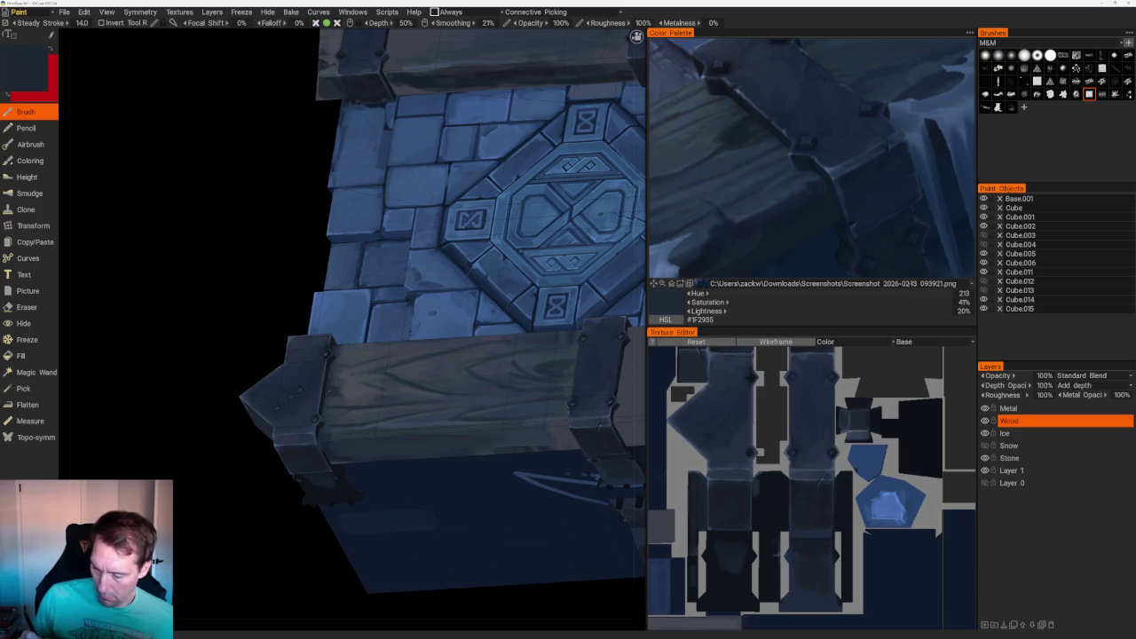
key(v)
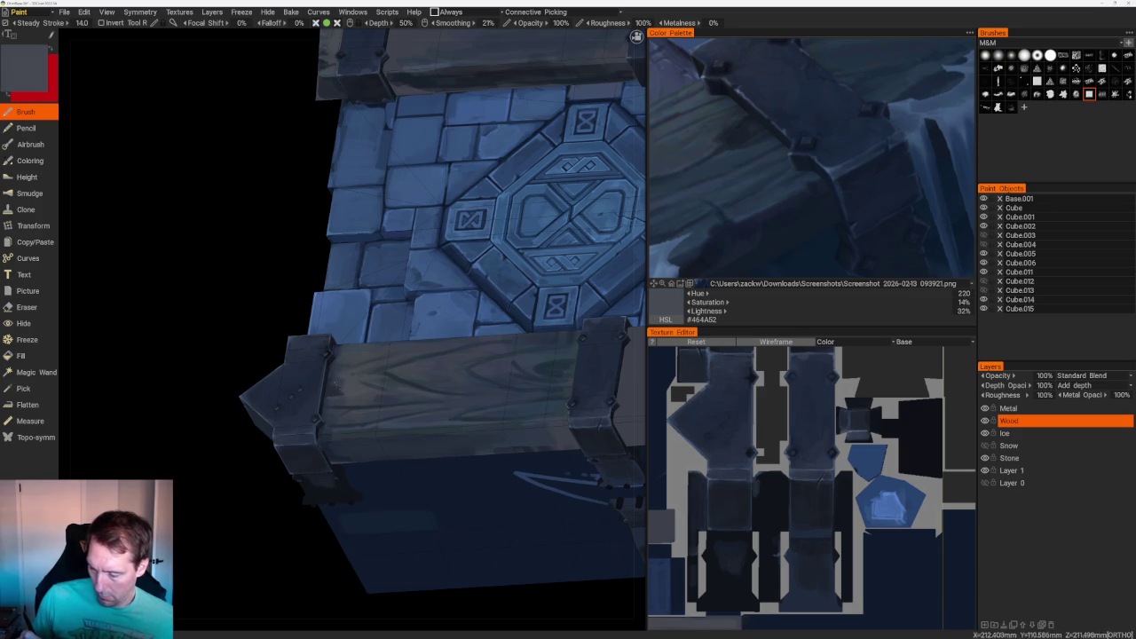
- Turn the chest closer and zoom the reference image onto the icy wood plank
scroll(355, 266, down, 2)
scroll(313, 205, down, 5)
drag(313, 205, 360, 204)
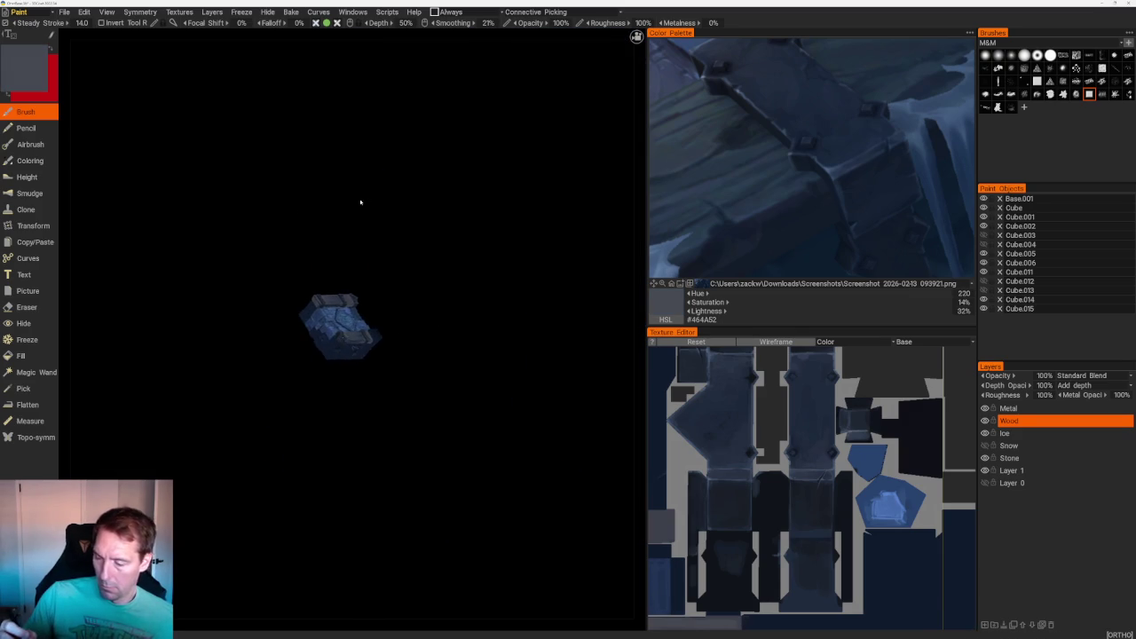
scroll(479, 369, up, 3)
mouse_move(507, 447)
mouse_down()
mouse_move(507, 418)
mouse_move(550, 431)
mouse_up()
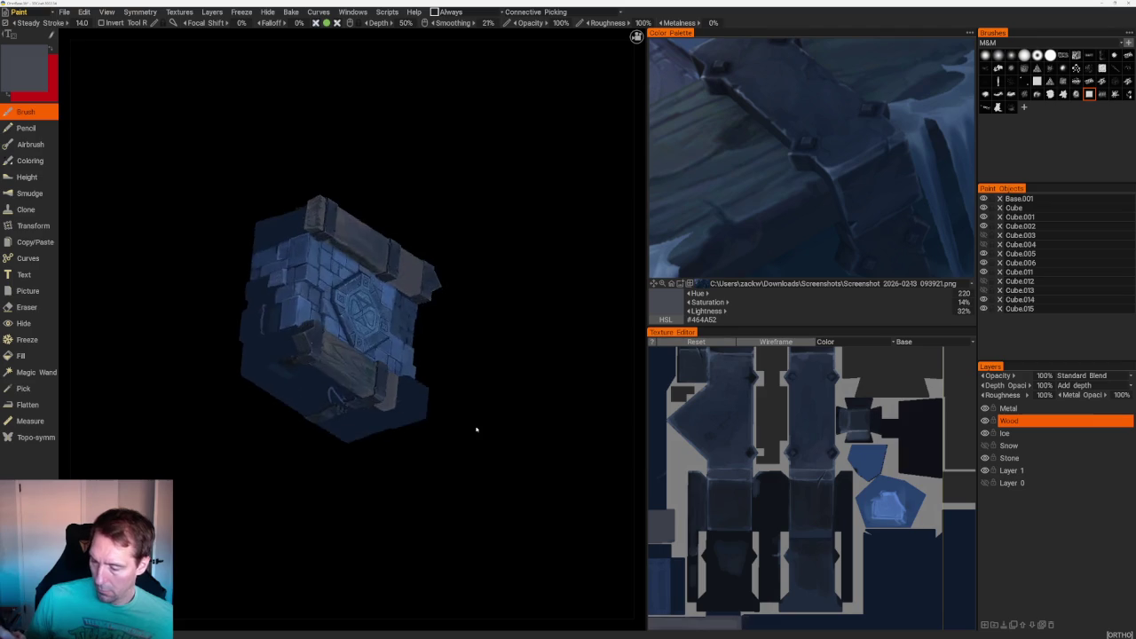
scroll(550, 431, up, 3)
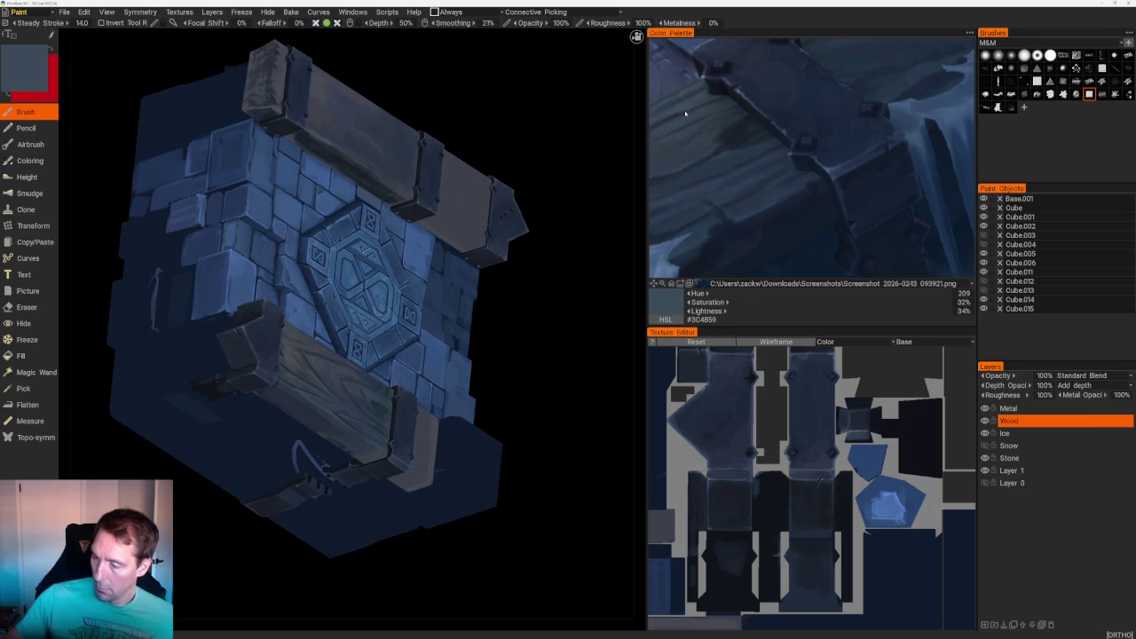
drag(585, 373, 568, 391)
scroll(355, 266, up, 2)
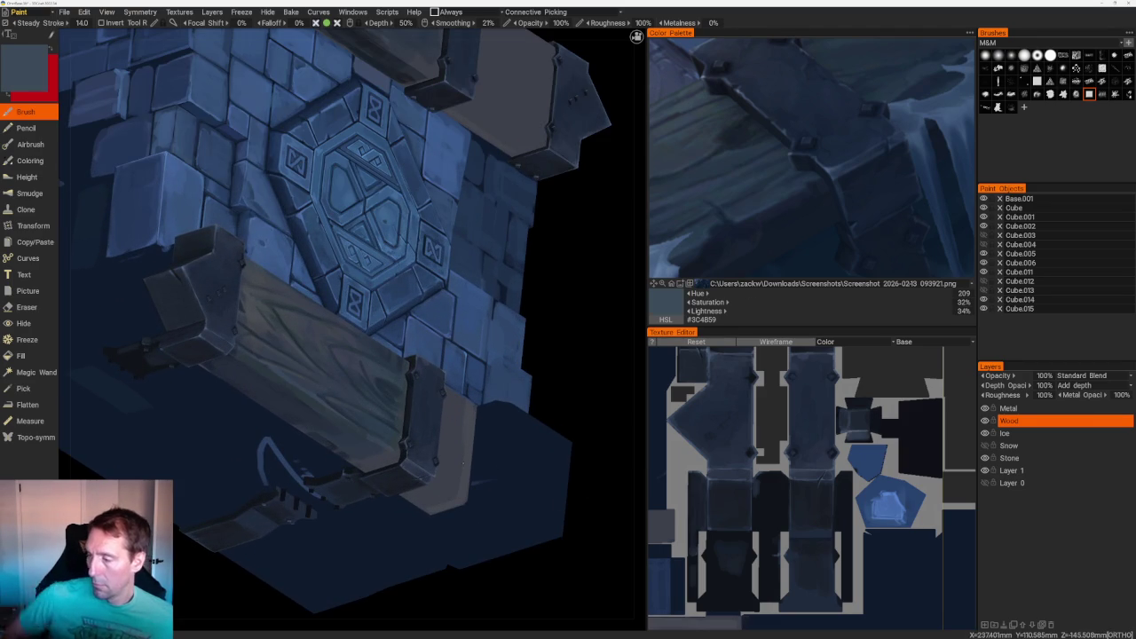
scroll(822, 180, up, 3)
scroll(823, 180, up, 2)
scroll(812, 180, down, 2)
scroll(754, 191, up, 2)
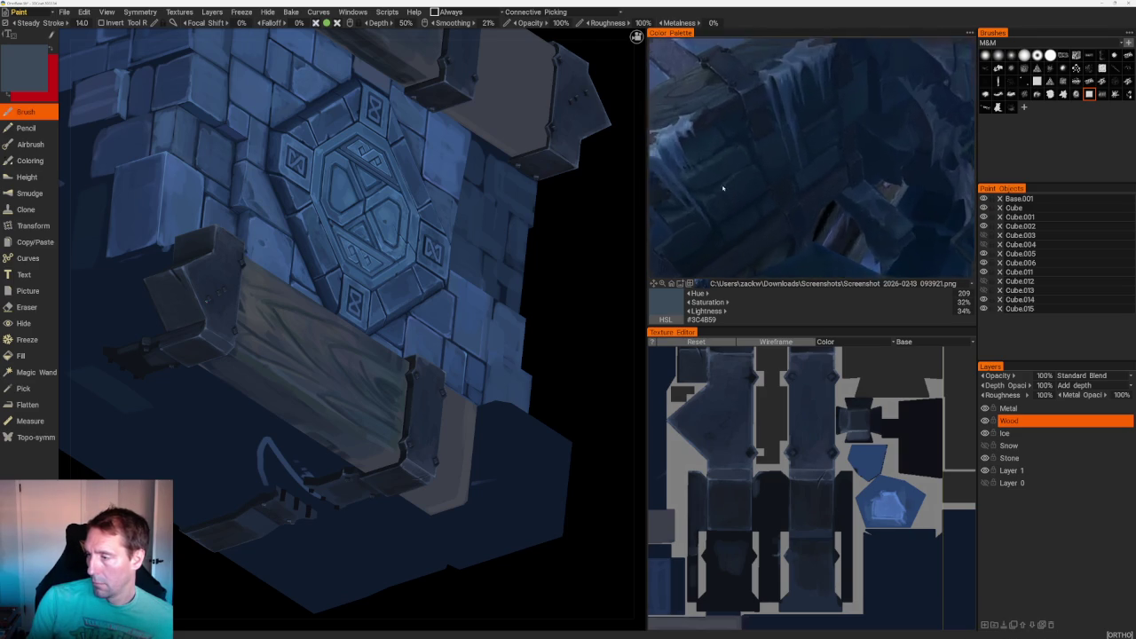
drag(725, 182, 873, 249)
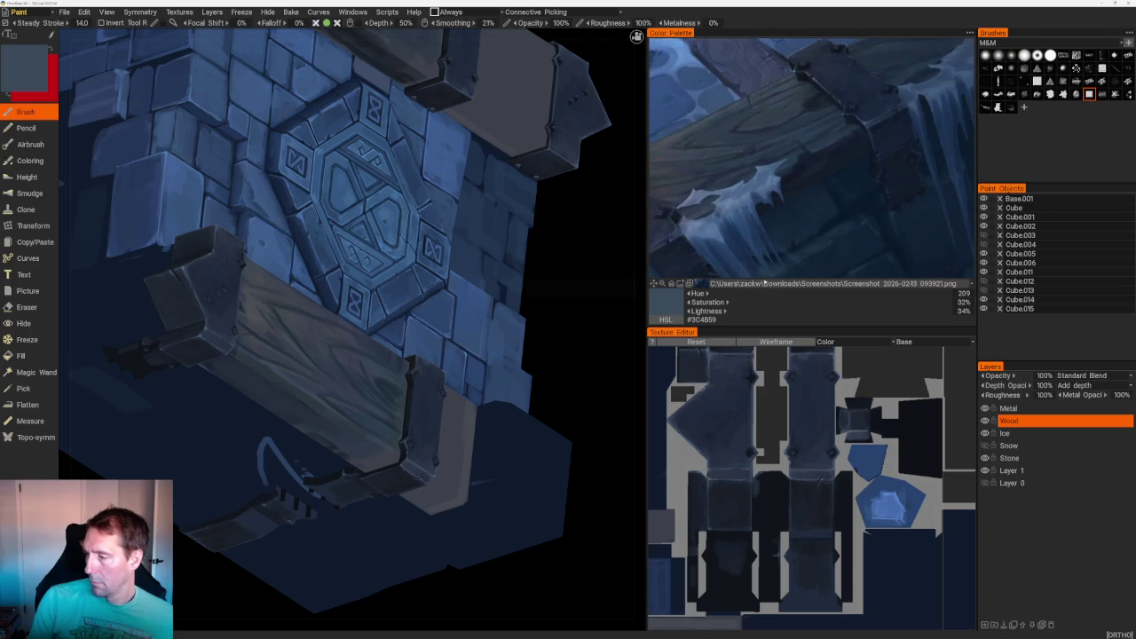
- Load Screenshot 2026-02-13 094054.png as reference and pick a dark blue from the plank
click(710, 286)
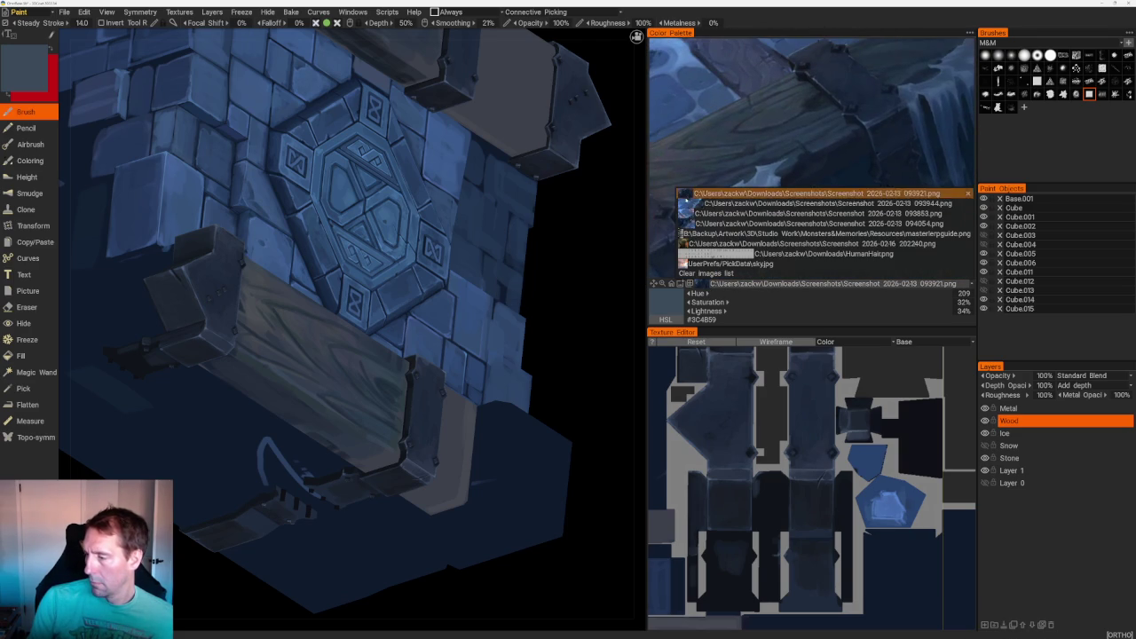
click(681, 223)
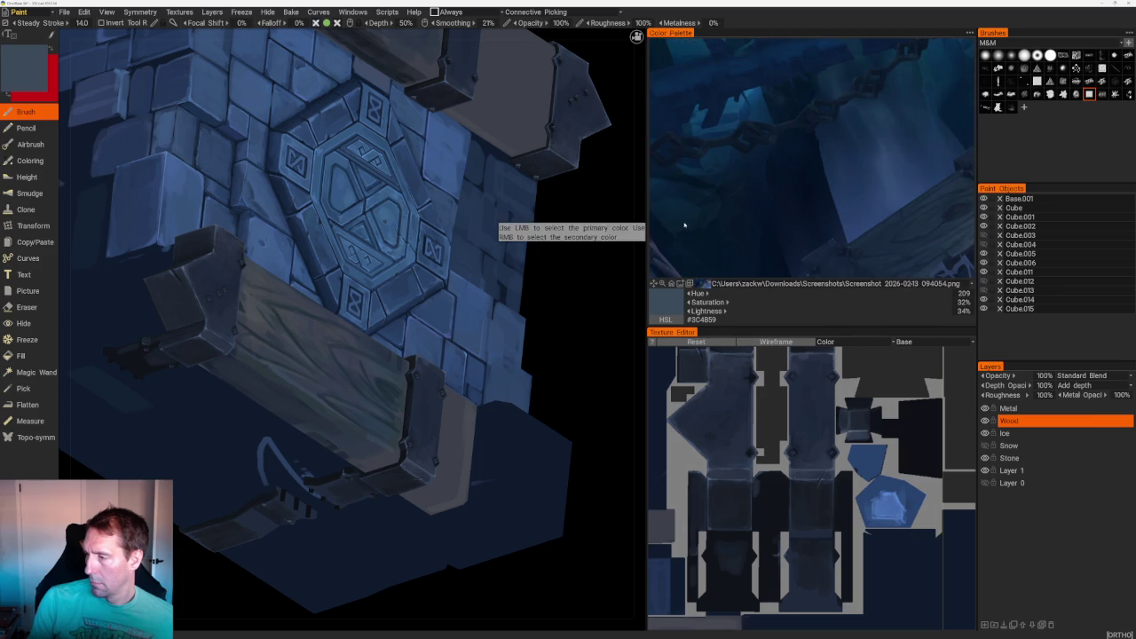
scroll(681, 226, up, 2)
drag(794, 183, 752, 149)
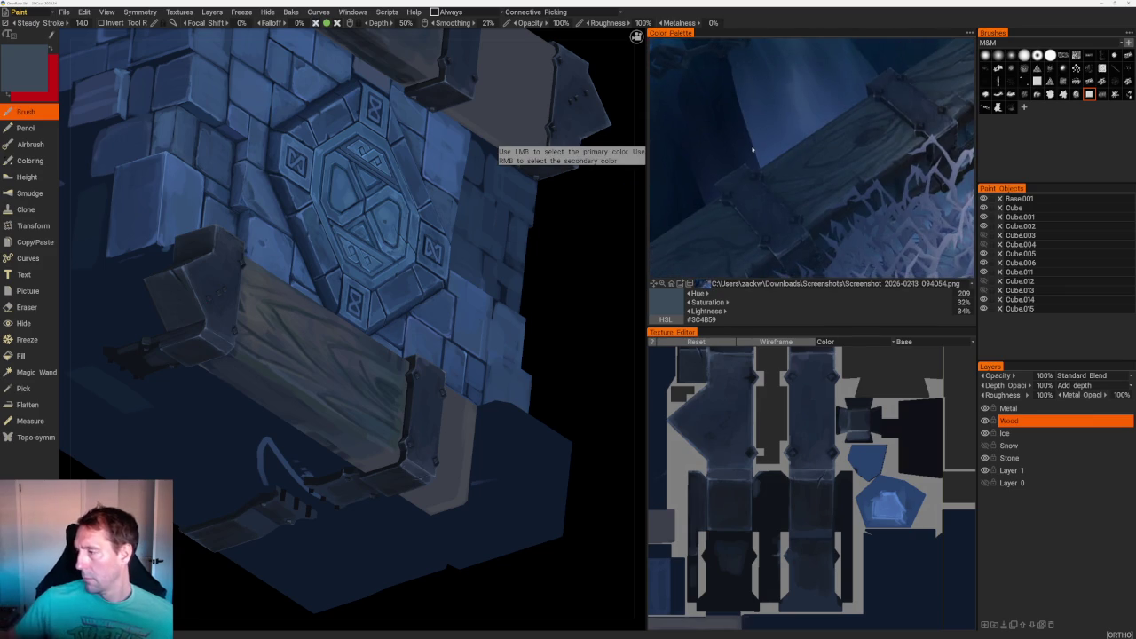
click(966, 116)
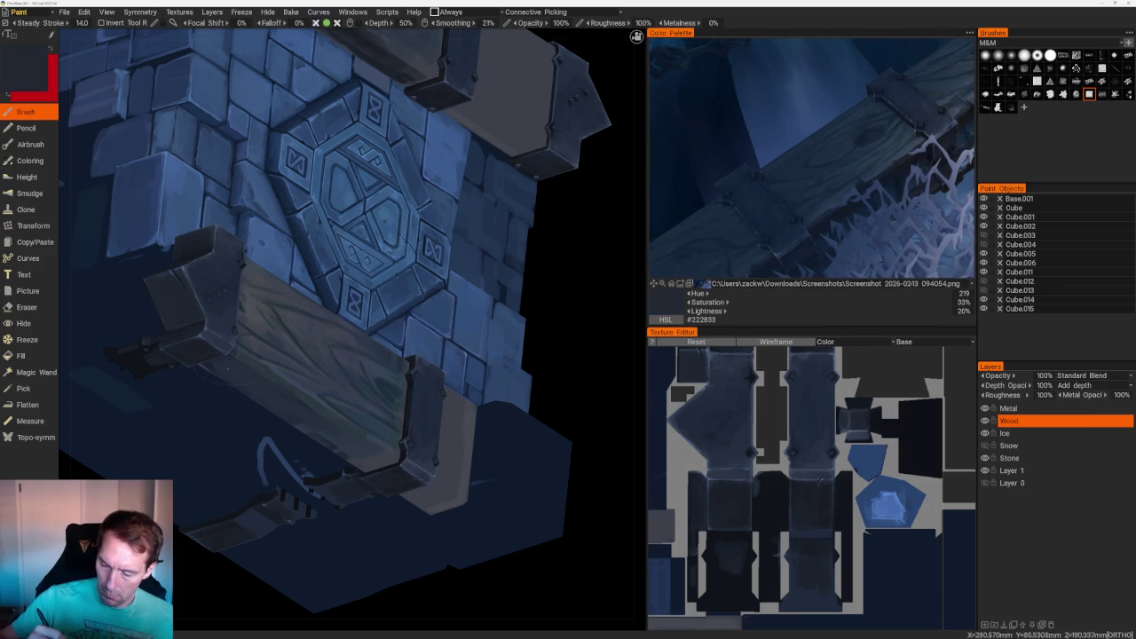
- Pick a deeper navy from the reference, then sample dark muted navy #232934 from the model
right_drag(355, 310, 266, 267)
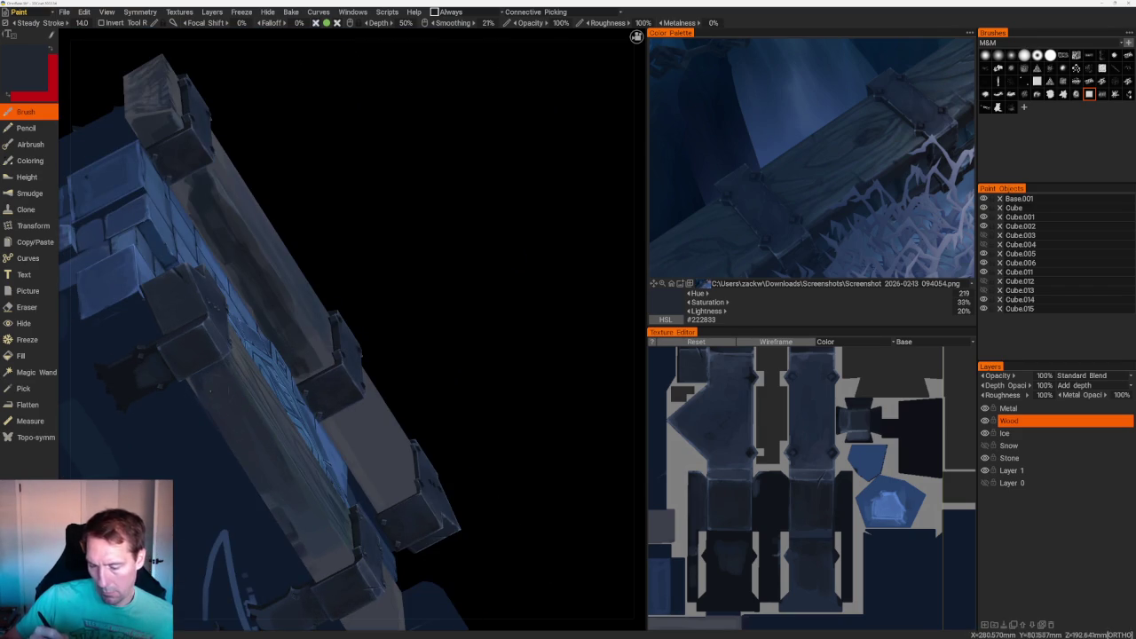
mouse_move(382, 284)
right_down()
mouse_move(411, 248)
mouse_move(456, 279)
right_up()
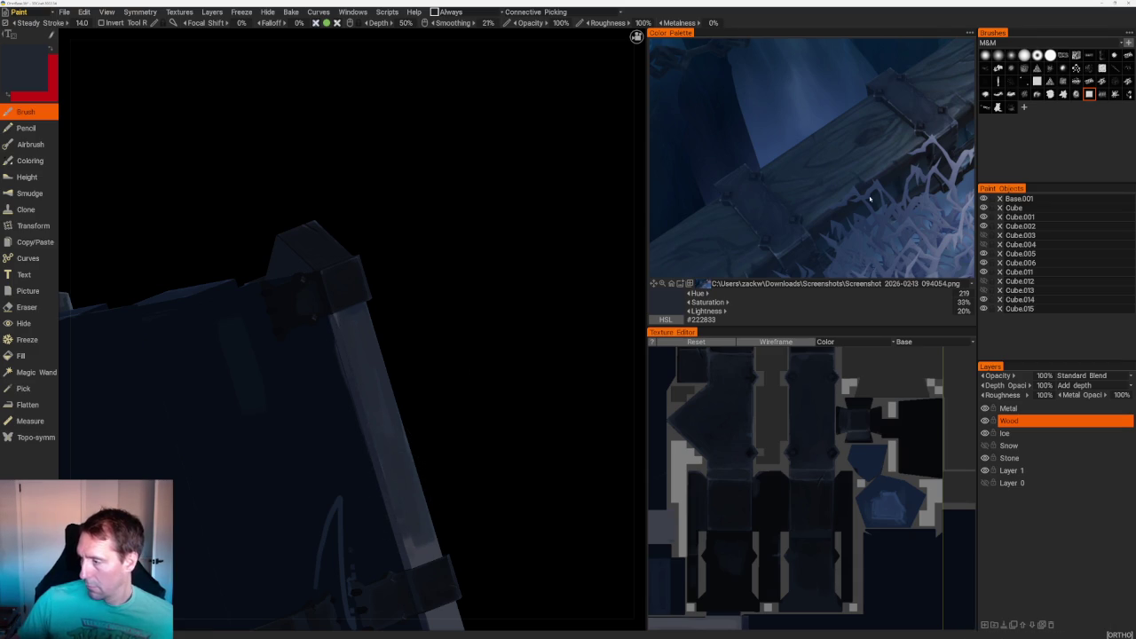
click(842, 216)
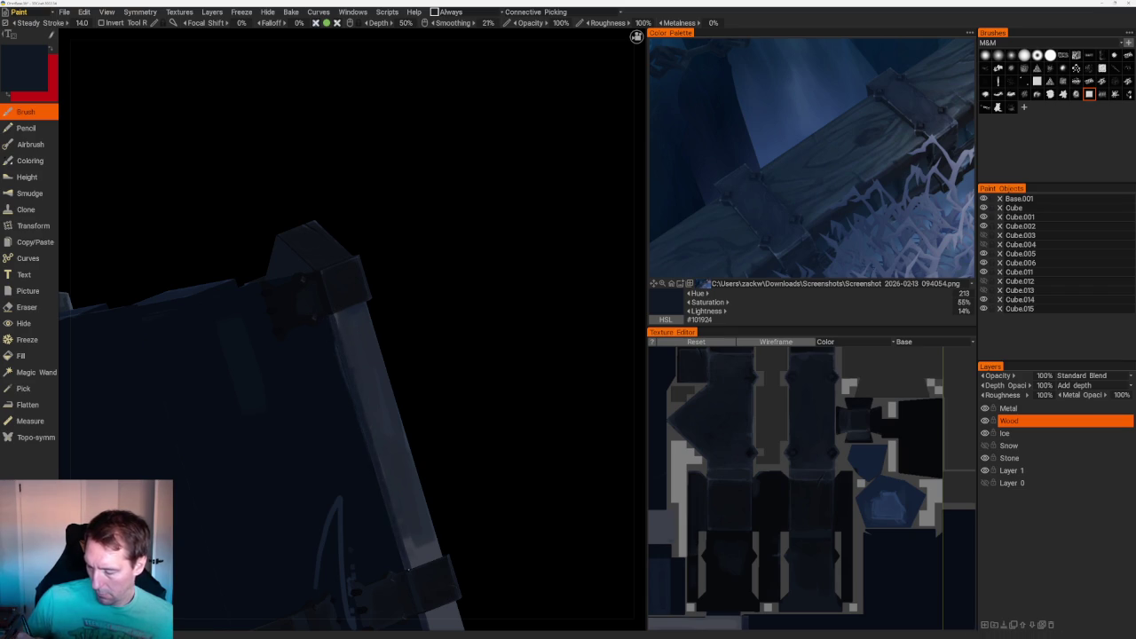
scroll(432, 424, down, 2)
scroll(482, 289, down, 3)
scroll(471, 365, up, 2)
scroll(312, 450, up, 4)
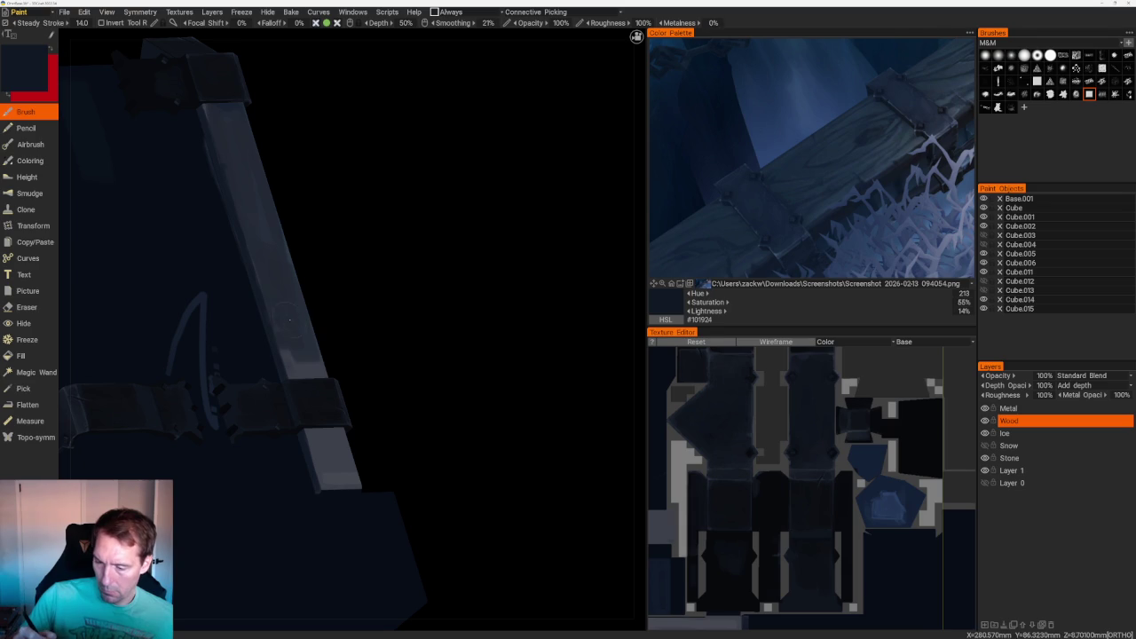
key(v)
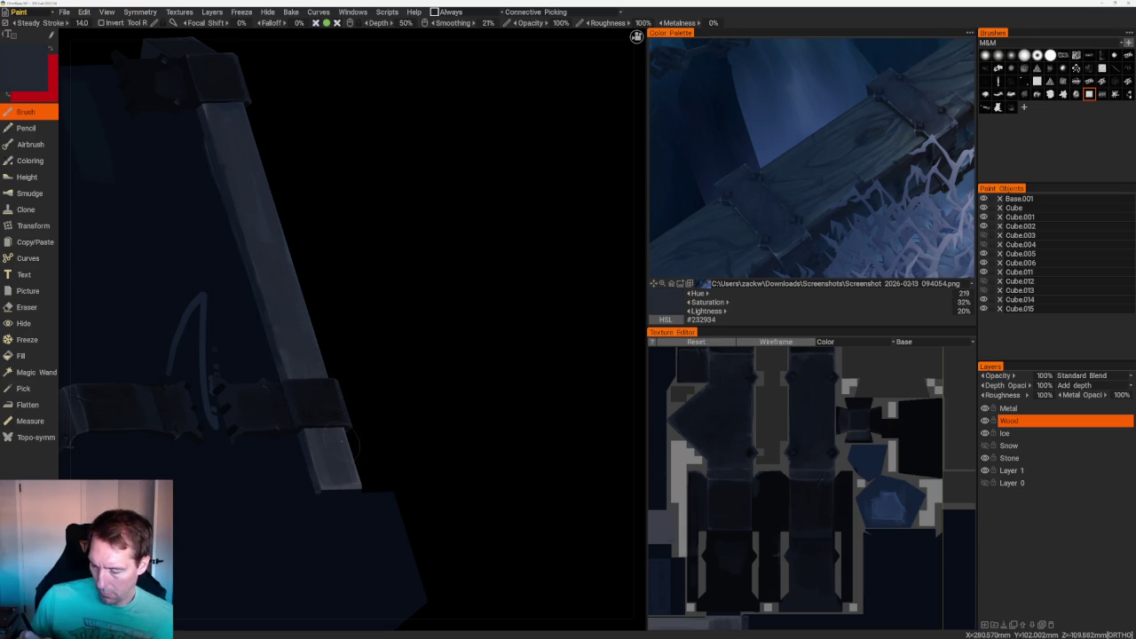
mouse_move(328, 493)
right_down()
mouse_move(426, 254)
mouse_move(431, 314)
mouse_move(418, 337)
mouse_move(408, 266)
mouse_move(392, 303)
right_up()
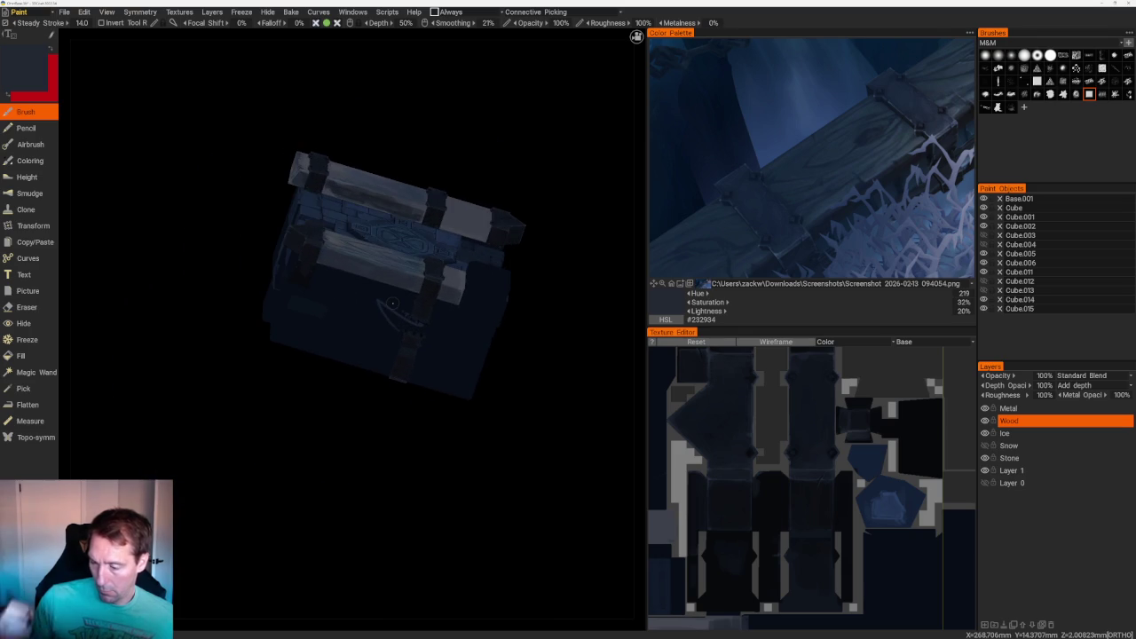
mouse_move(394, 456)
right_down()
mouse_move(494, 375)
mouse_move(527, 388)
mouse_move(497, 470)
mouse_move(459, 353)
mouse_move(446, 468)
right_up()
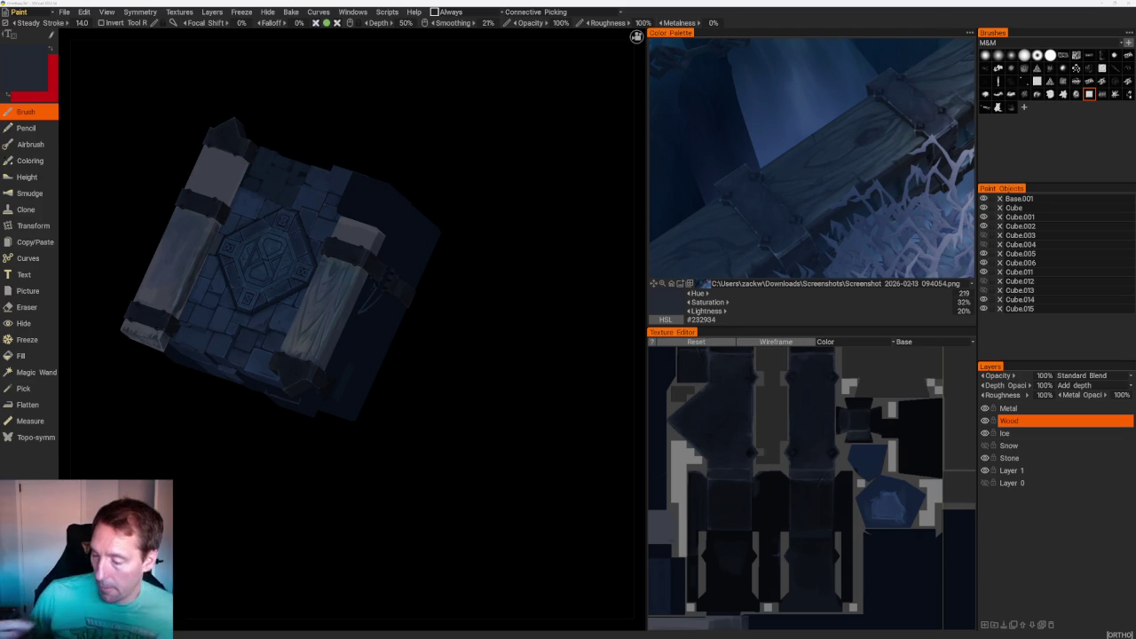
mouse_move(532, 275)
mouse_down()
mouse_move(505, 292)
mouse_move(530, 335)
mouse_move(586, 254)
mouse_move(456, 258)
mouse_move(473, 185)
mouse_up()
- Paint three darker grain strokes along the wooden plank
scroll(473, 184, up, 3)
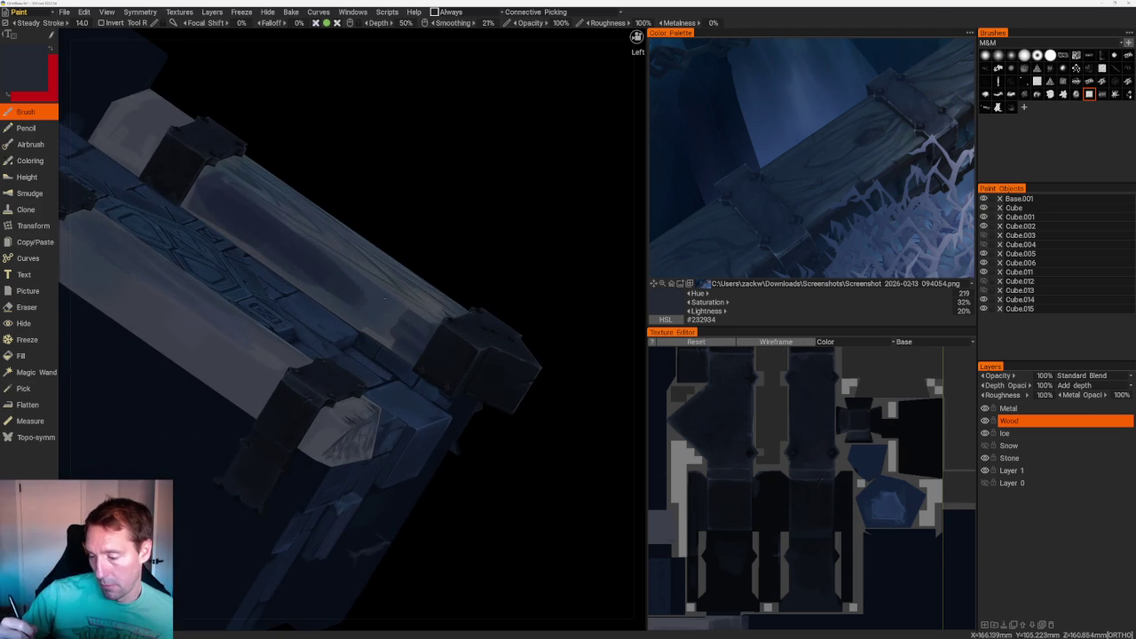
drag(341, 265, 394, 316)
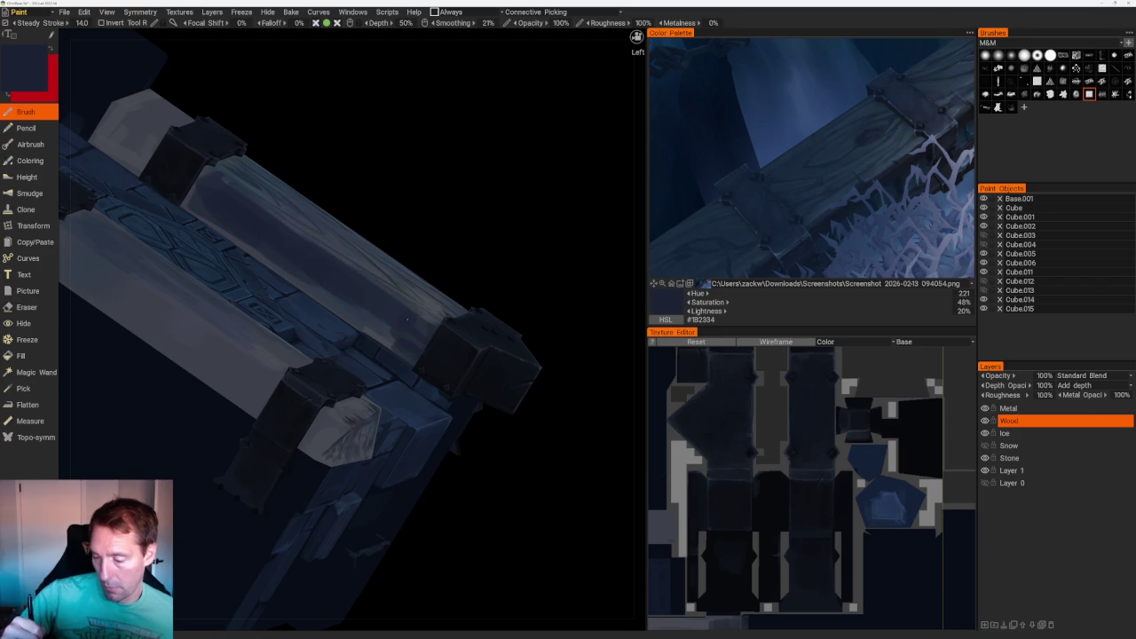
drag(344, 270, 417, 342)
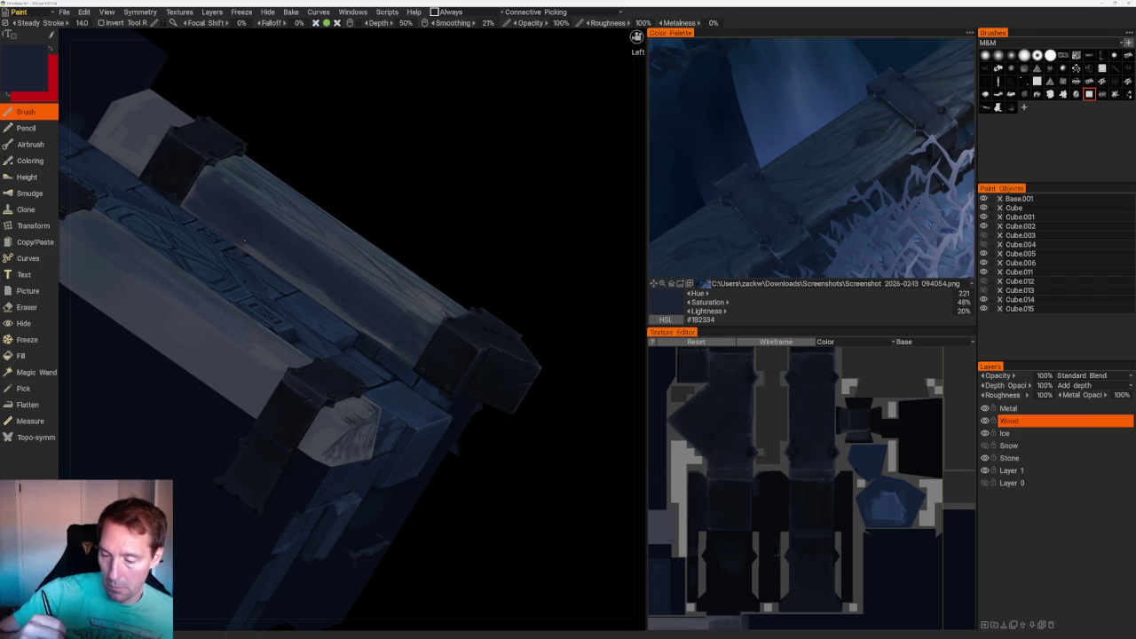
drag(291, 277, 382, 338)
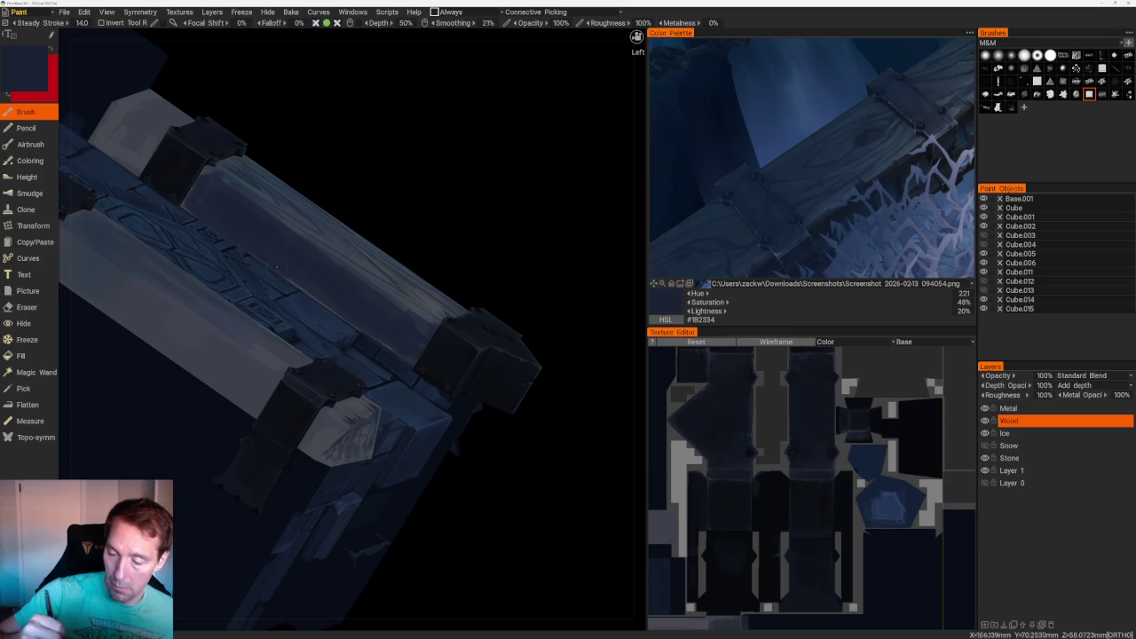
- From an angled close-up, paint small dark strokes on the pale beam beside its bracket
key(KP_7)
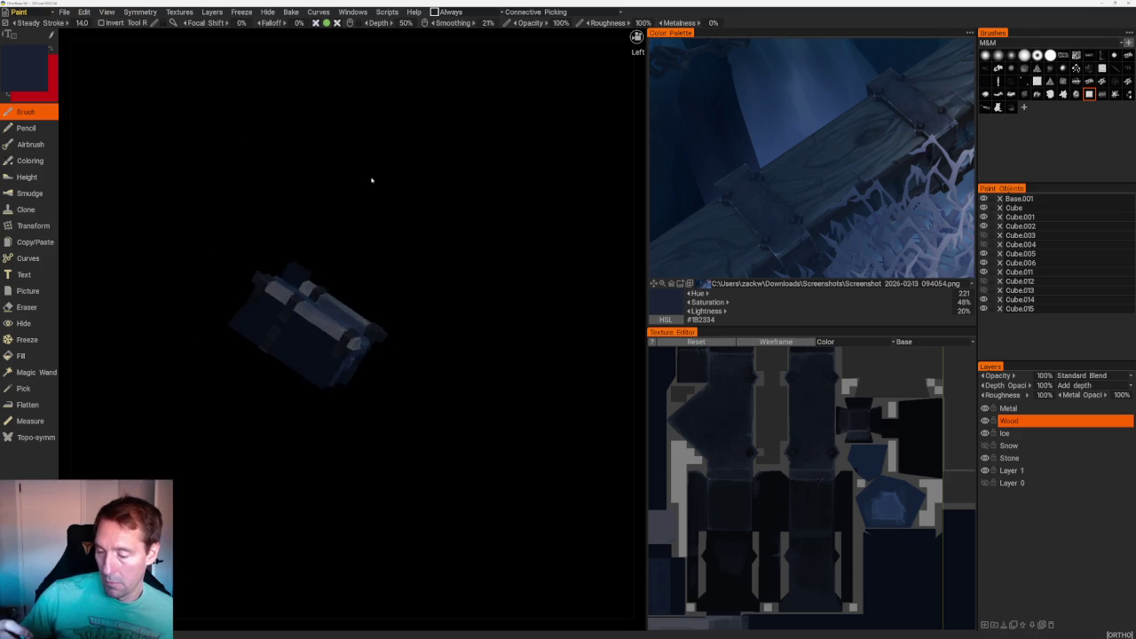
middle_drag(447, 291, 355, 198)
right_drag(355, 198, 307, 471)
drag(307, 471, 292, 500)
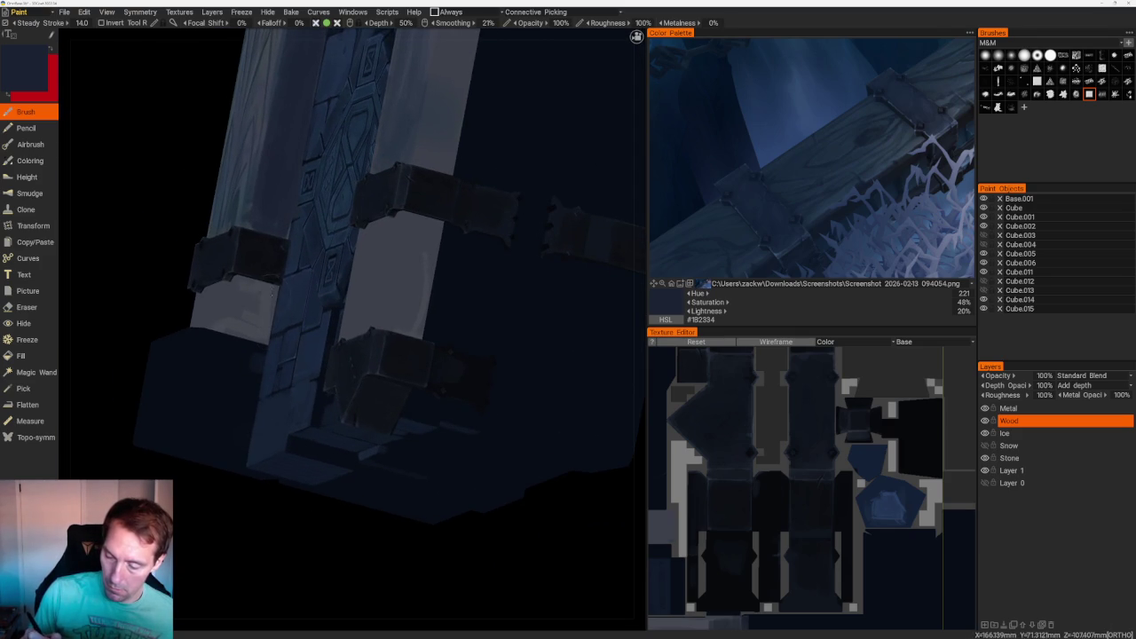
drag(266, 337, 242, 337)
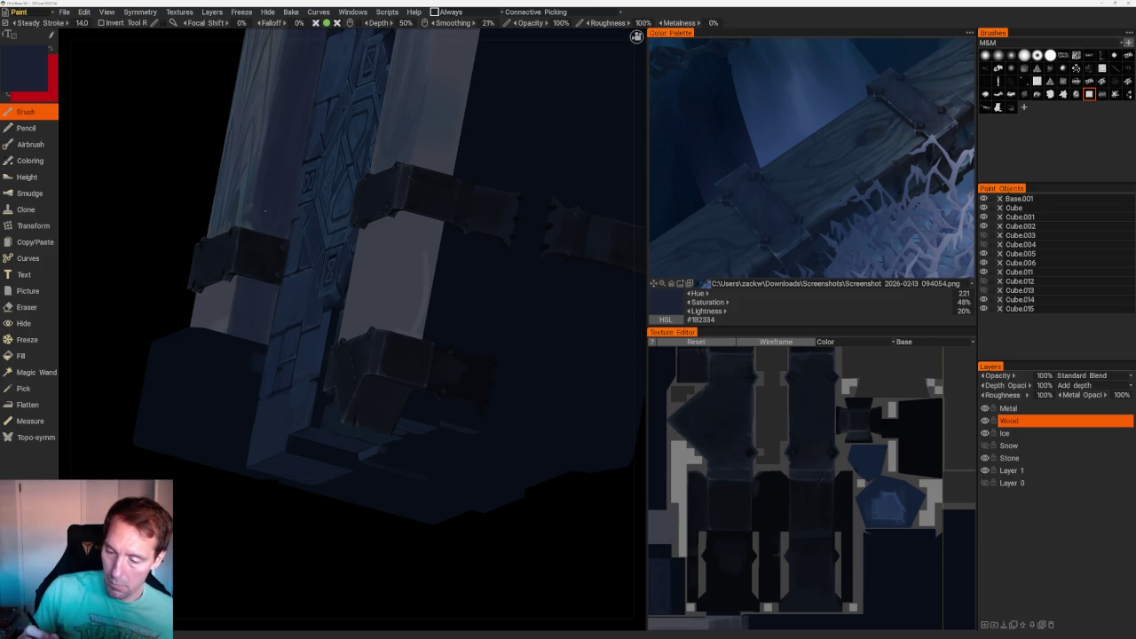
scroll(255, 214, down, 5)
mouse_move(244, 223)
mouse_down()
mouse_move(317, 380)
mouse_move(266, 267)
mouse_up()
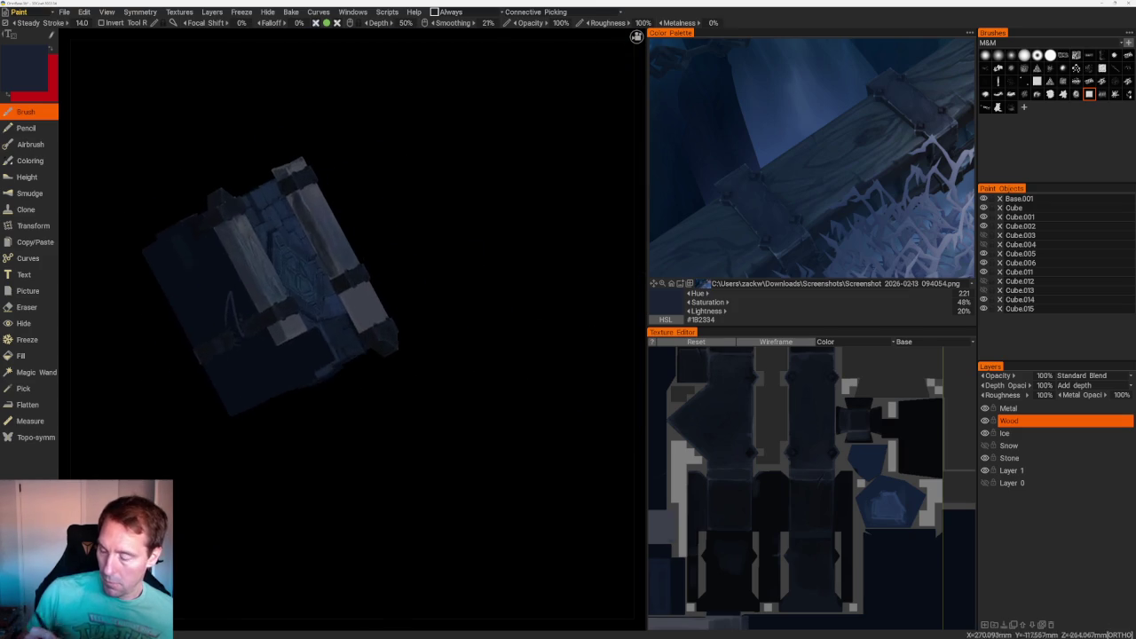
scroll(266, 266, up, 5)
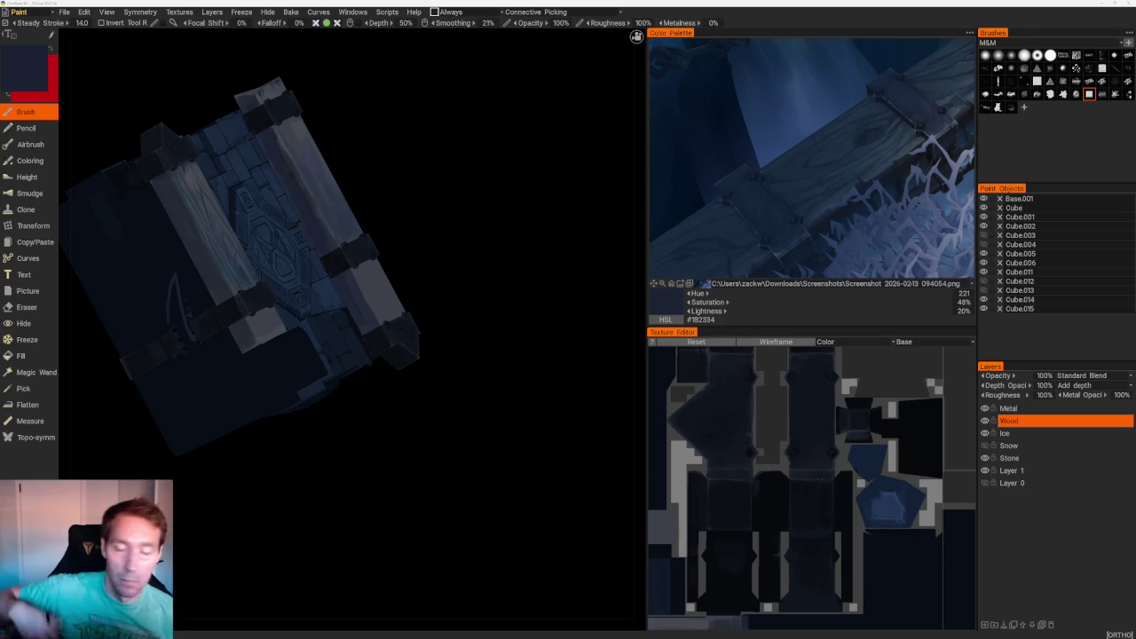
drag(411, 160, 398, 157)
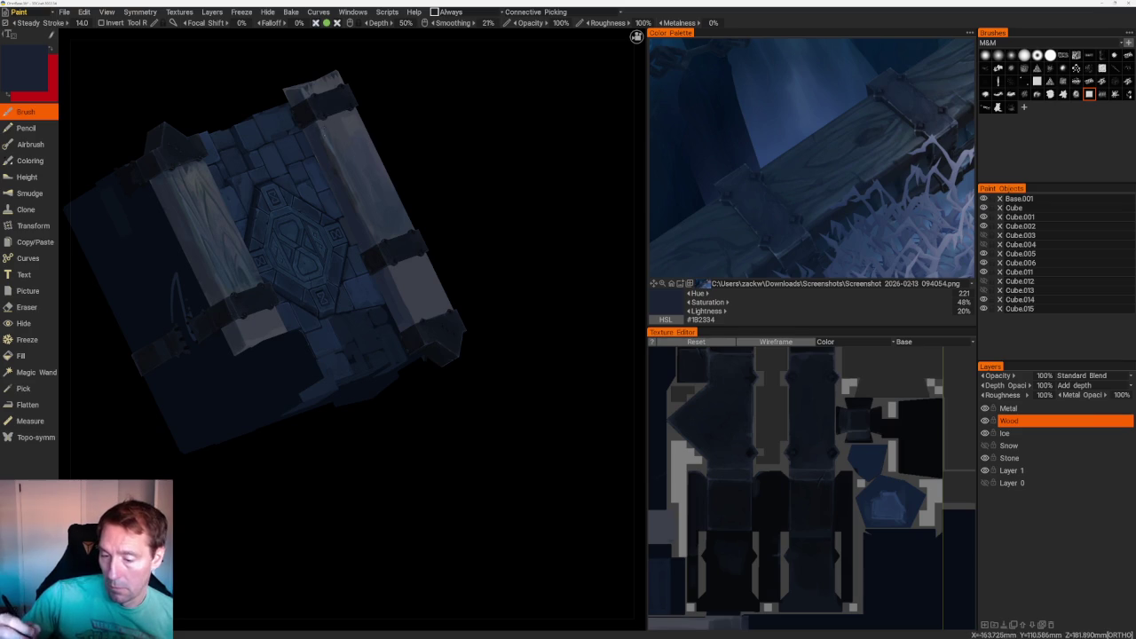
- Sample grey, then slate blue, then dark navy #1D203F from the reference image
key(v)
mouse_move(398, 157)
mouse_down()
mouse_move(392, 136)
mouse_move(426, 200)
mouse_up()
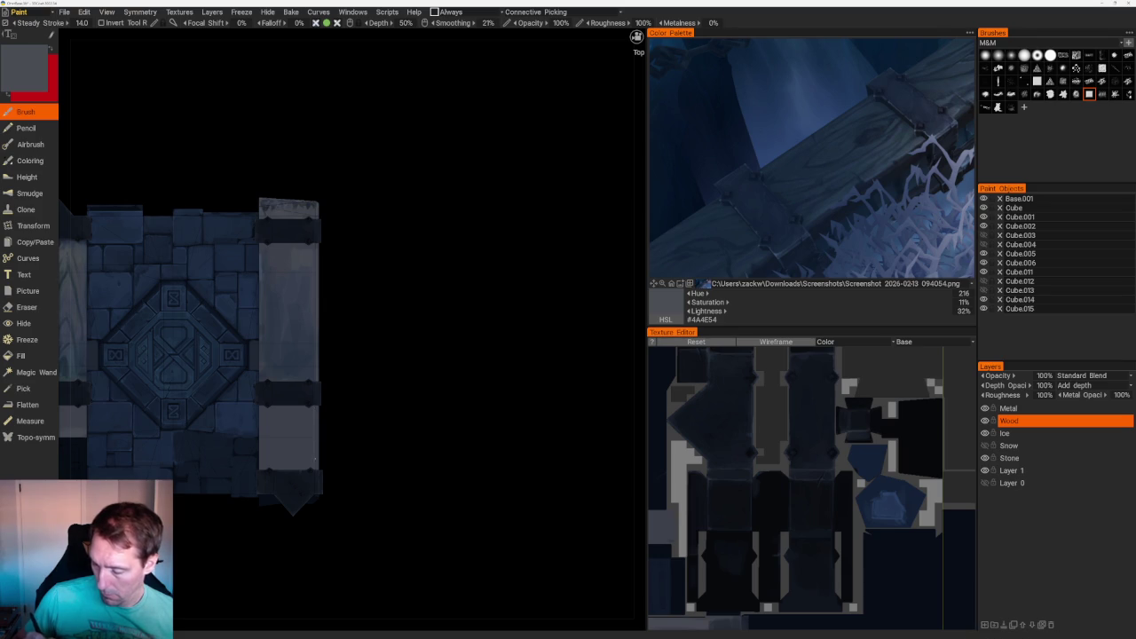
click(919, 144)
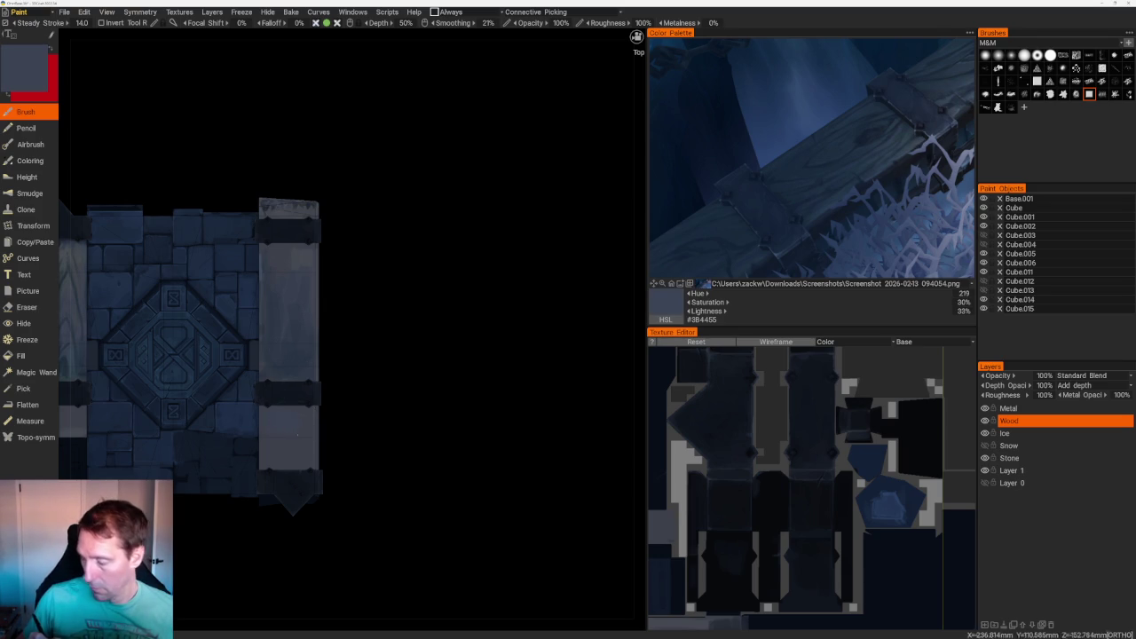
click(835, 154)
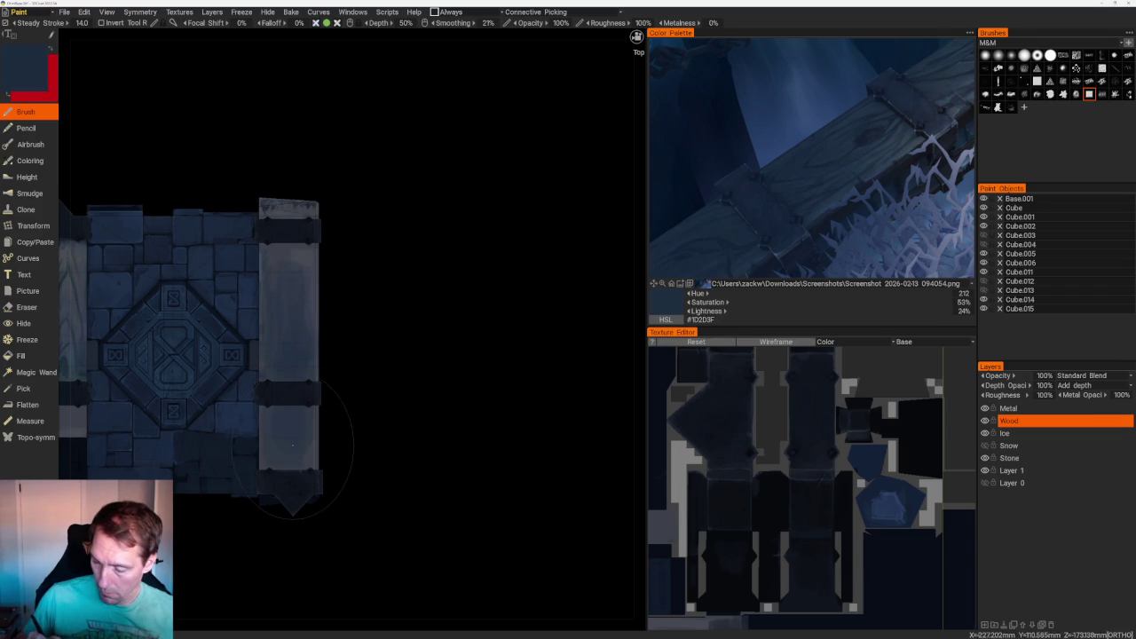
- Orbit the chest to a tilted diagonal view showing its side faces
scroll(293, 446, down, 3)
mouse_move(360, 325)
mouse_down()
mouse_move(459, 307)
mouse_move(479, 332)
mouse_up()
scroll(431, 240, up, 4)
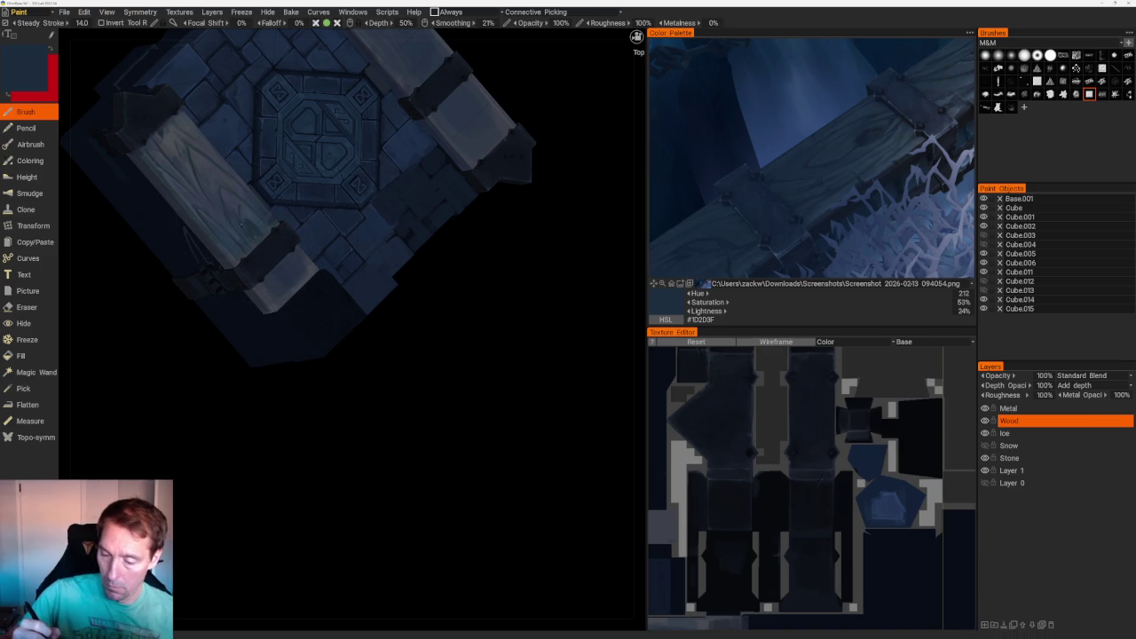
mouse_move(388, 406)
middle_down()
mouse_move(410, 502)
mouse_move(489, 272)
mouse_move(454, 337)
mouse_move(421, 348)
mouse_move(426, 236)
mouse_move(503, 442)
mouse_move(500, 425)
mouse_move(489, 457)
mouse_move(436, 346)
mouse_move(471, 453)
mouse_move(388, 351)
mouse_move(439, 401)
mouse_move(424, 269)
mouse_move(401, 269)
mouse_move(428, 284)
middle_up()
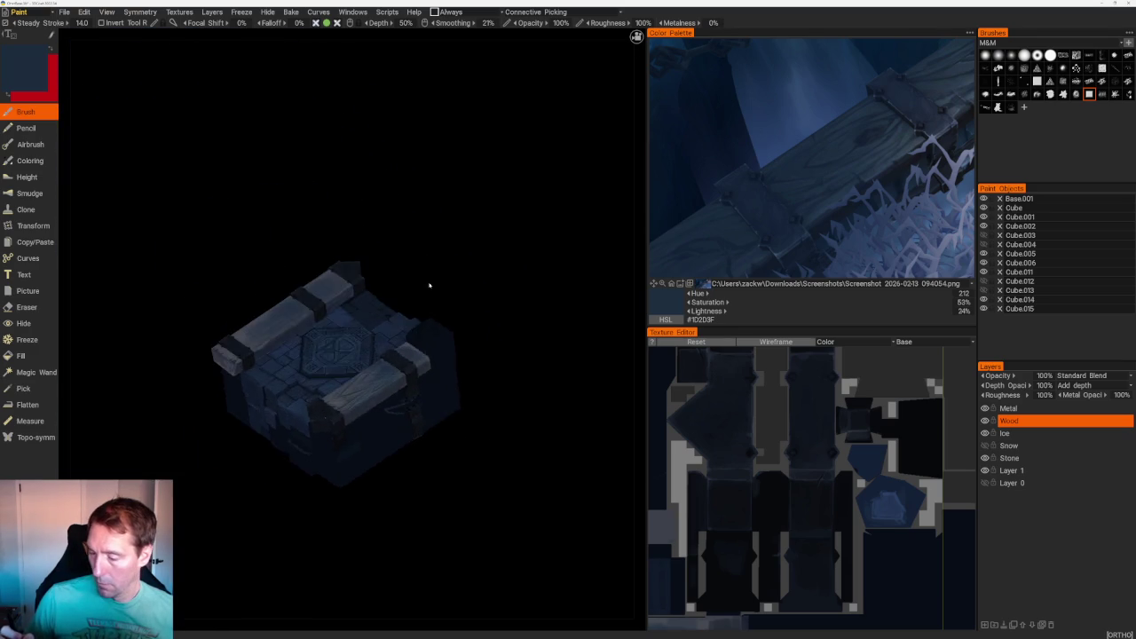
scroll(457, 267, up, 2)
scroll(514, 254, up, 2)
scroll(525, 240, up, 2)
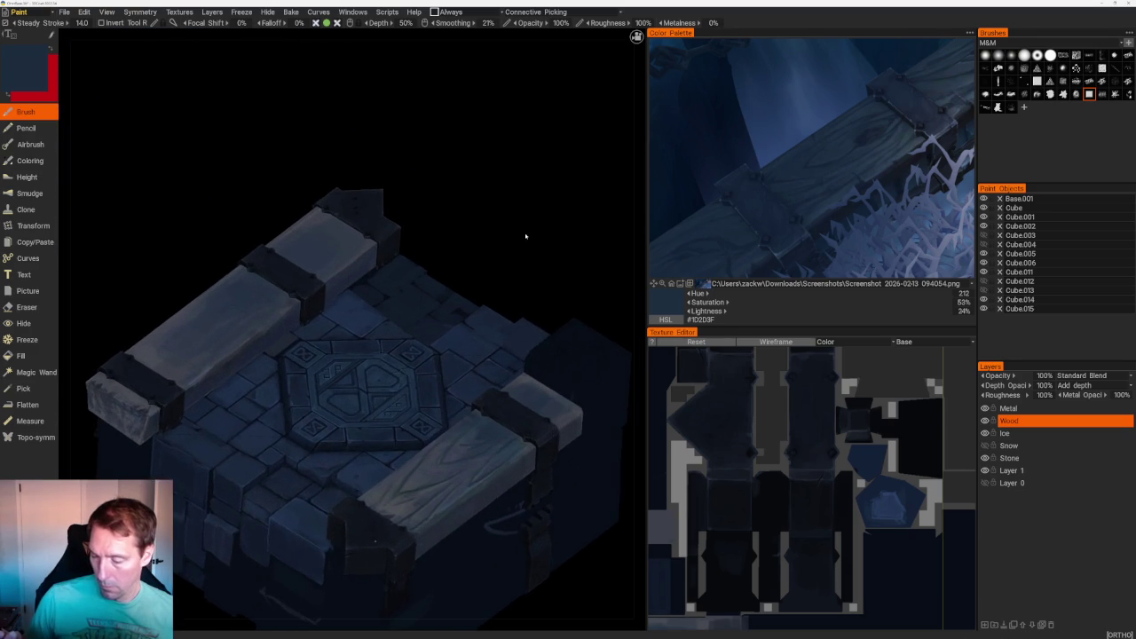
- Sample darker blue, grey-blue and dark navy tones from the reference image
scroll(538, 228, up, 3)
click(901, 163)
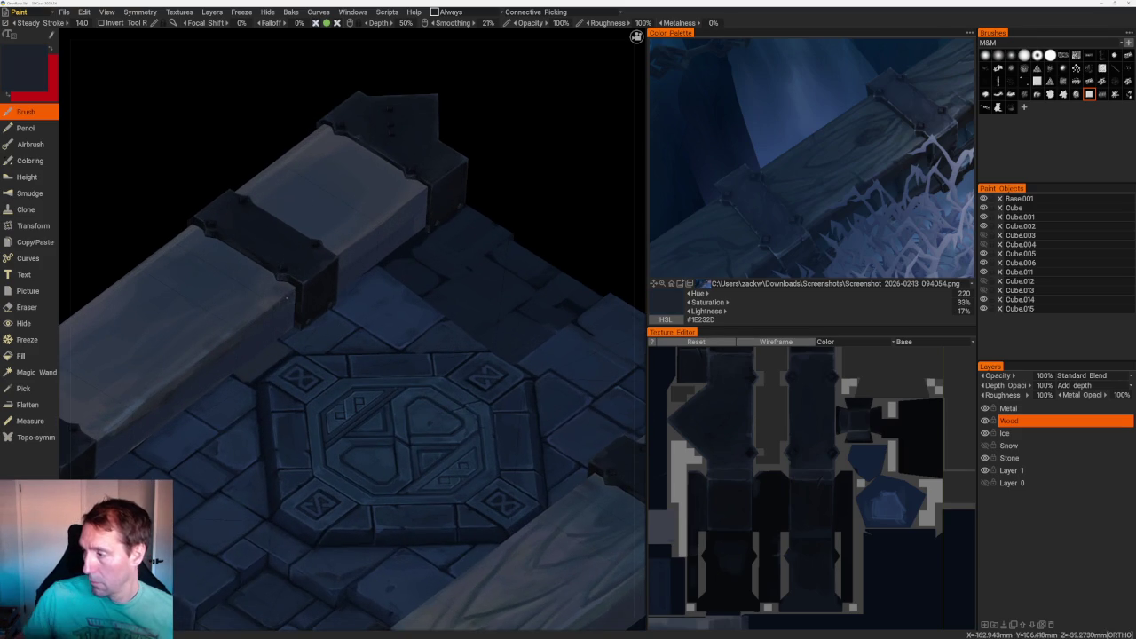
click(920, 145)
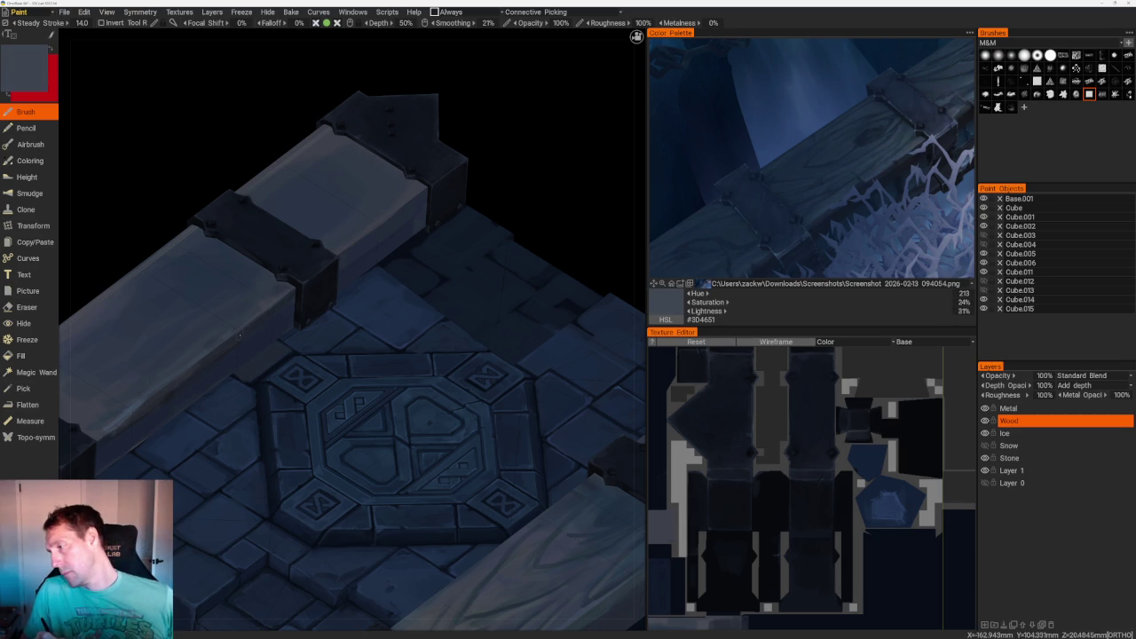
click(903, 161)
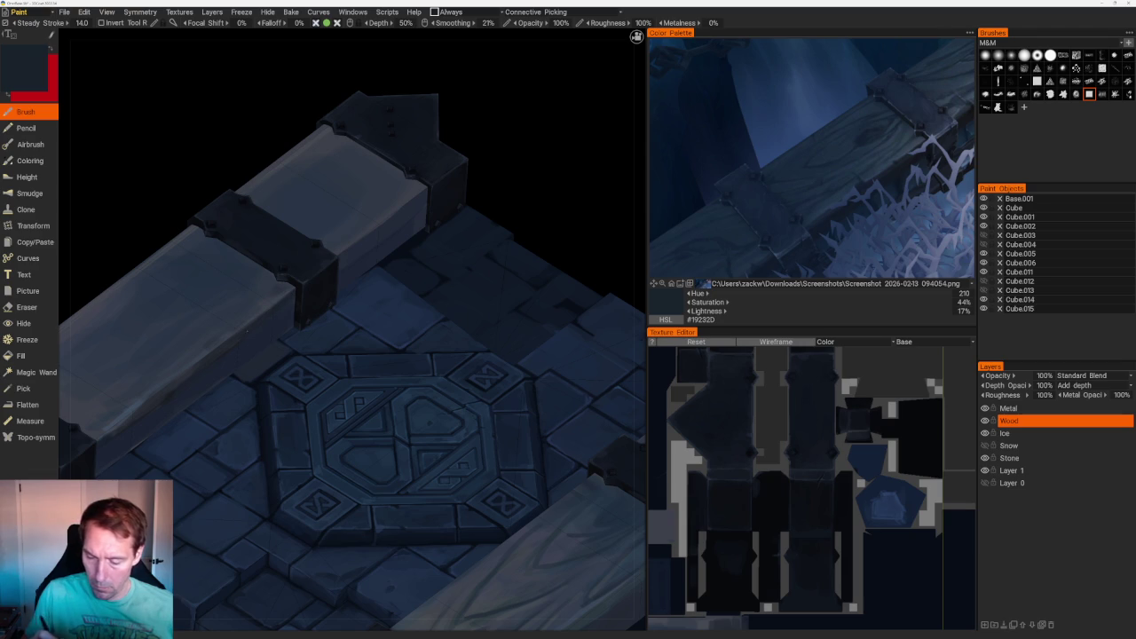
- Re-orbit the chest and sample more blues, settling on muted dark blue #1E2636
scroll(342, 169, down, 5)
drag(343, 170, 454, 238)
scroll(454, 238, up, 4)
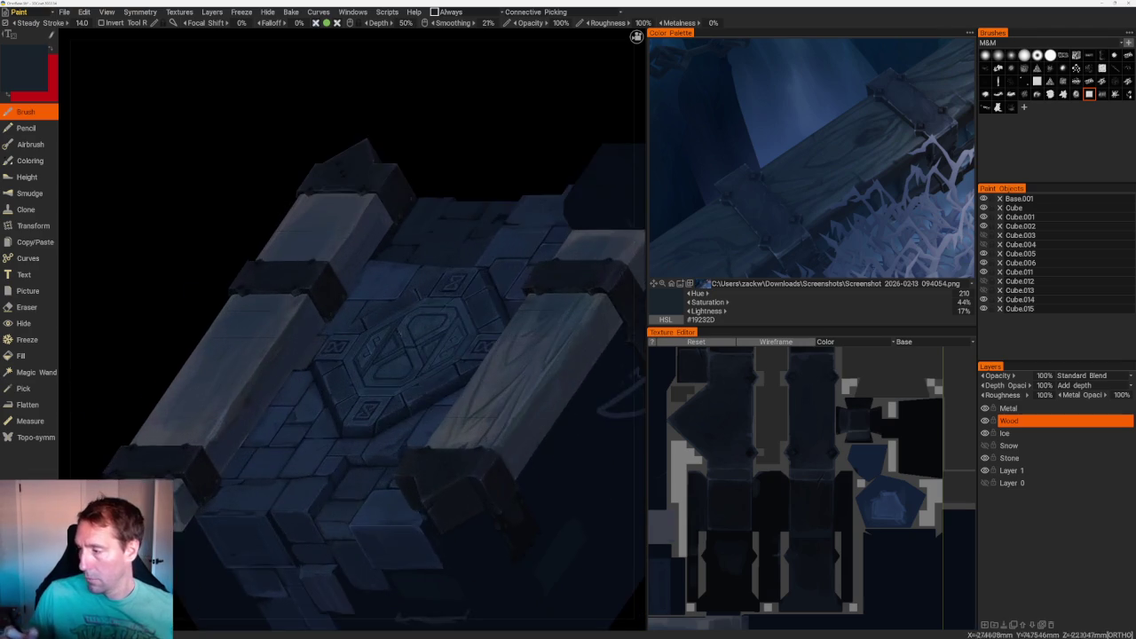
scroll(386, 393, up, 3)
click(821, 219)
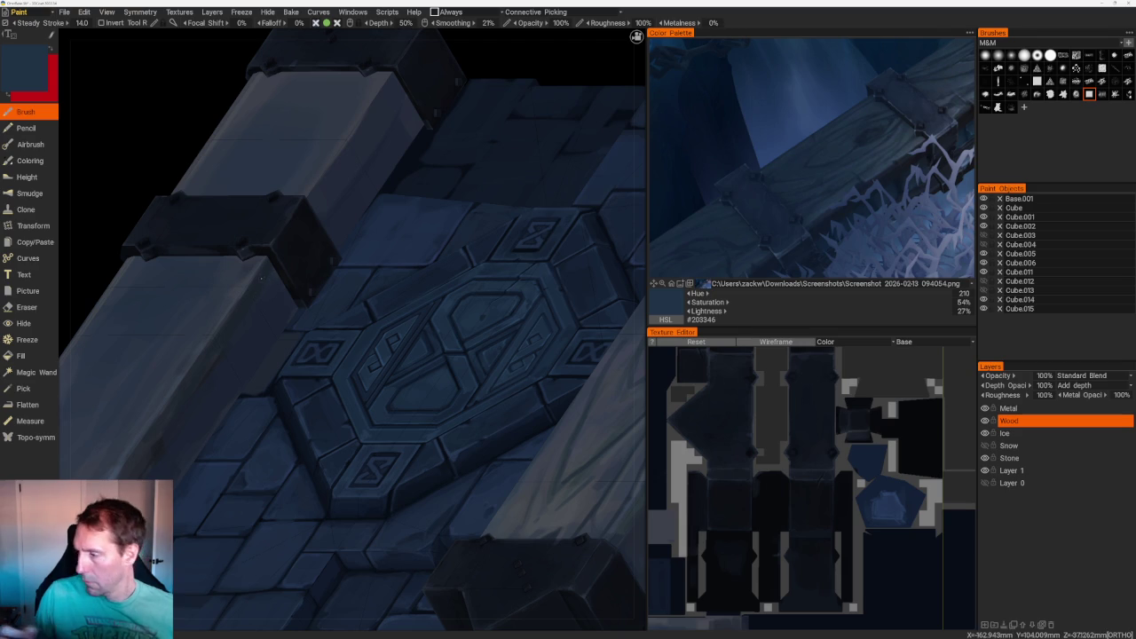
click(868, 191)
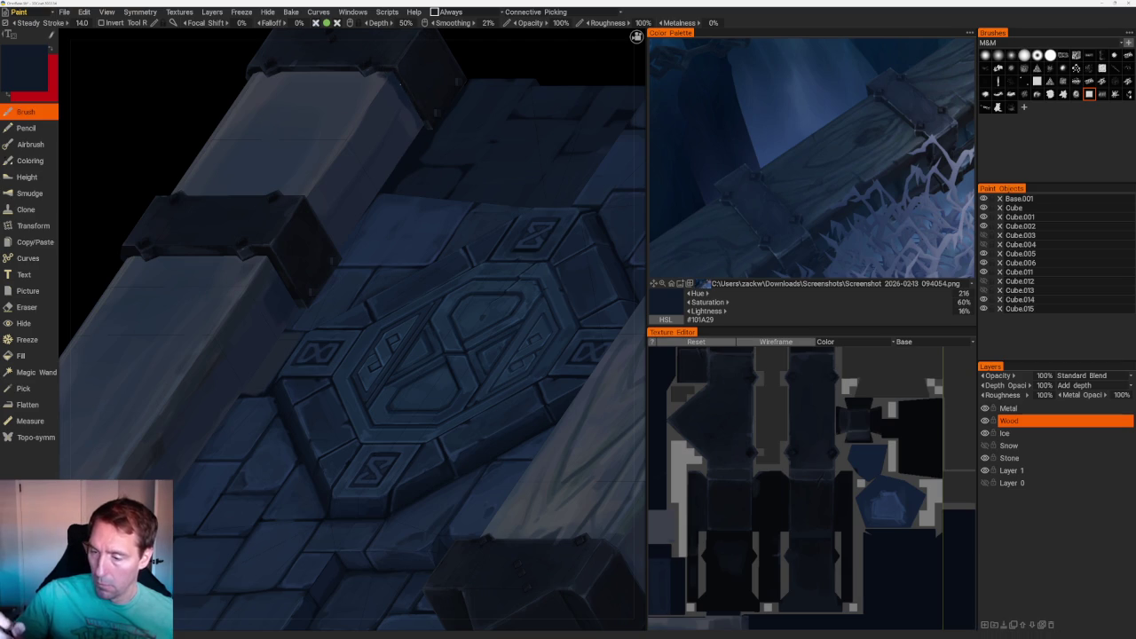
key(v)
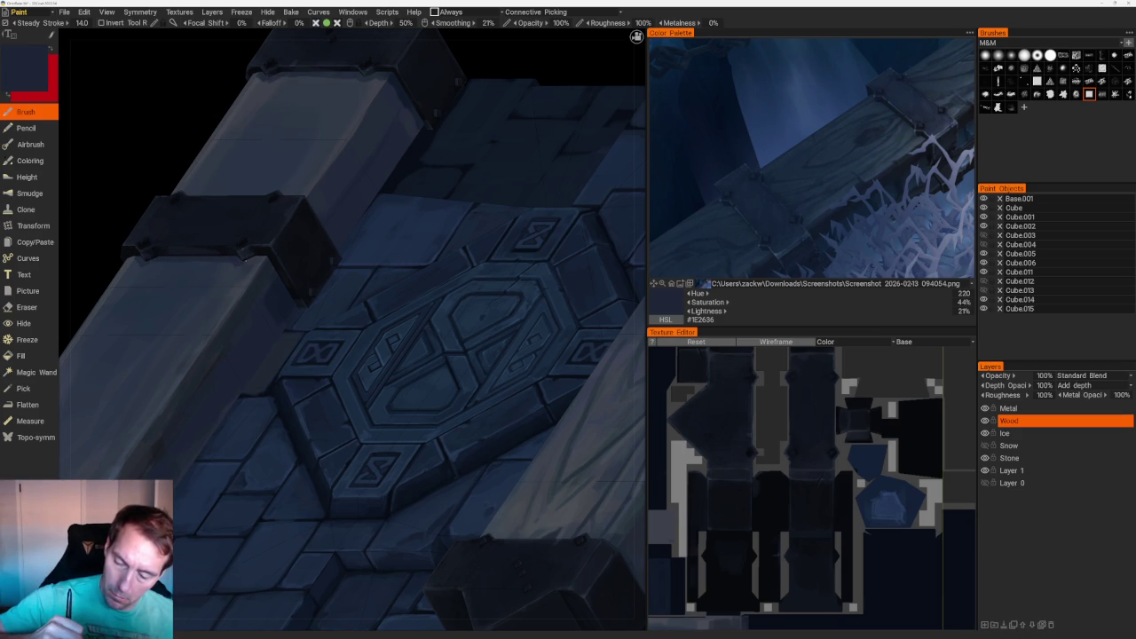
- Orbit back to a top-down view of the chest
scroll(337, 143, down, 10)
mouse_move(336, 143)
mouse_down()
mouse_move(465, 199)
mouse_move(499, 159)
mouse_up()
scroll(355, 337, up, 5)
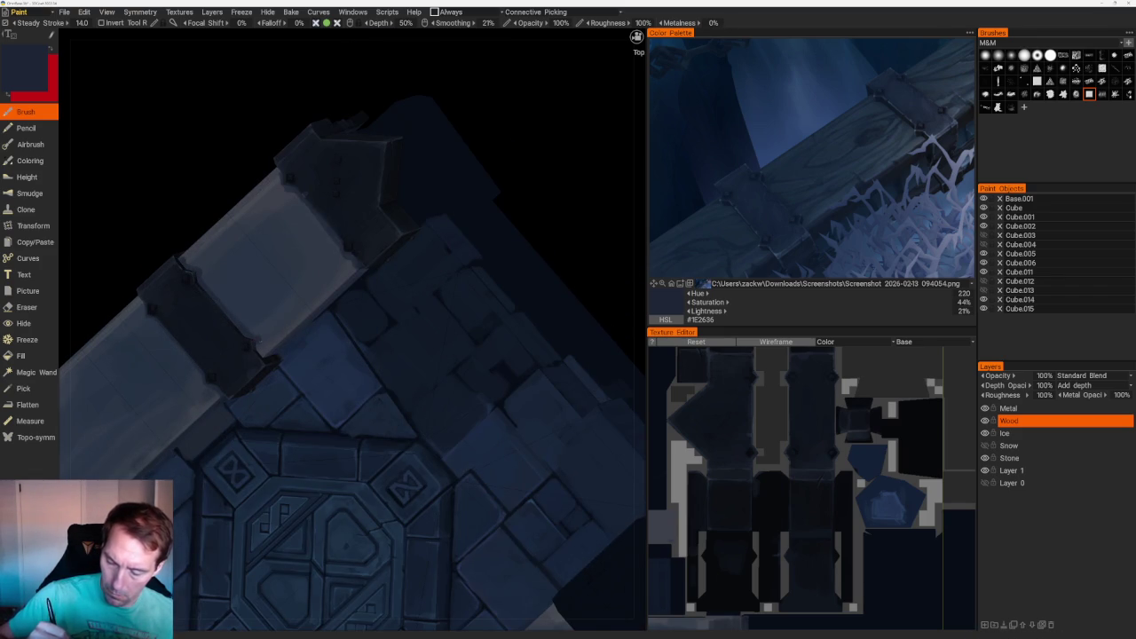
scroll(325, 185, down, 10)
drag(324, 185, 355, 152)
scroll(356, 153, up, 10)
drag(383, 208, 352, 226)
scroll(395, 346, up, 5)
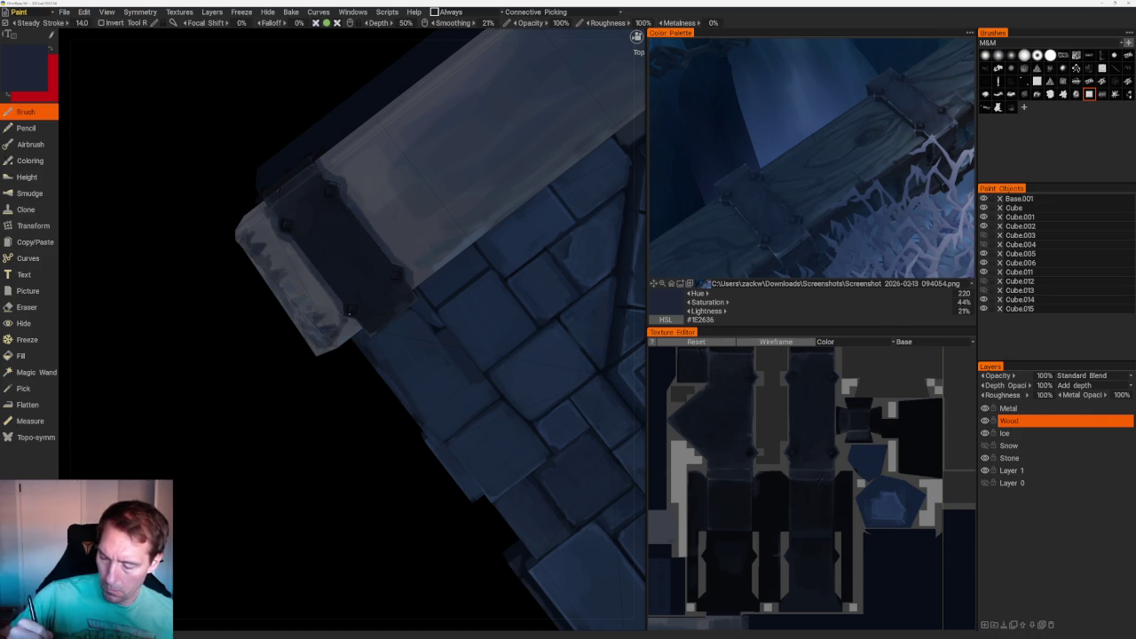
middle_drag(319, 358, 418, 338)
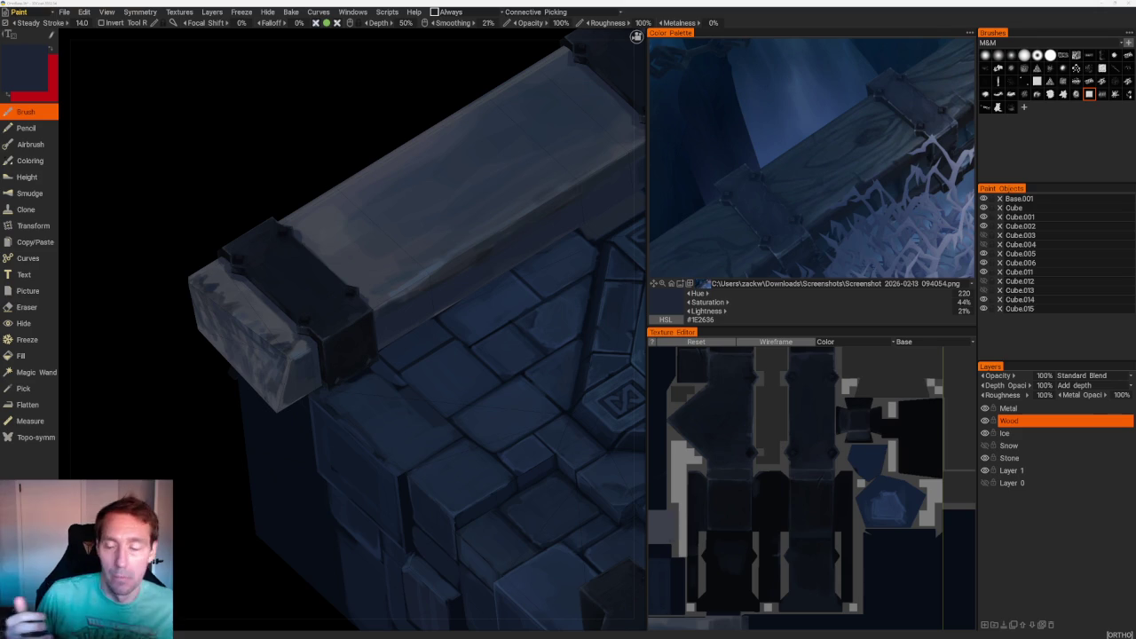
mouse_move(204, 407)
mouse_down()
mouse_move(418, 177)
mouse_move(571, 202)
mouse_move(541, 178)
mouse_move(544, 168)
mouse_up()
scroll(431, 198, up, 3)
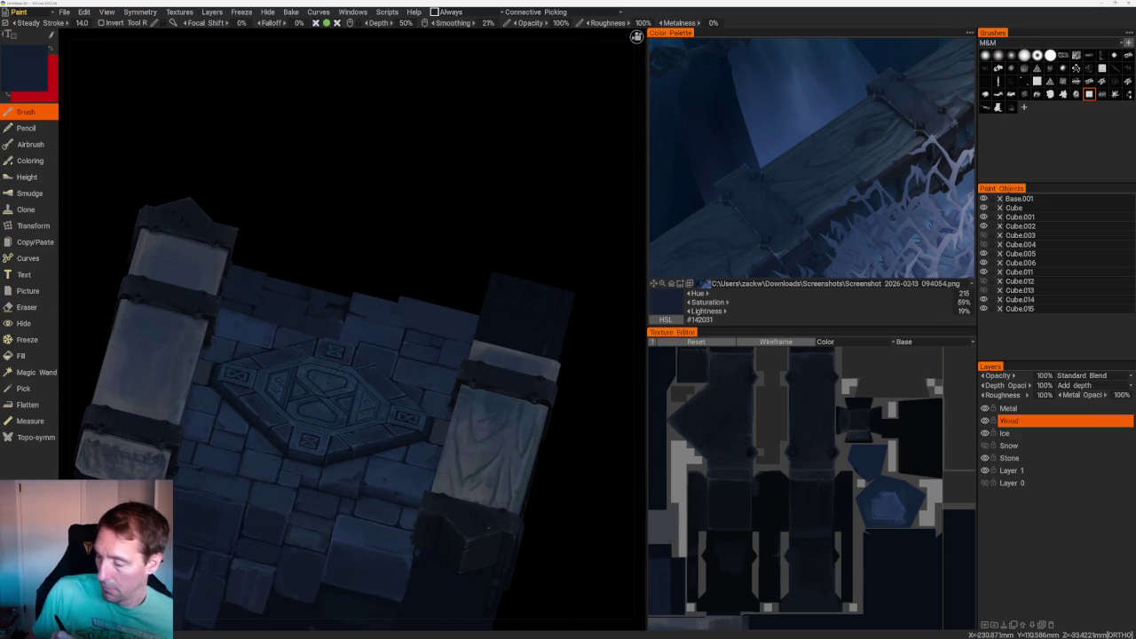
- Paint dark grain strokes along the top plank, undoing the stray diagonal stroke
scroll(292, 248, up, 3)
drag(358, 435, 173, 290)
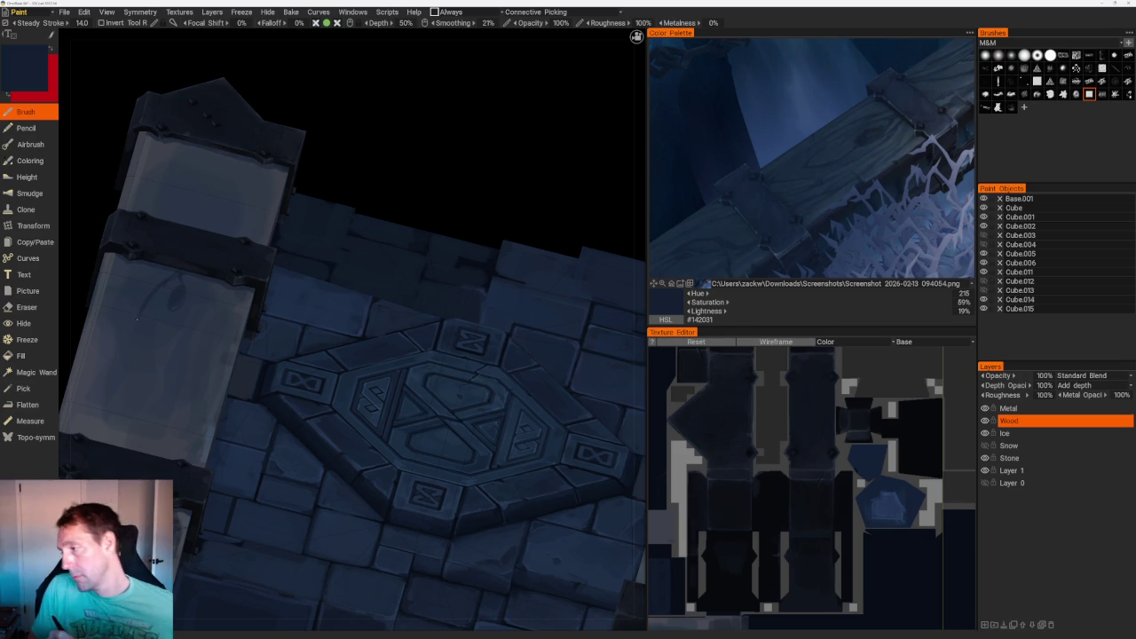
drag(157, 285, 142, 331)
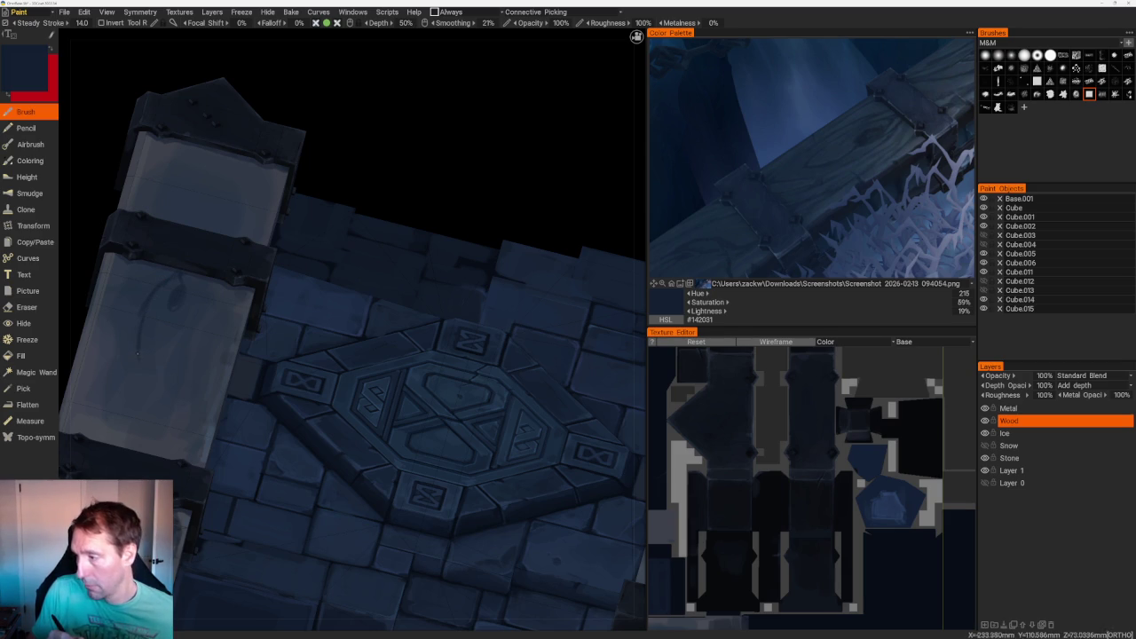
scroll(293, 157, down, 5)
drag(294, 157, 205, 170)
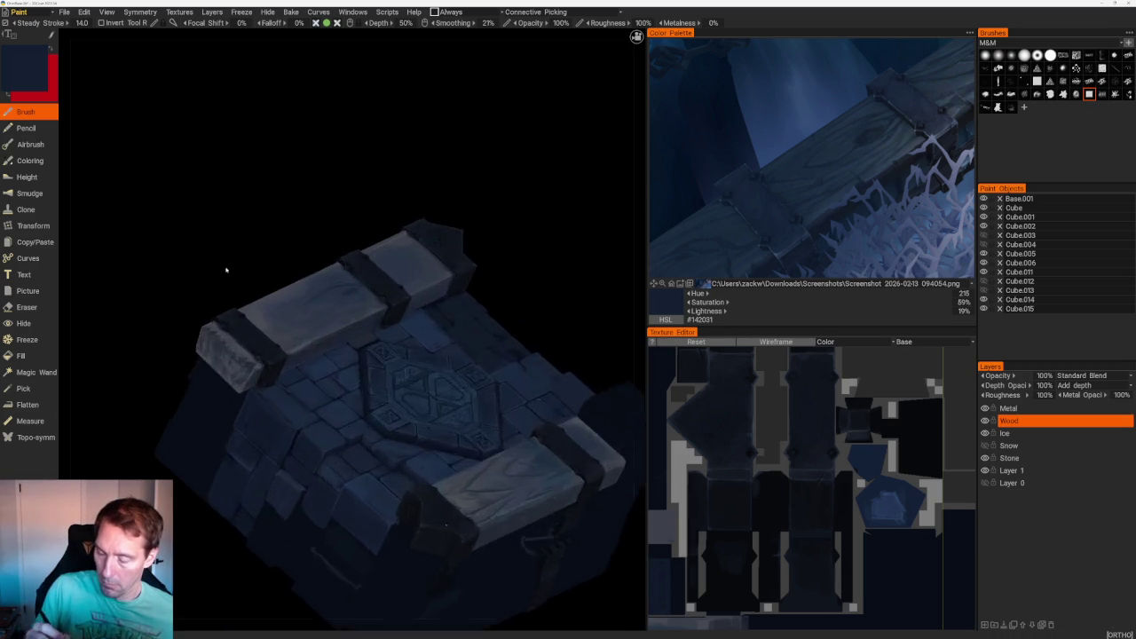
scroll(356, 225, up, 5)
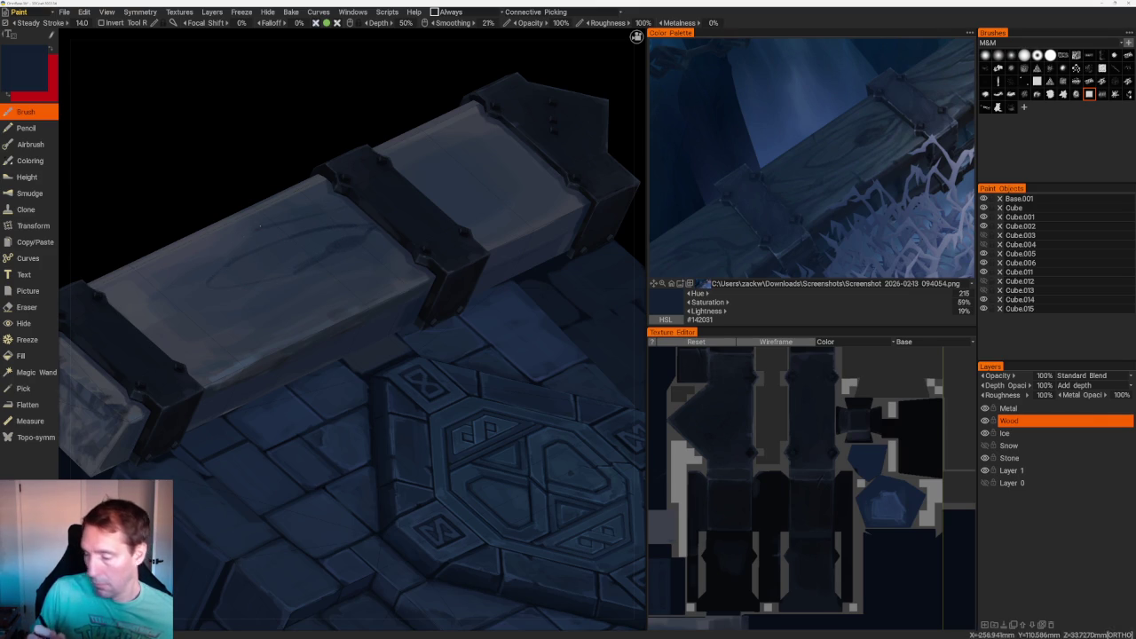
mouse_move(249, 238)
mouse_down()
mouse_move(138, 307)
mouse_move(160, 286)
mouse_up()
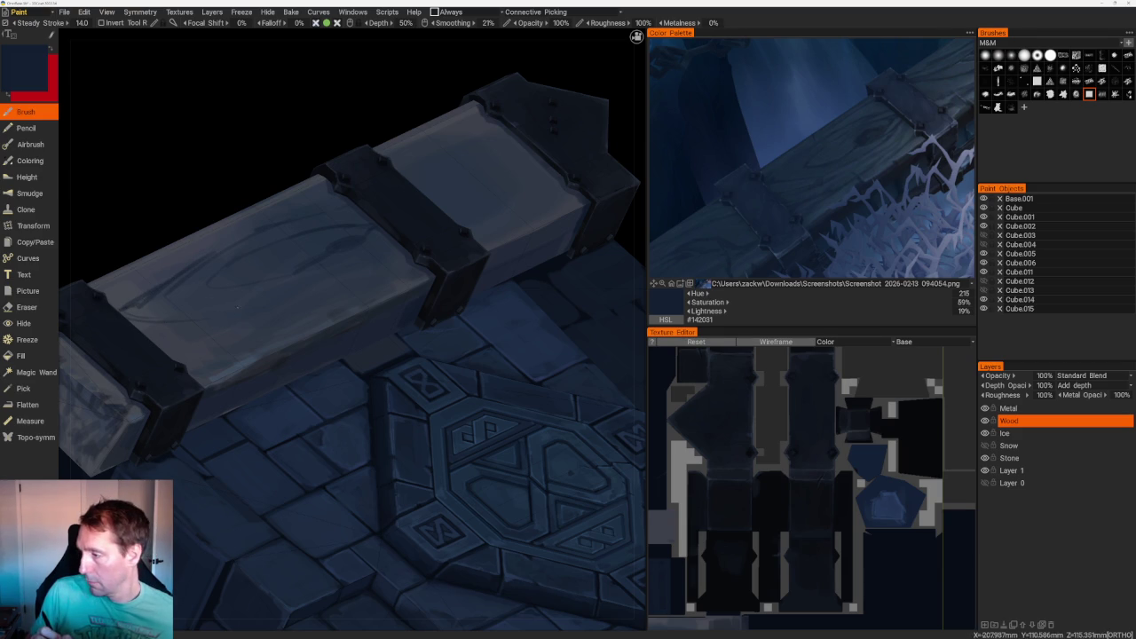
drag(301, 285, 357, 244)
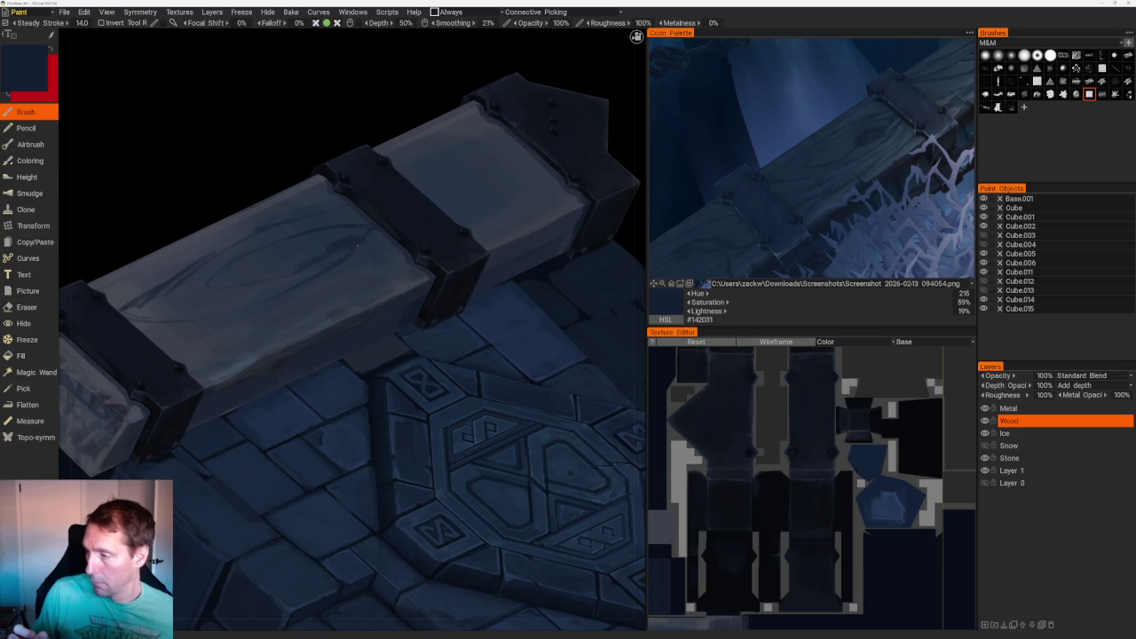
key(ctrl+z)
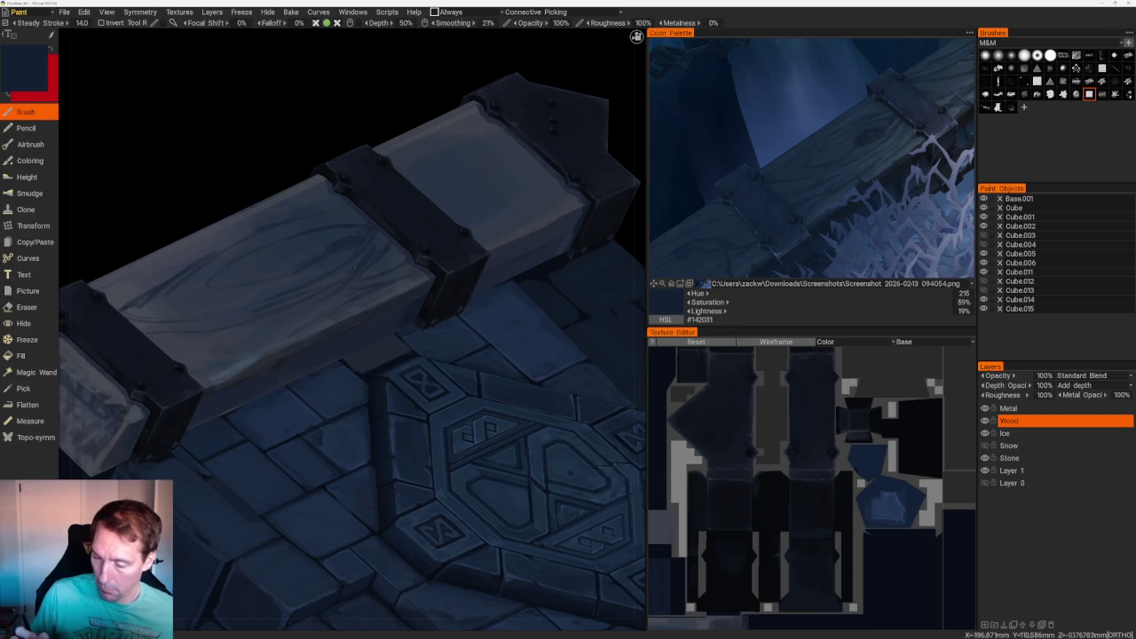
- Sample several blues and pick deep navy #141F31 from the reference image
key(v)
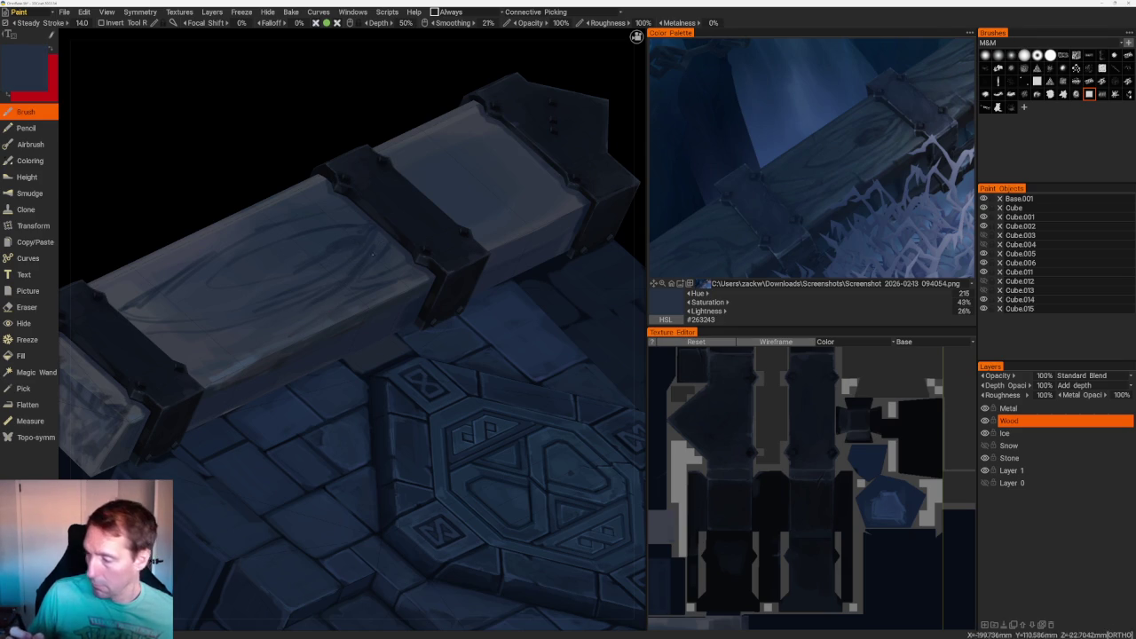
key(v)
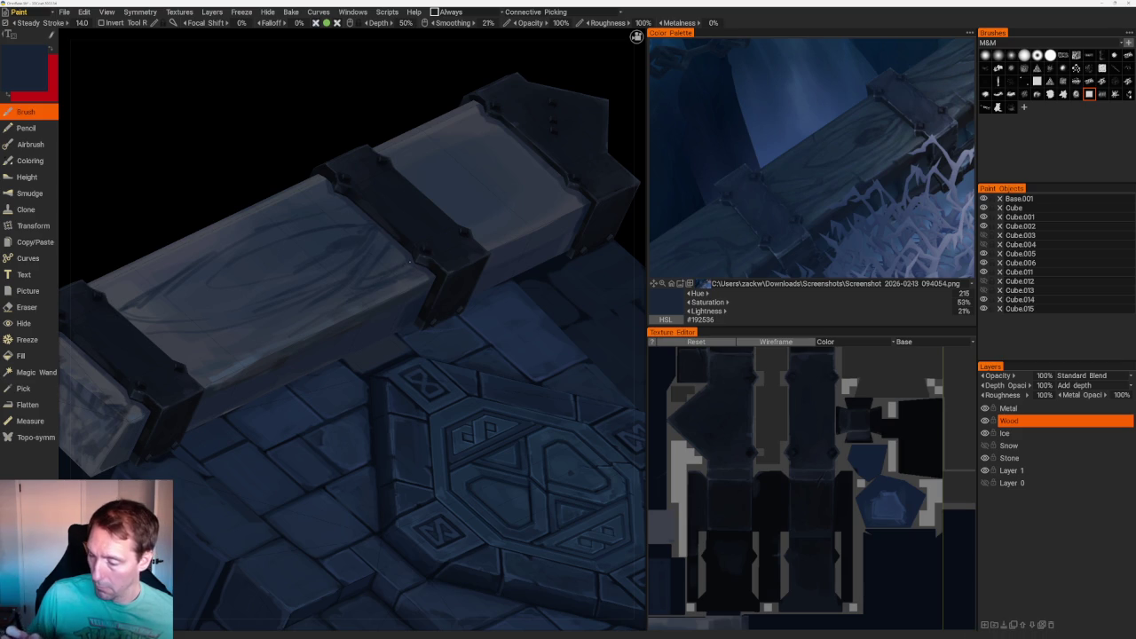
key(v)
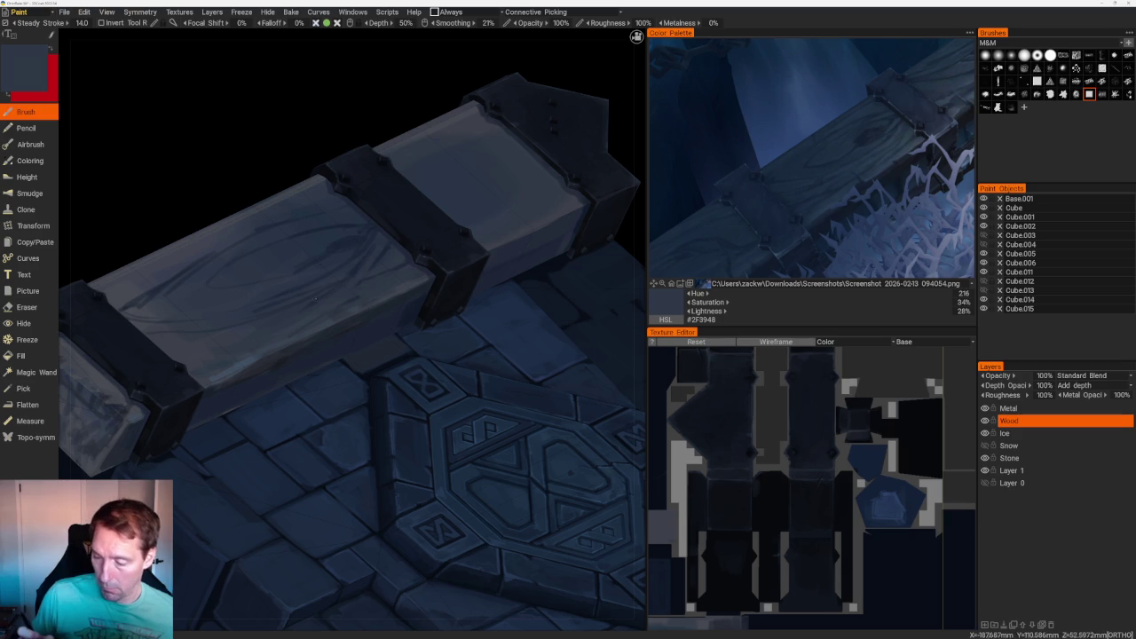
key(v)
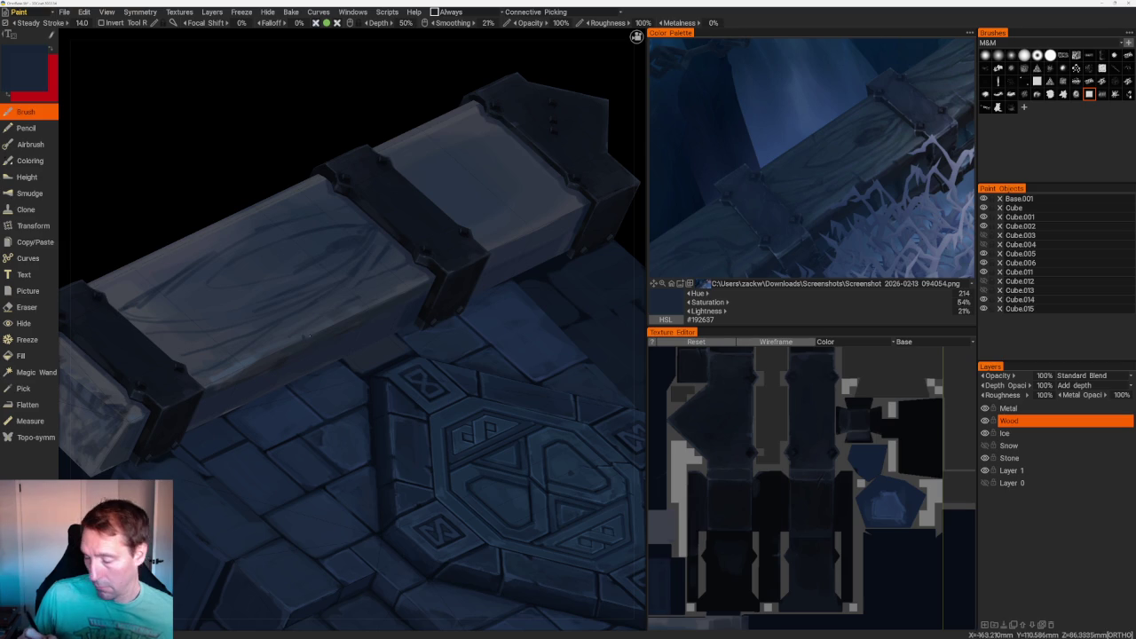
click(721, 184)
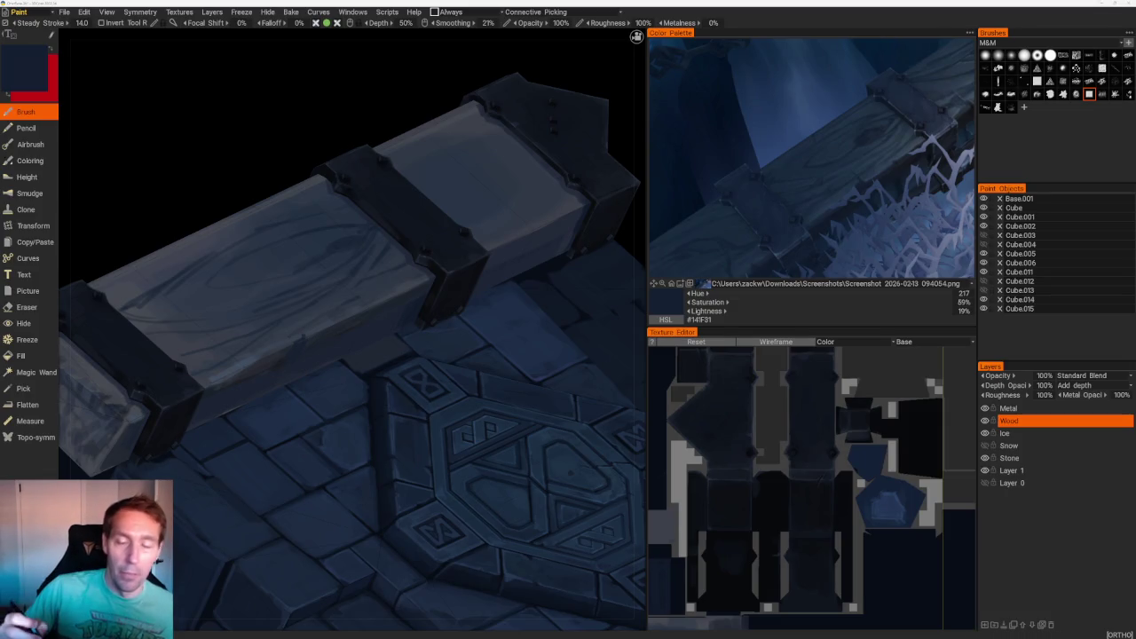
scroll(319, 147, down, 5)
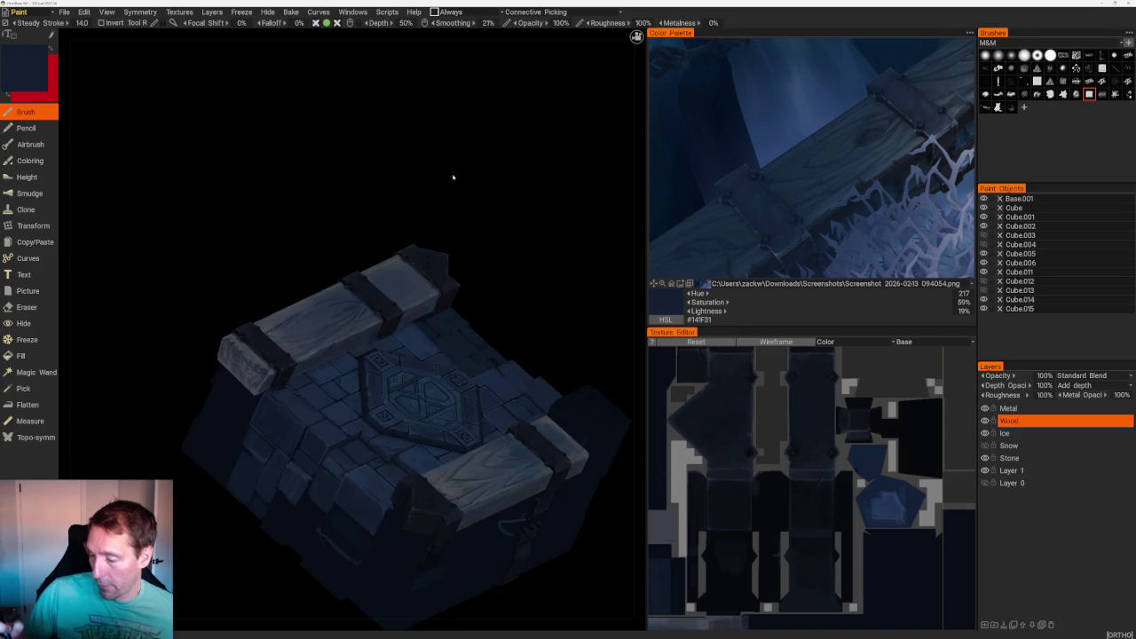
- Zoom in and pick a greyish blue from the reference image
scroll(448, 180, up, 2)
scroll(432, 151, up, 2)
scroll(499, 221, up, 3)
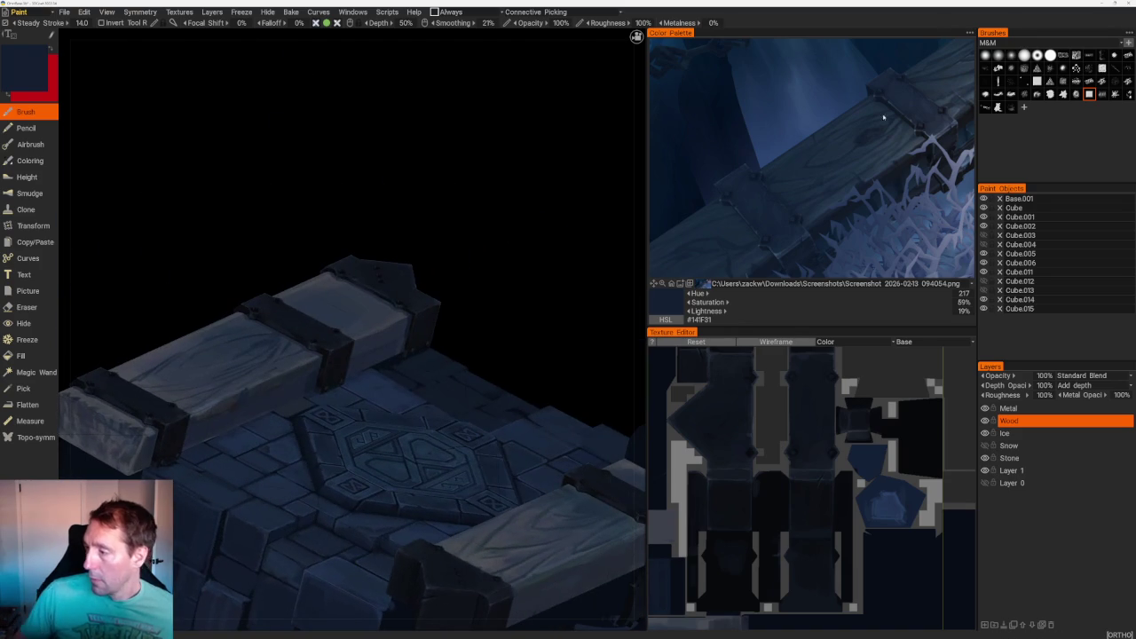
scroll(490, 207, up, 2)
scroll(491, 207, up, 2)
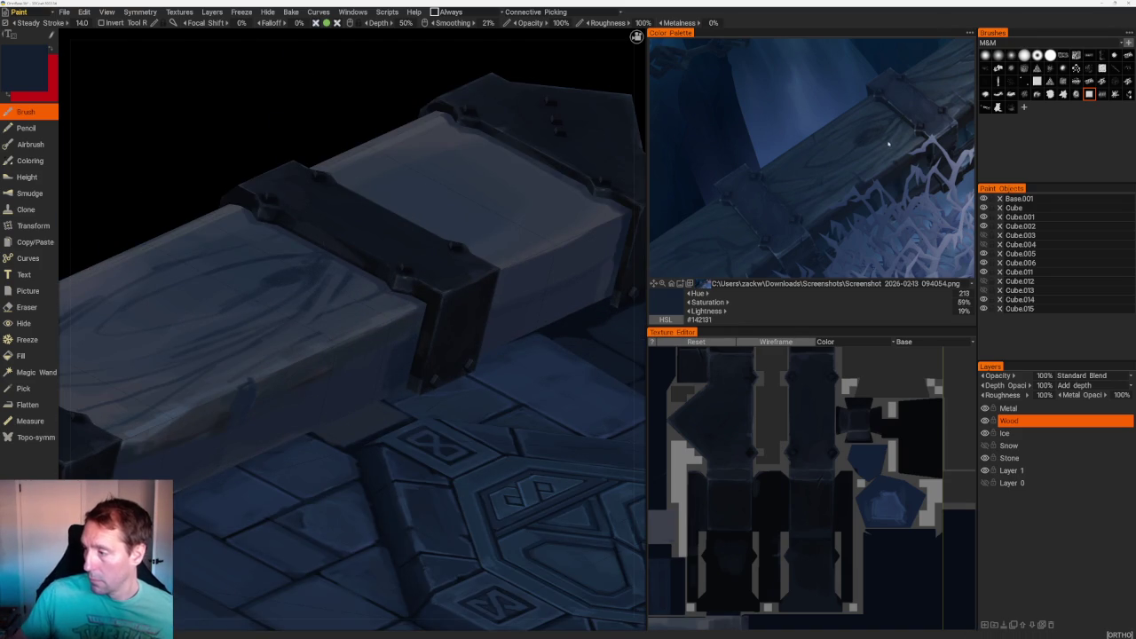
key(v)
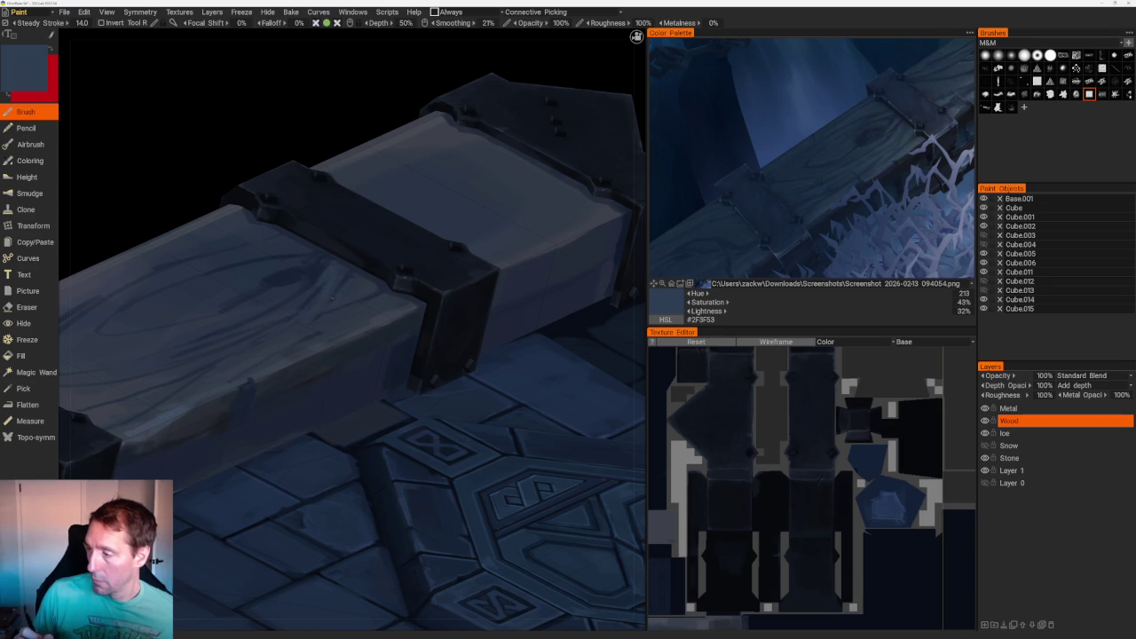
click(907, 150)
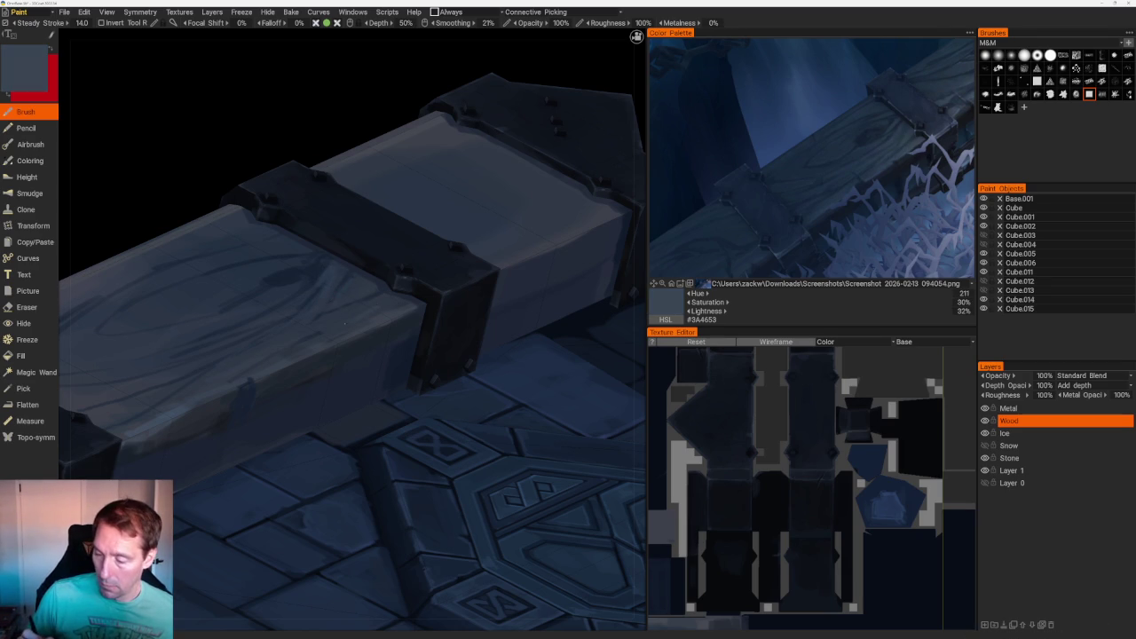
- In front view, sample navy #192A3E and paint a thin grain line down the side plank
key(1)
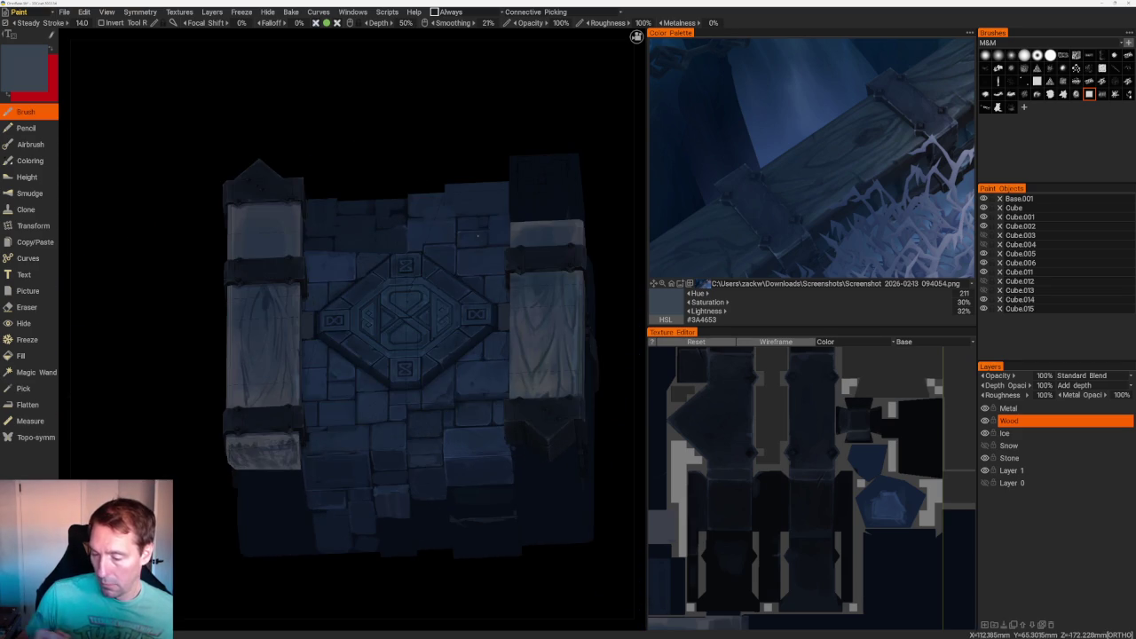
drag(405, 576, 271, 474)
scroll(271, 474, up, 3)
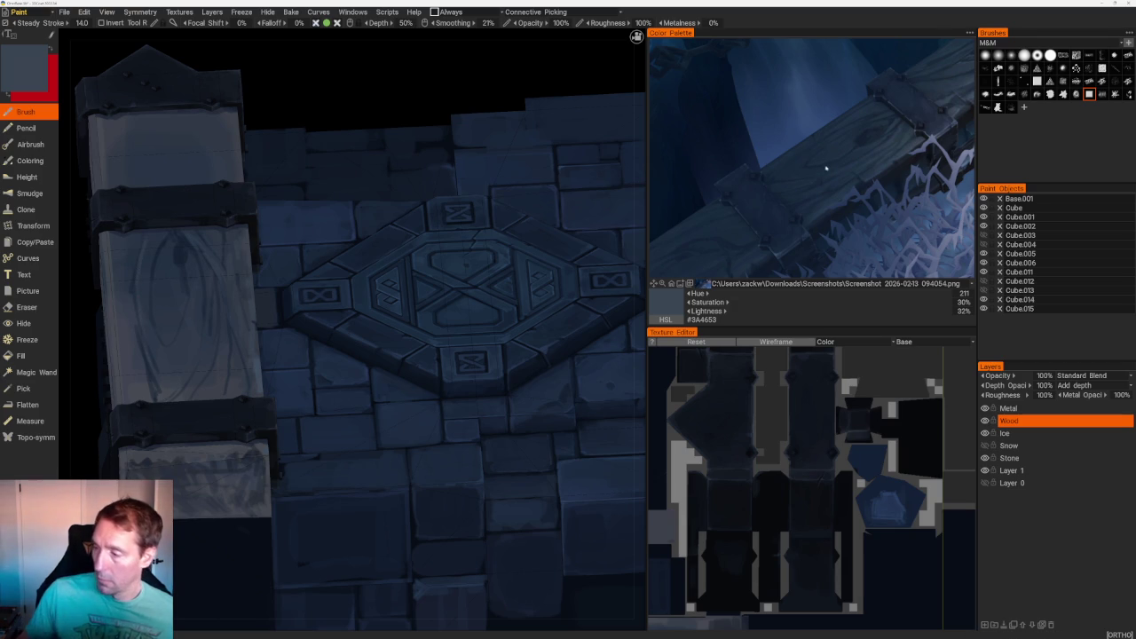
key(v)
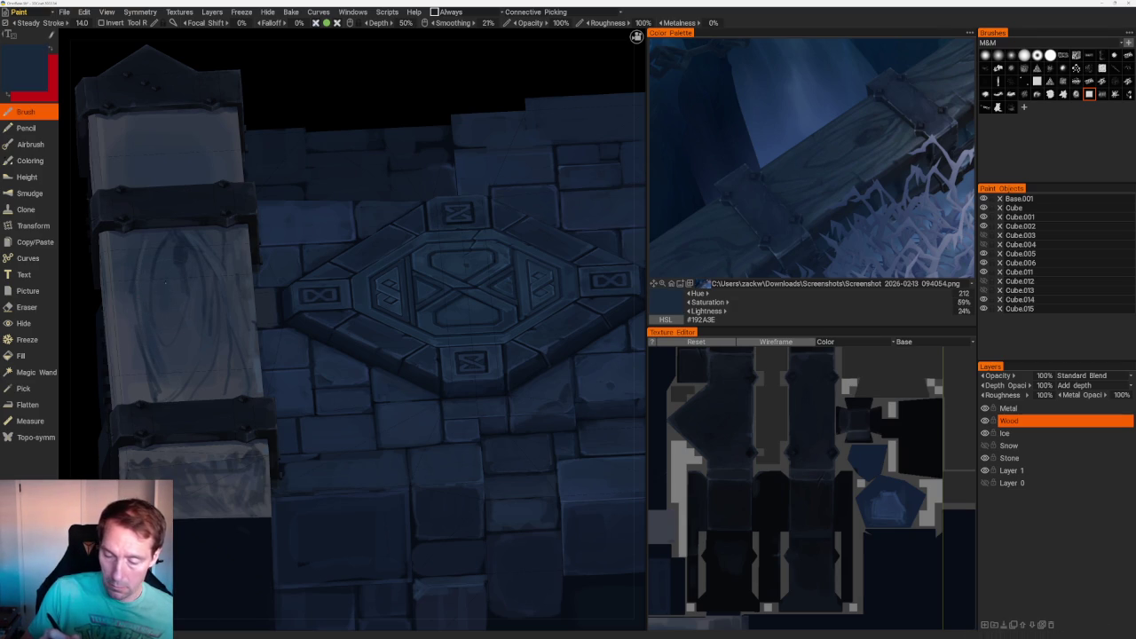
drag(124, 307, 137, 384)
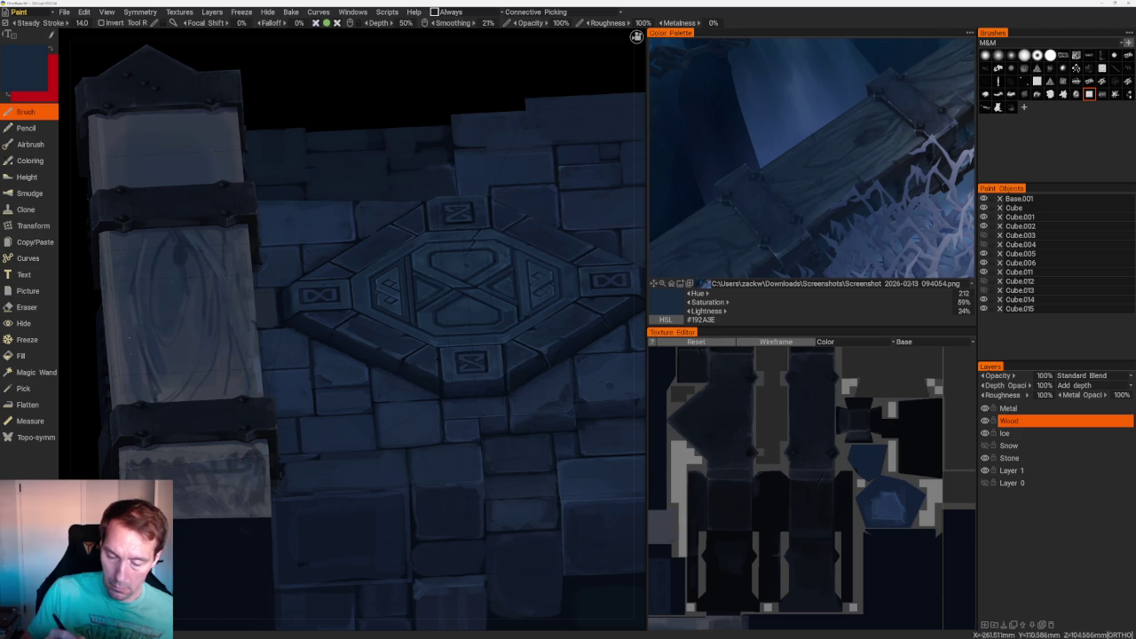
scroll(177, 198, down, 5)
mouse_move(177, 198)
mouse_down()
mouse_move(275, 134)
mouse_move(299, 177)
mouse_up()
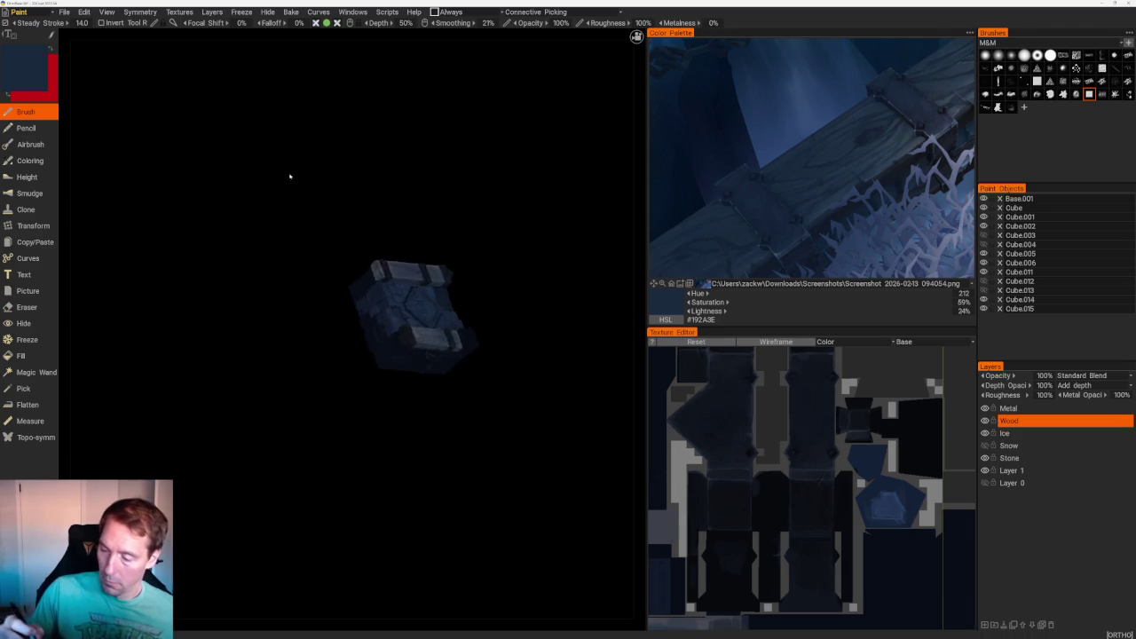
- Pick a dark blue from the reference and orbit the chest to face the lid beam
scroll(330, 282, up, 3)
scroll(331, 282, up, 3)
click(788, 184)
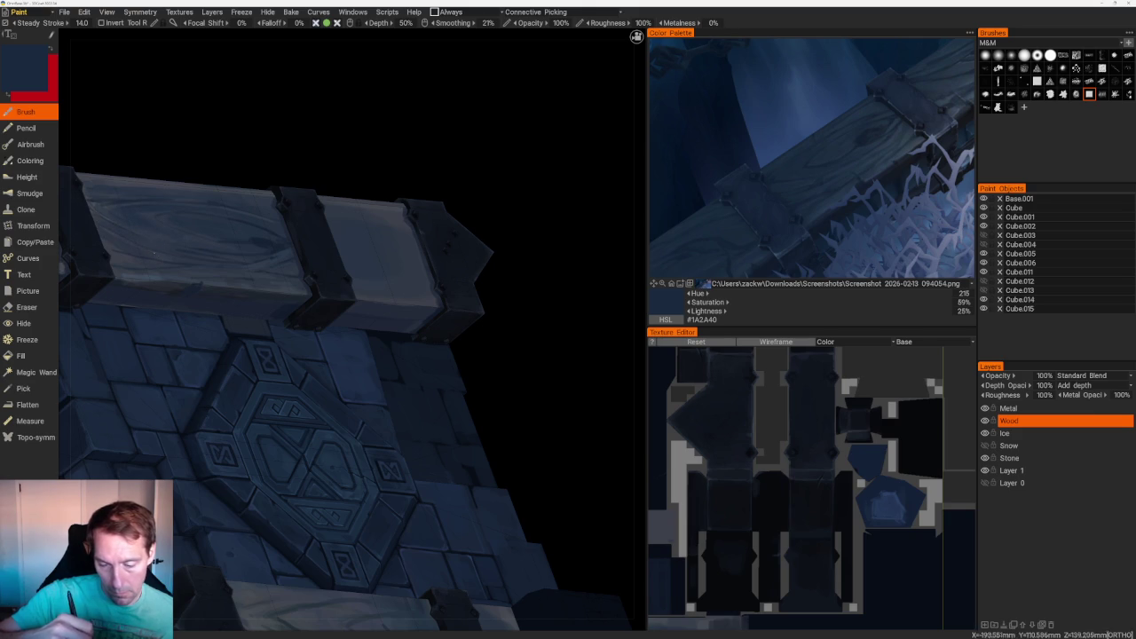
scroll(279, 183, down, 5)
drag(279, 183, 363, 236)
scroll(272, 157, up, 3)
scroll(239, 153, up, 2)
scroll(216, 157, down, 4)
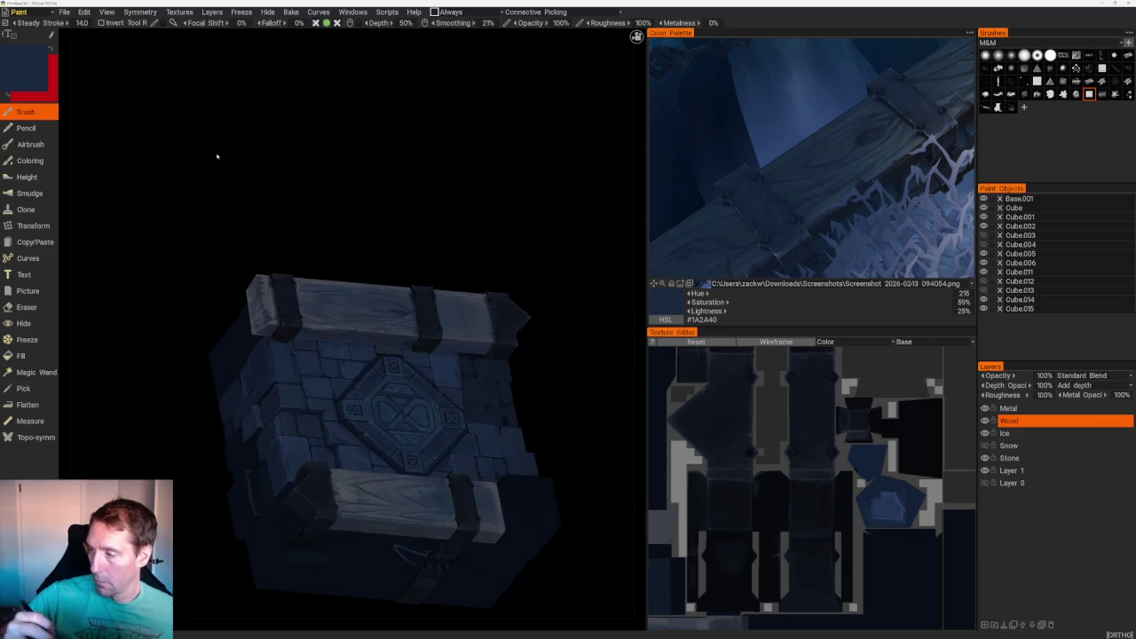
drag(215, 158, 276, 159)
scroll(245, 210, up, 2)
scroll(328, 194, up, 2)
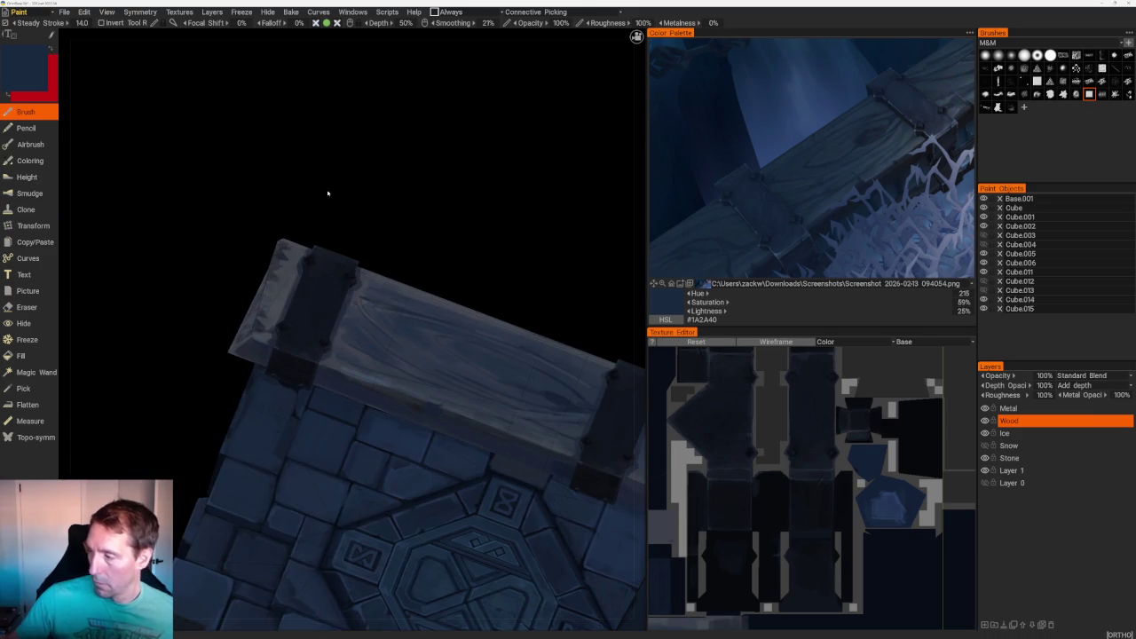
- Sample grey-blue and darker blues, settling on a cooler navy (hue 216, 56%, 24%)
click(916, 144)
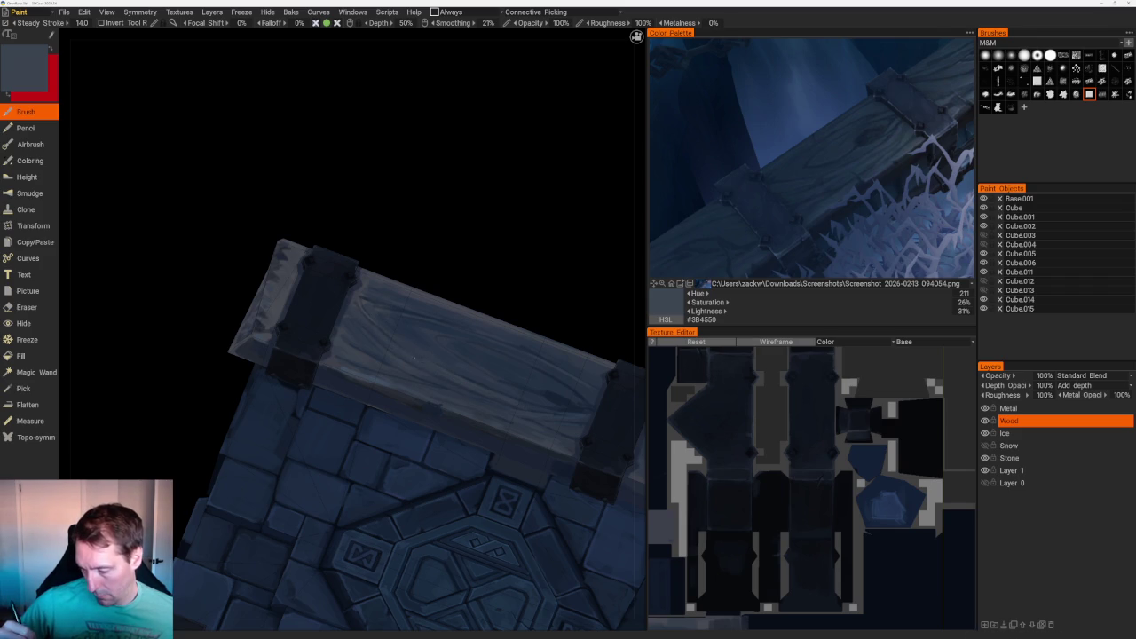
key(v)
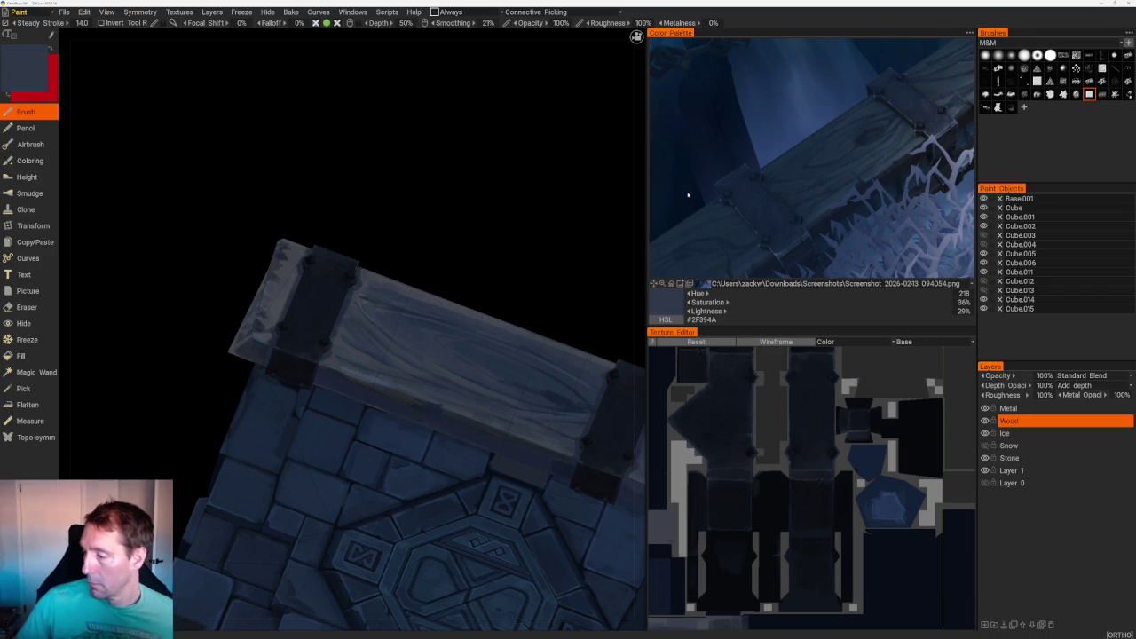
click(778, 177)
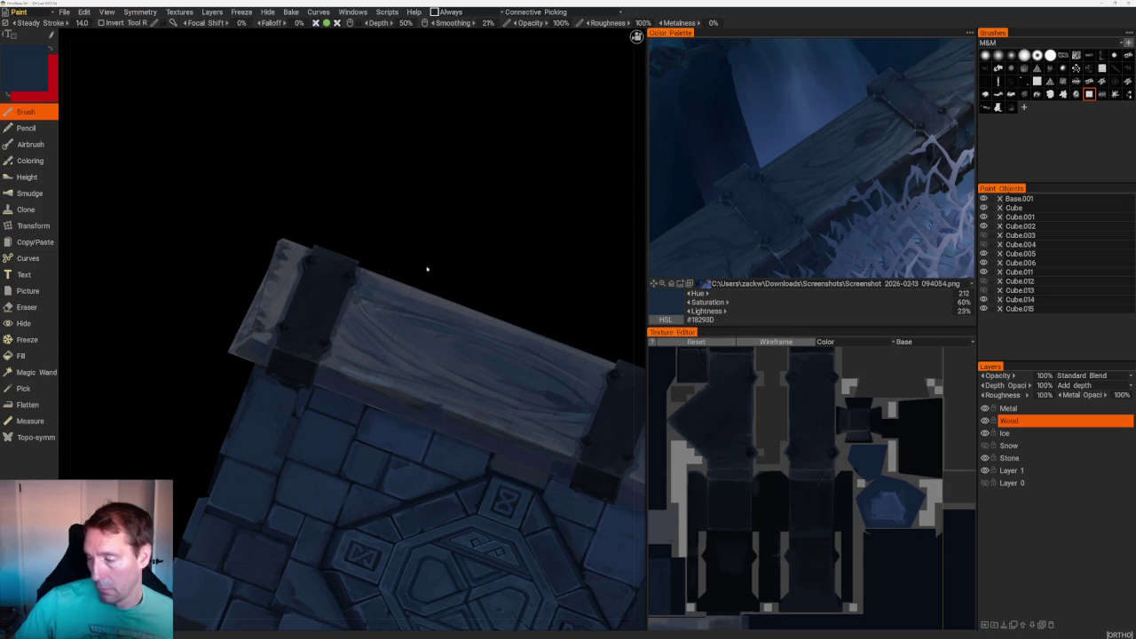
click(800, 159)
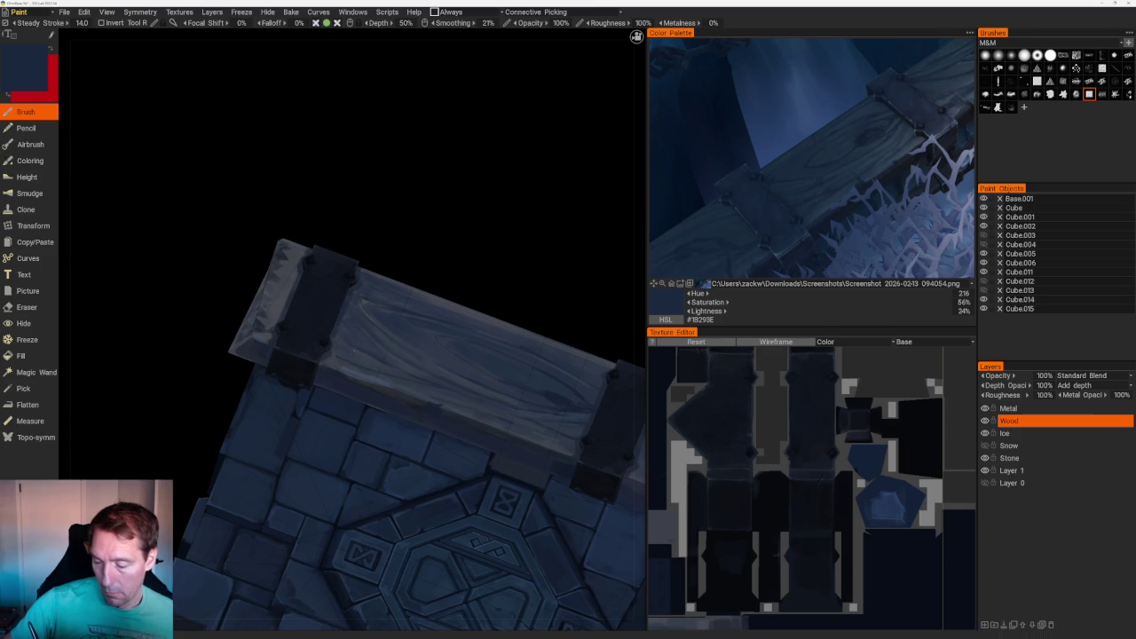
scroll(489, 210, down, 5)
- Bring the left wooden pillar into close front view
mouse_move(489, 210)
mouse_down()
mouse_move(606, 437)
mouse_move(470, 198)
mouse_up()
middle_drag(470, 198, 507, 157)
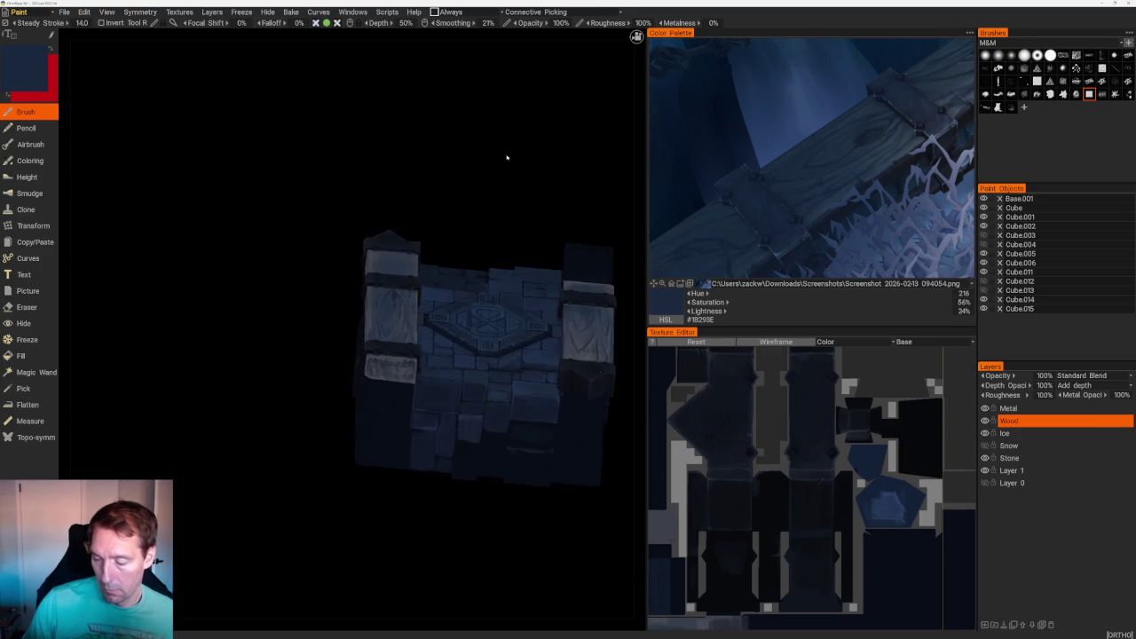
scroll(515, 281, up, 5)
- Sample blues from the model and reference, ending on slate blue #3A4753
key(v)
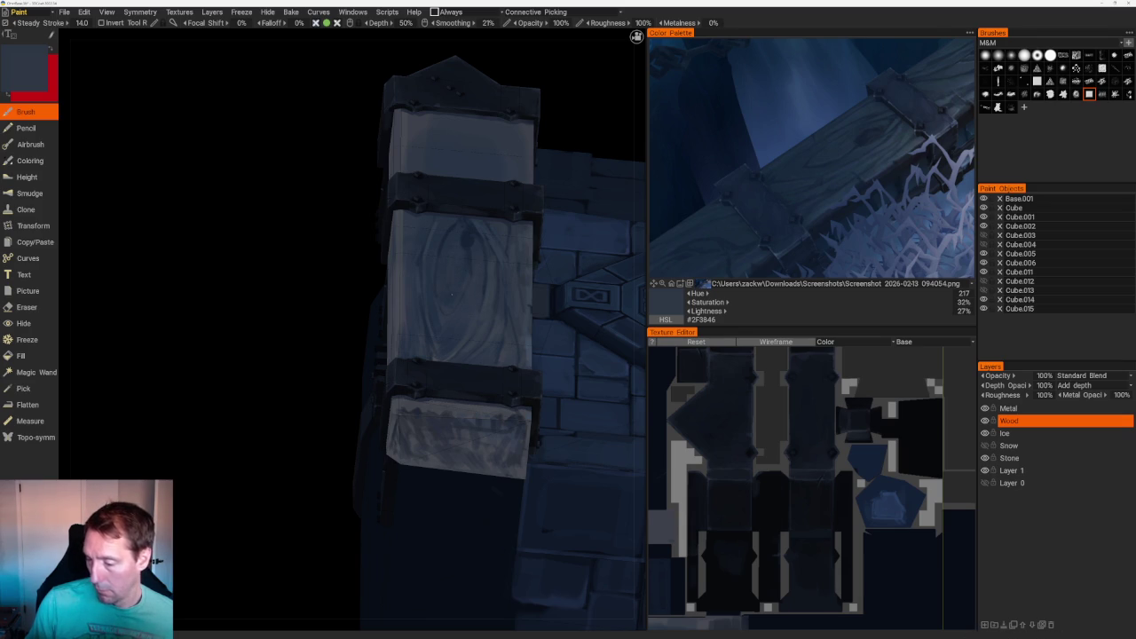
key(v)
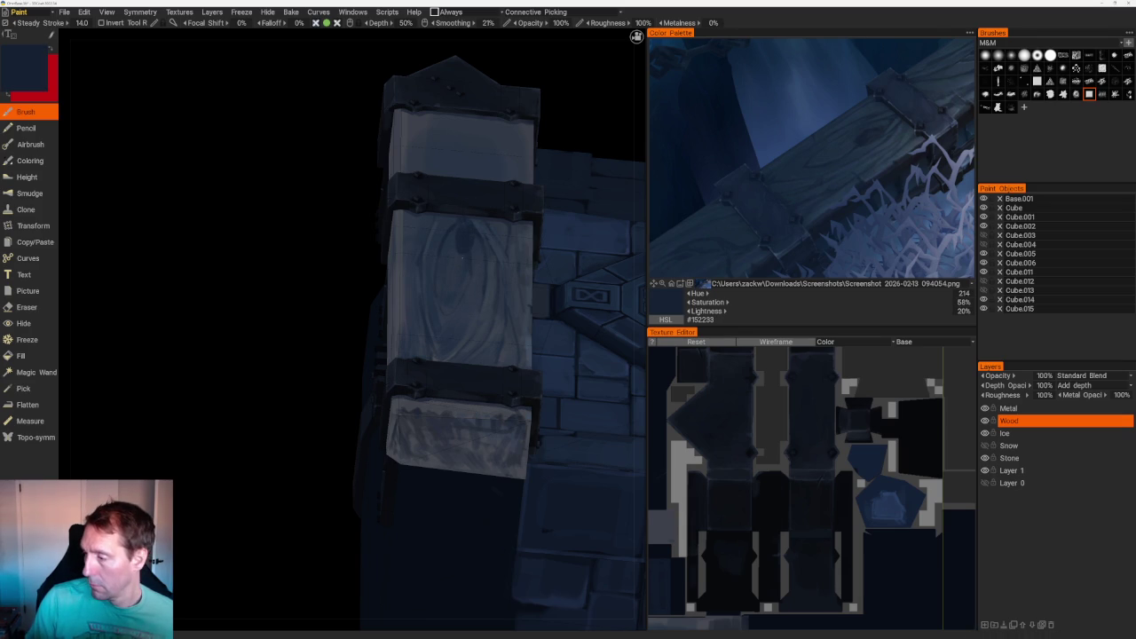
scroll(458, 253, up, 2)
scroll(471, 231, up, 2)
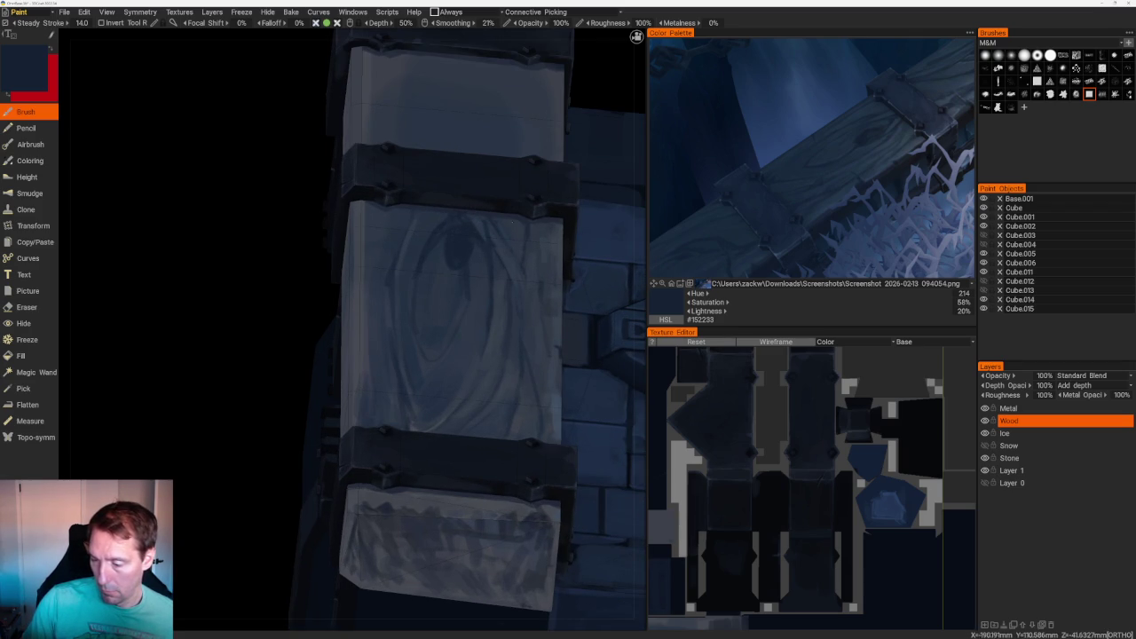
key(v)
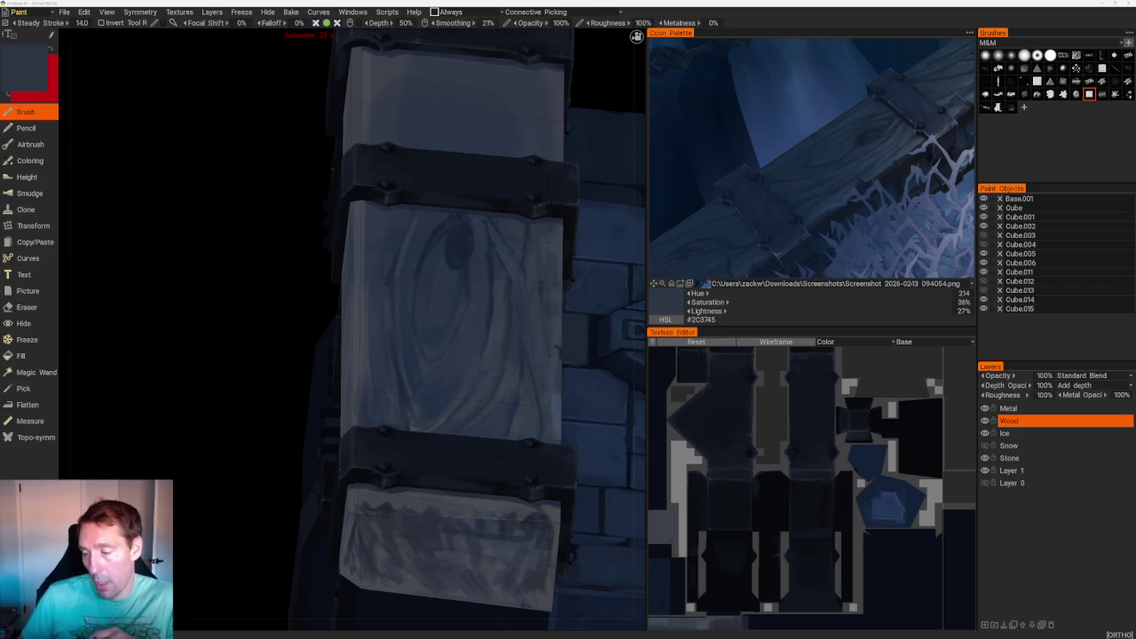
click(909, 150)
click(957, 112)
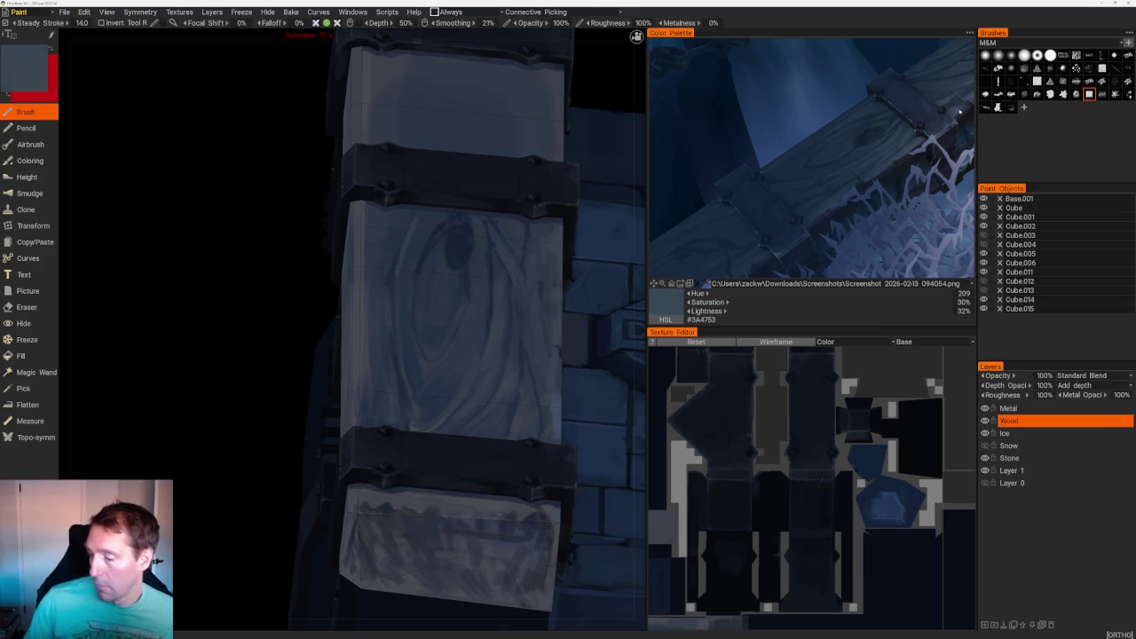
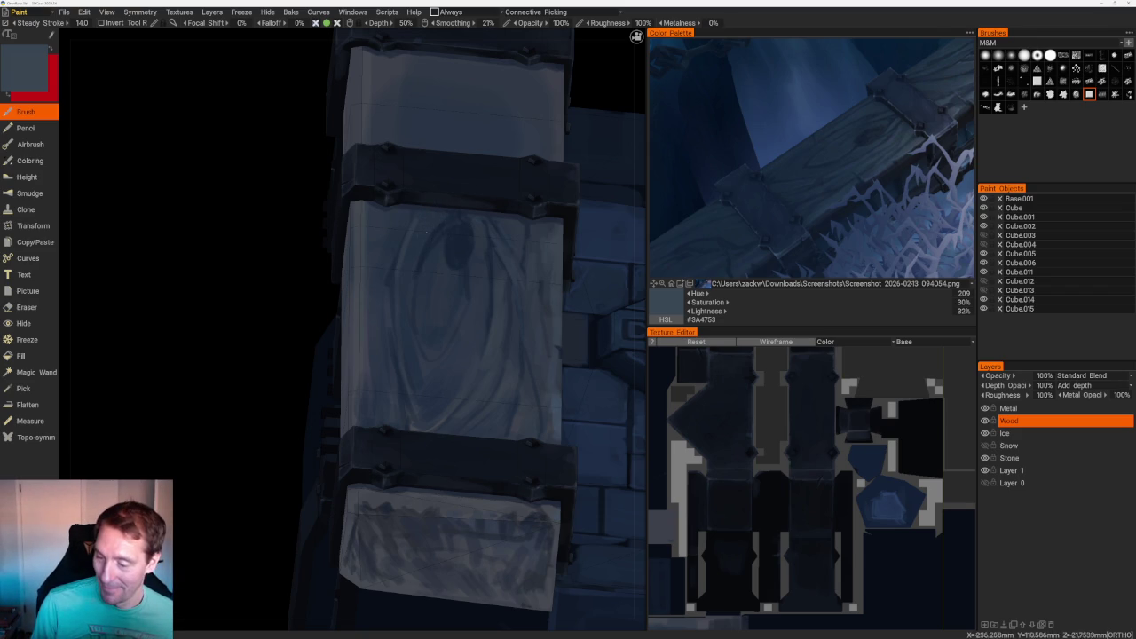
- Sample darker and lighter blue-greys from the middle plank and a dark blue from the reference
key(v)
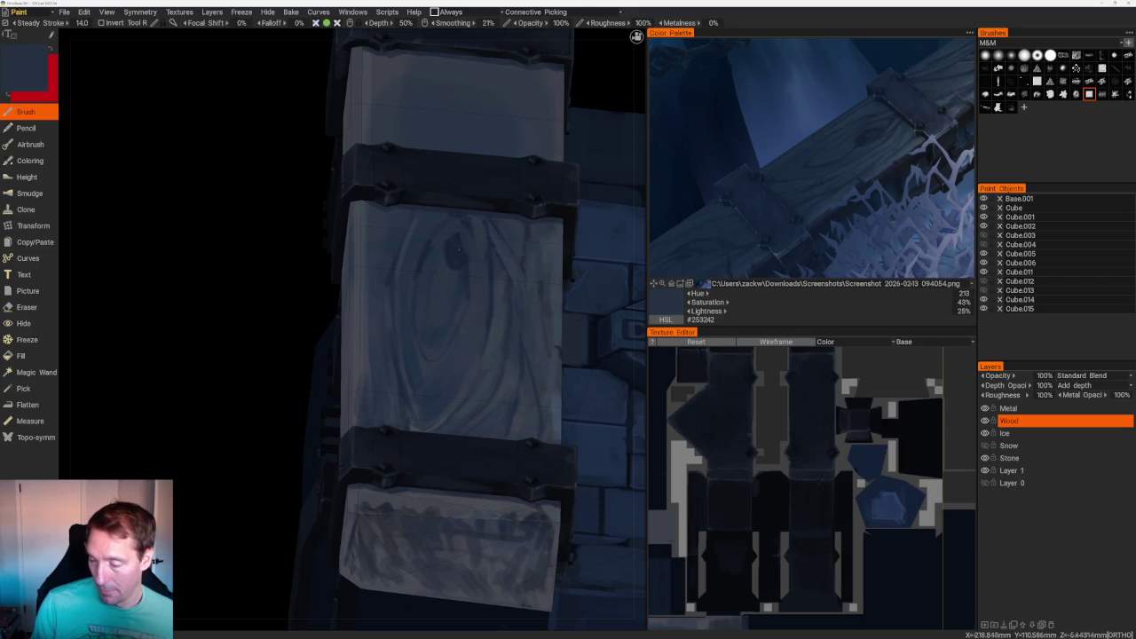
key(v)
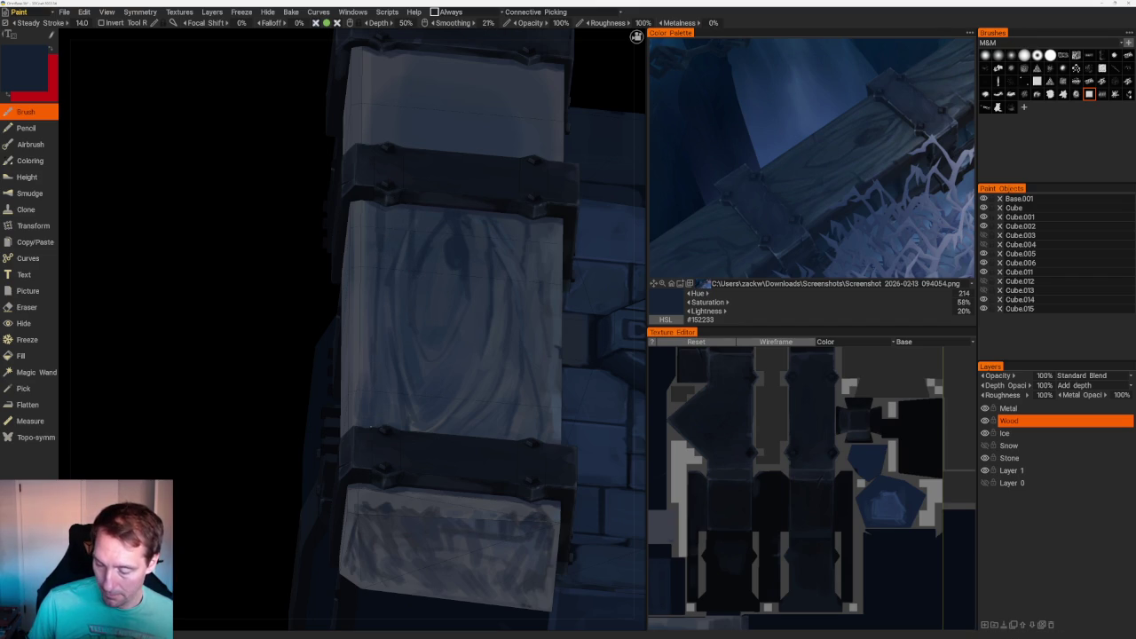
key(v)
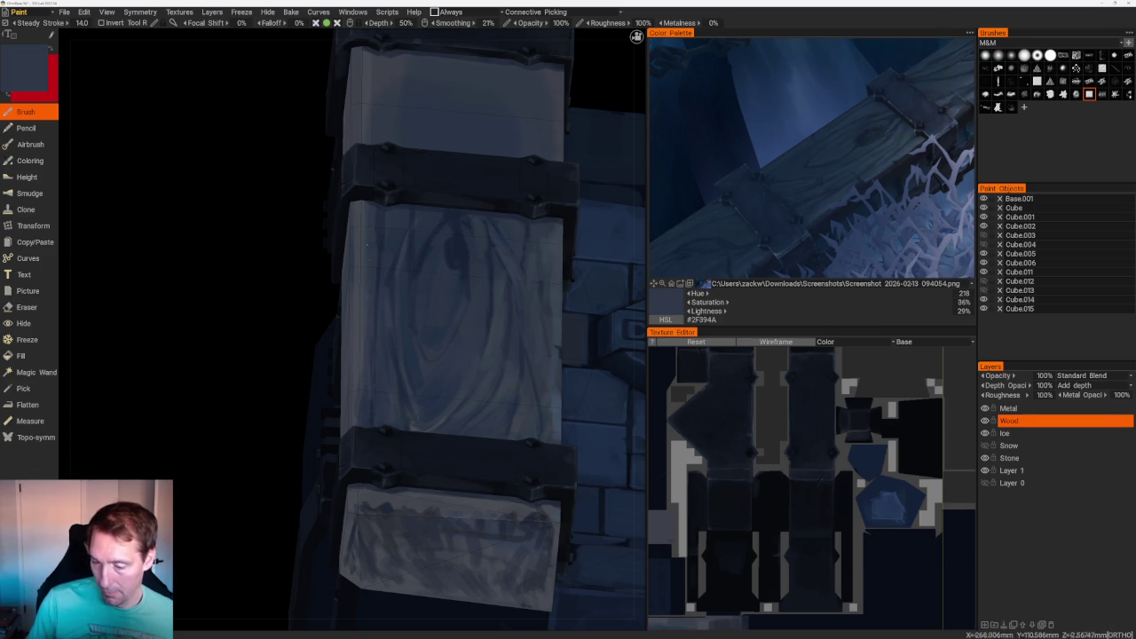
click(832, 127)
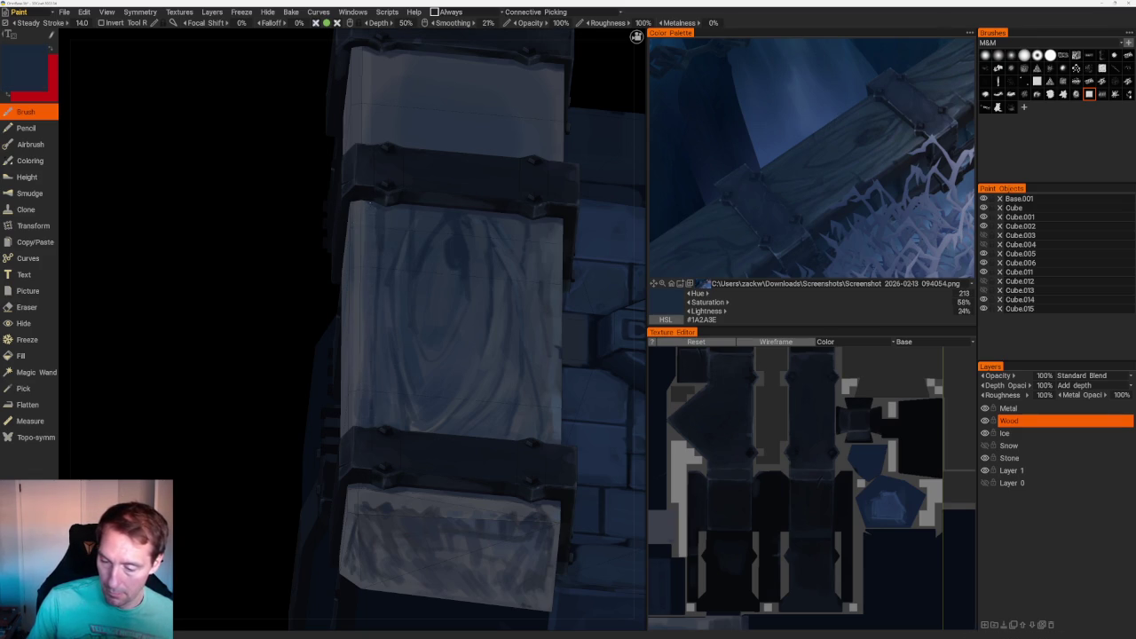
scroll(476, 137, down, 5)
mouse_move(476, 137)
mouse_down()
mouse_move(581, 168)
mouse_move(550, 213)
mouse_up()
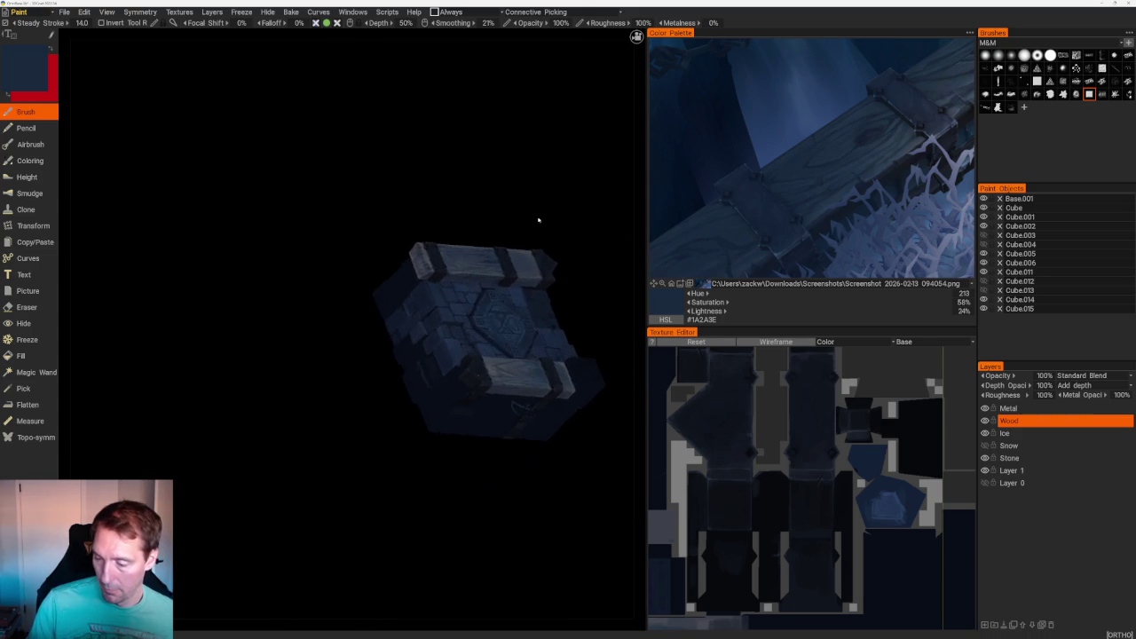
- Zoom out and sample a mid blue-grey from the crate, then saturated and navy blues from the reference
scroll(550, 213, up, 3)
scroll(600, 201, up, 2)
scroll(601, 201, up, 3)
scroll(315, 263, up, 2)
key(v)
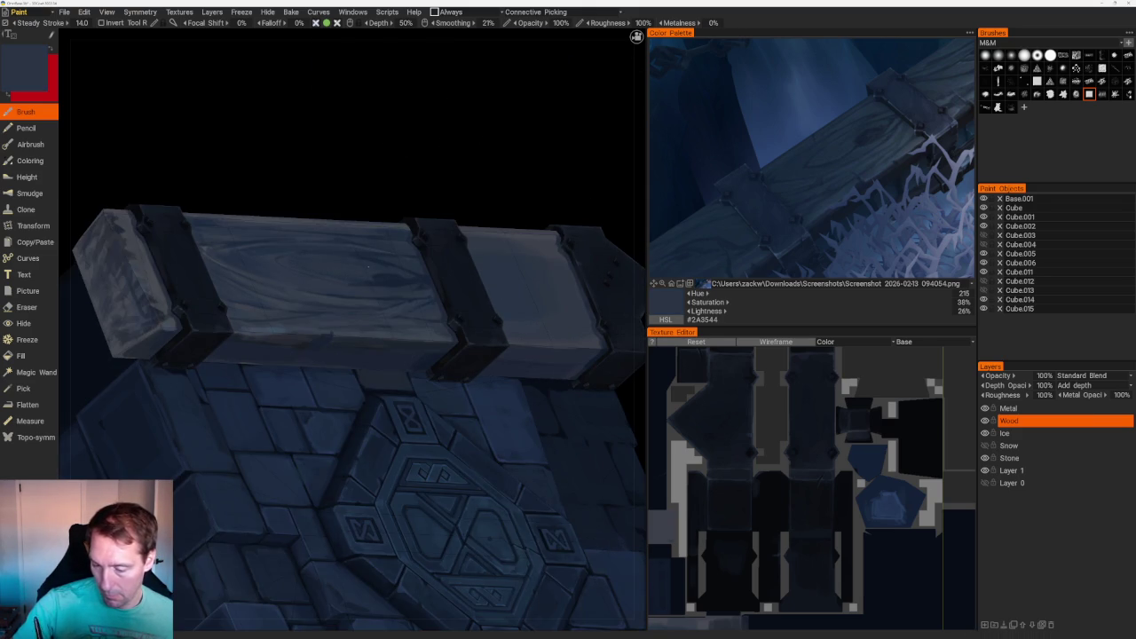
click(840, 150)
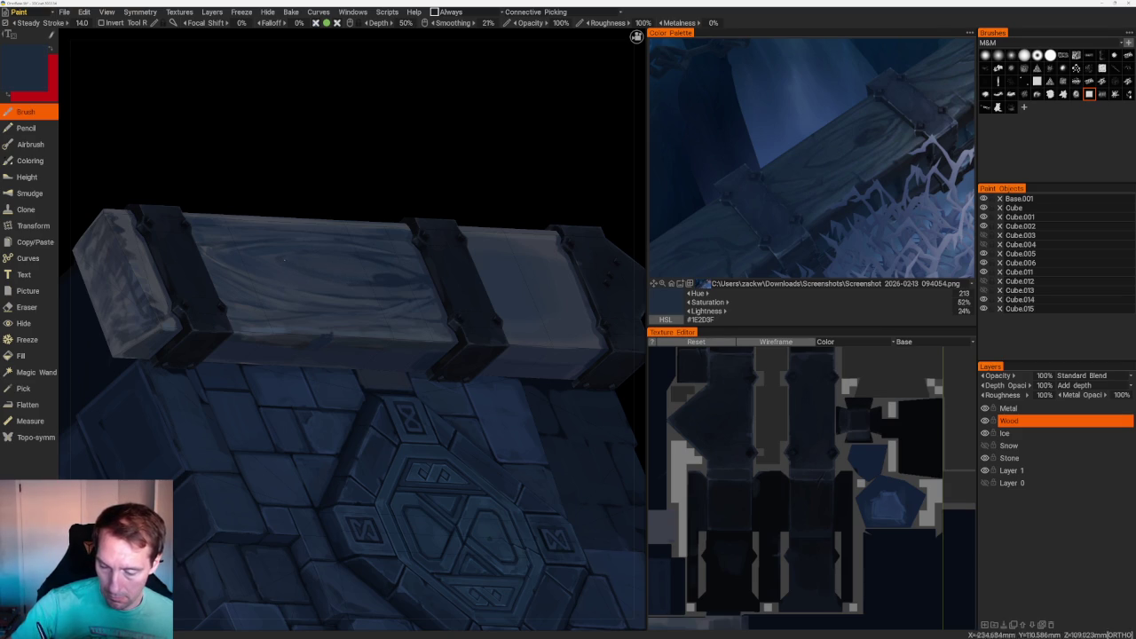
key(v)
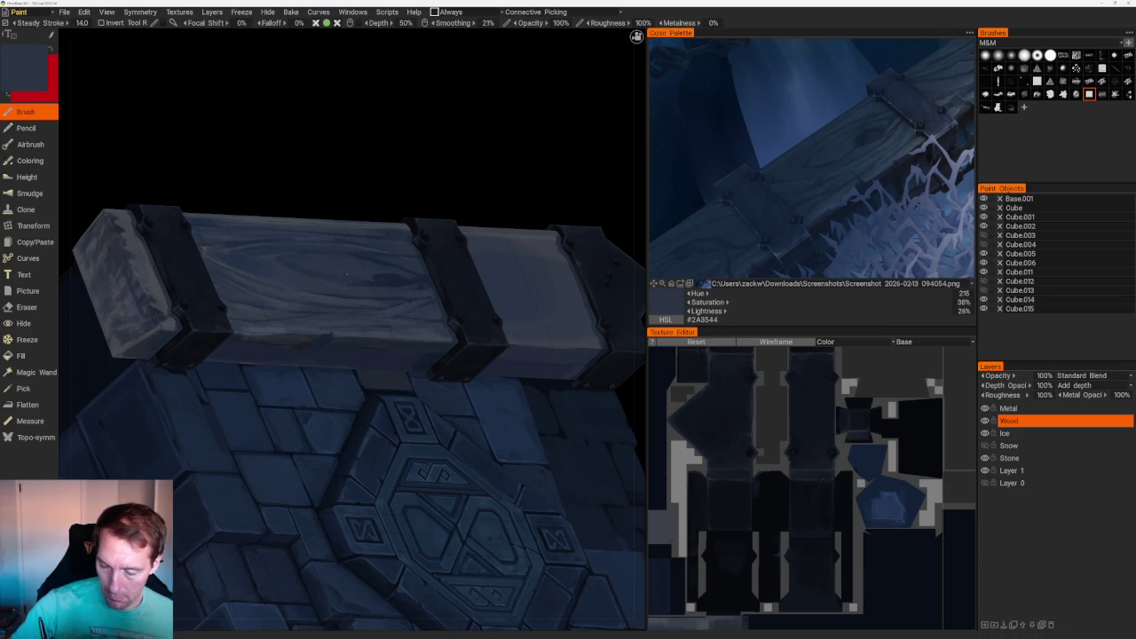
click(806, 166)
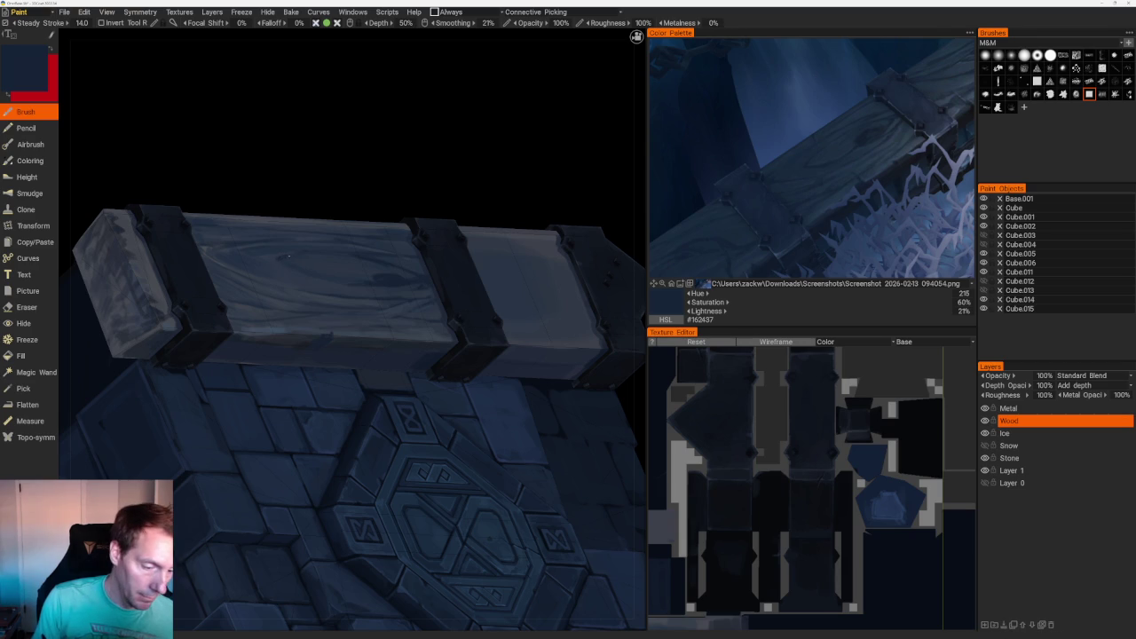
- Orbit along the top plank, sample its greyish blue, then take darker blues from the reference
mouse_move(398, 180)
right_down()
mouse_move(286, 169)
mouse_move(497, 198)
mouse_move(378, 132)
mouse_move(437, 228)
mouse_move(398, 177)
mouse_move(417, 177)
mouse_move(347, 104)
mouse_move(326, 233)
right_up()
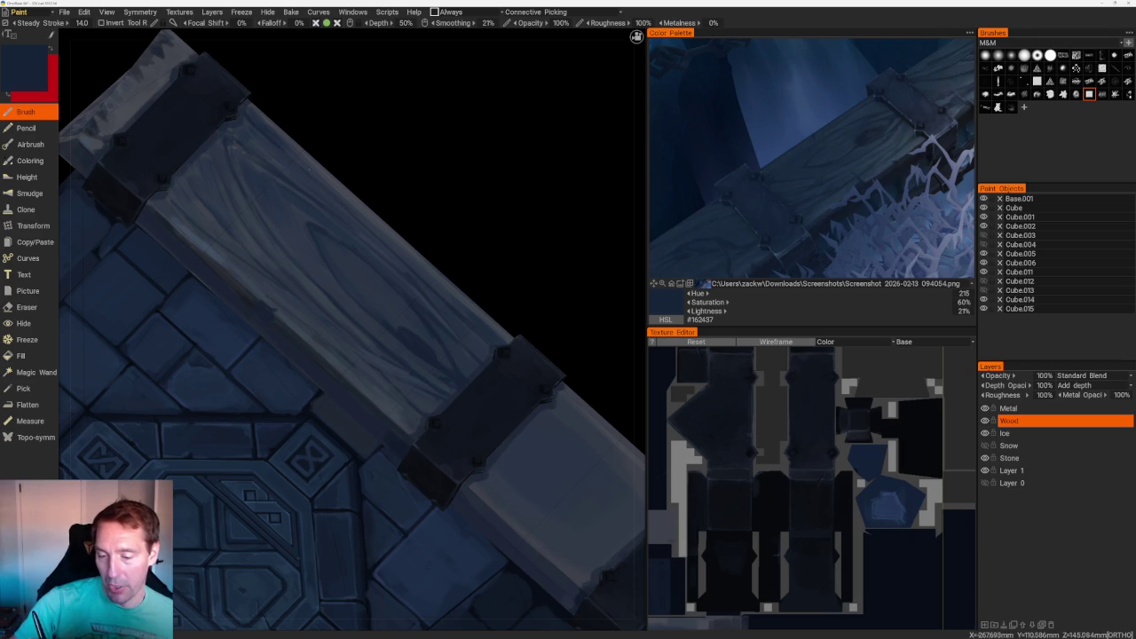
key(v)
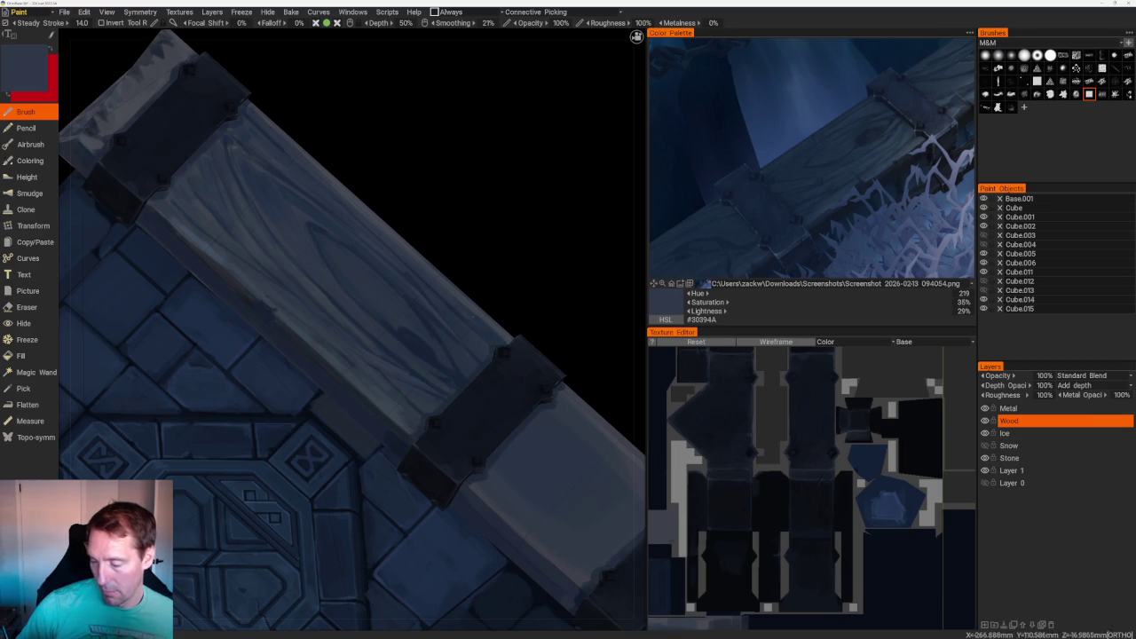
scroll(451, 175, down, 5)
scroll(474, 188, down, 3)
mouse_move(474, 187)
mouse_down()
mouse_move(464, 195)
mouse_move(490, 149)
mouse_up()
scroll(490, 149, up, 3)
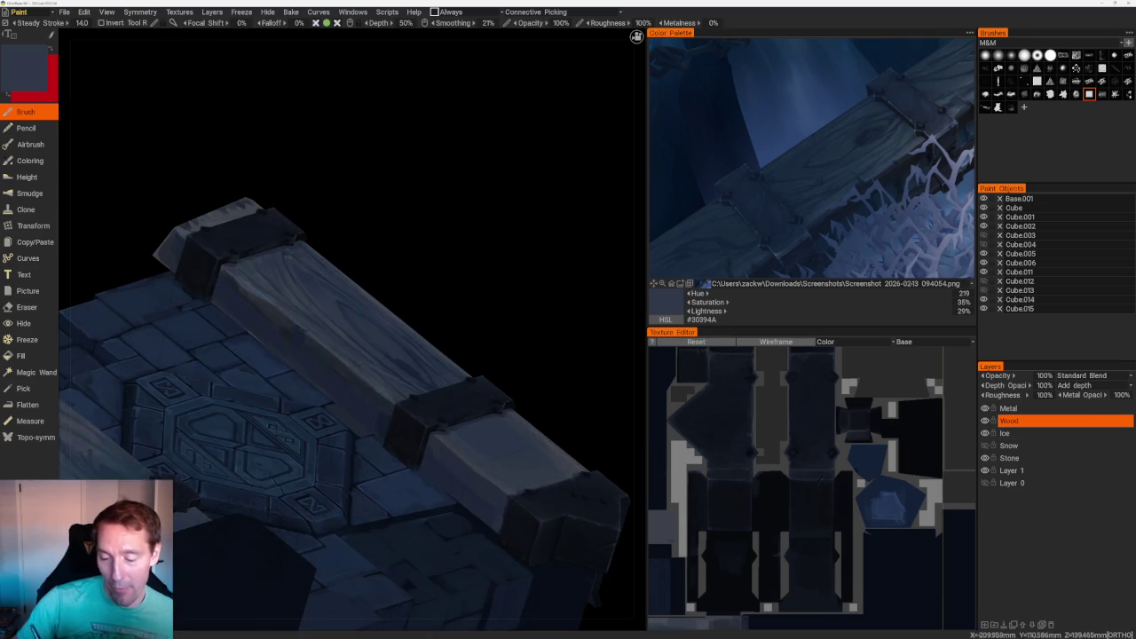
scroll(490, 149, up, 4)
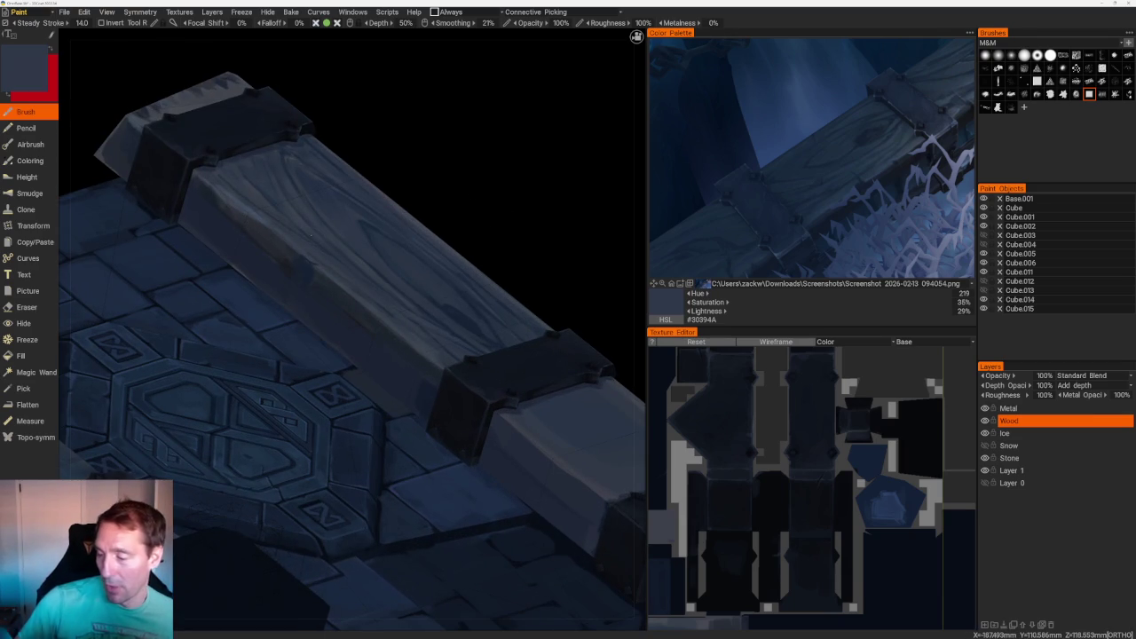
click(829, 210)
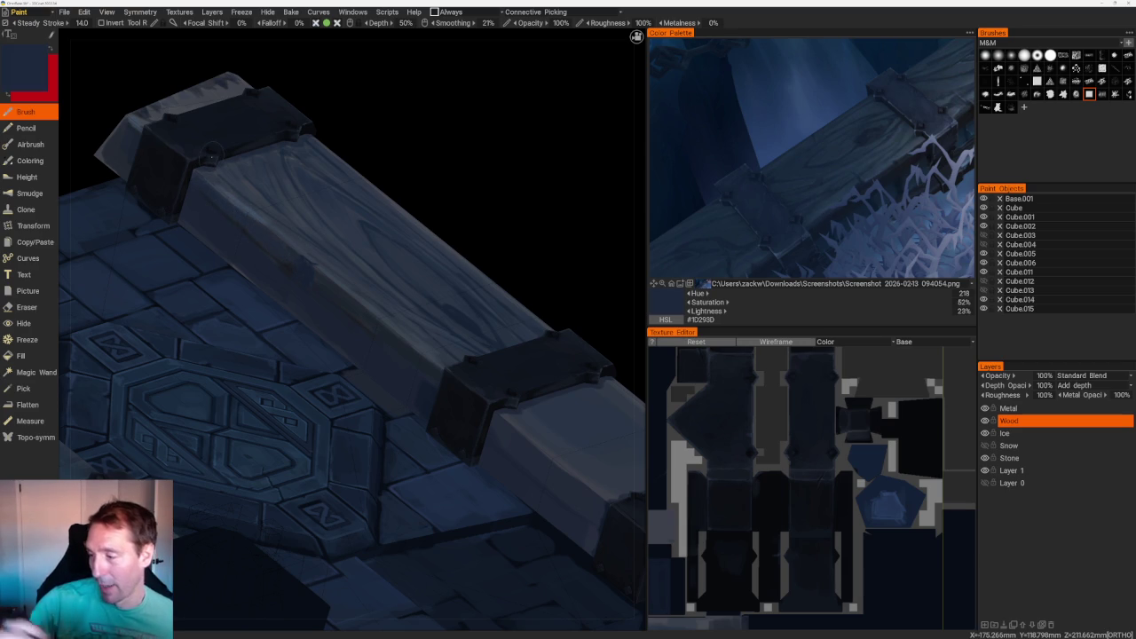
click(837, 213)
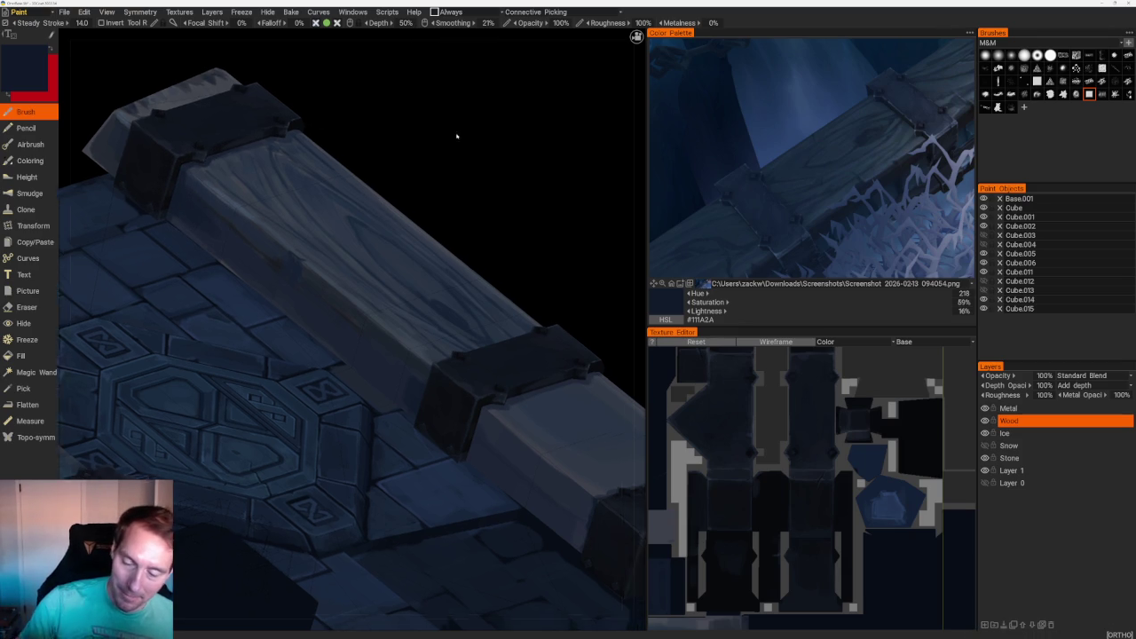
- Rotate down onto the top plank and pick a blue from the reference image
scroll(369, 112, down, 5)
mouse_move(369, 111)
mouse_down()
mouse_move(337, 160)
mouse_move(352, 178)
mouse_up()
scroll(337, 160, up, 5)
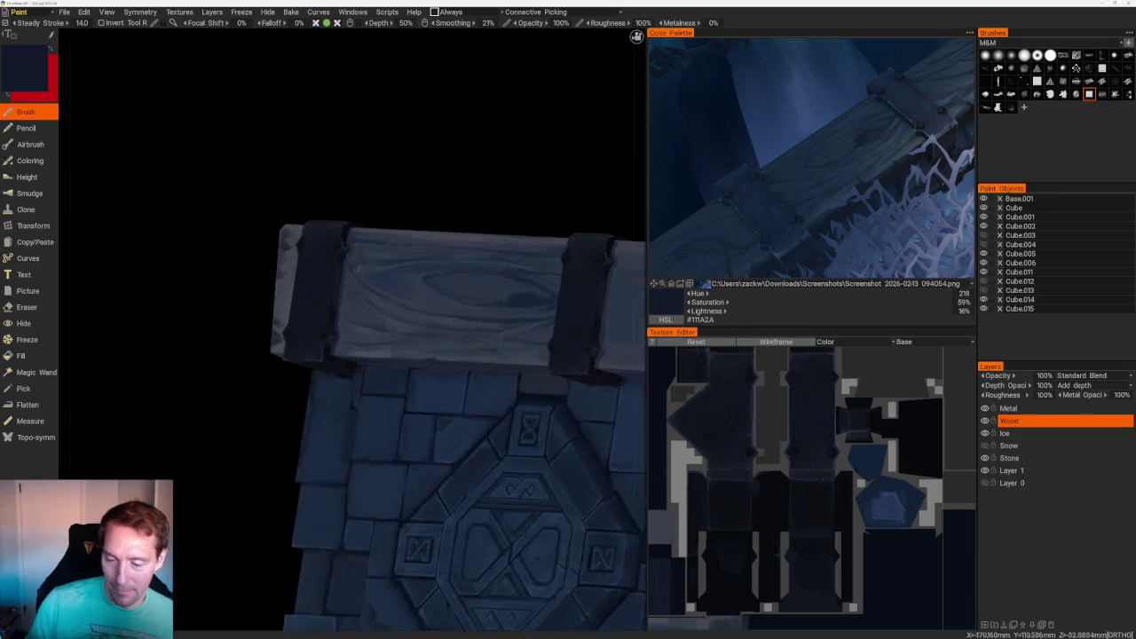
scroll(352, 178, up, 2)
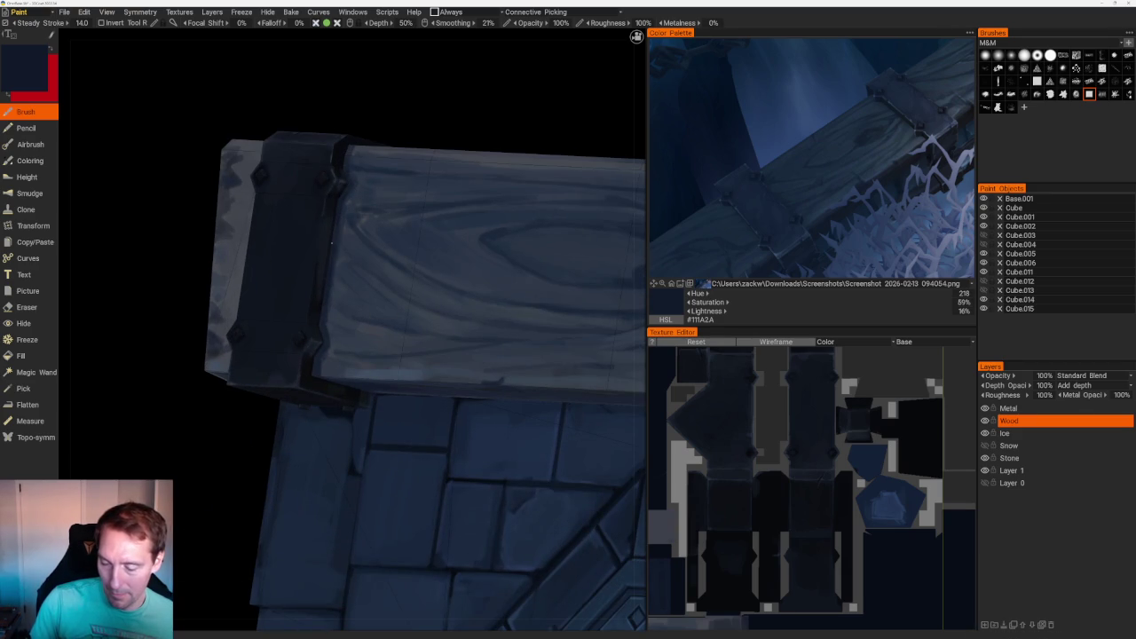
scroll(332, 142, down, 5)
mouse_move(332, 142)
shift+mouse_down()
mouse_move(411, 164)
mouse_move(432, 152)
shift+mouse_up()
scroll(467, 219, up, 3)
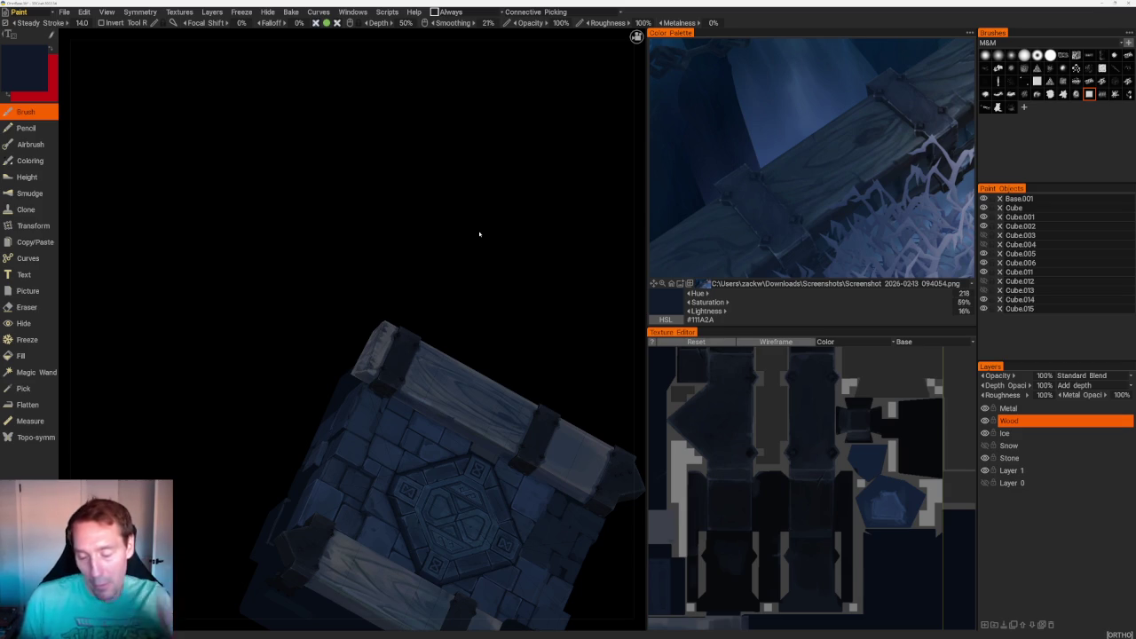
scroll(533, 309, up, 2)
scroll(532, 310, up, 2)
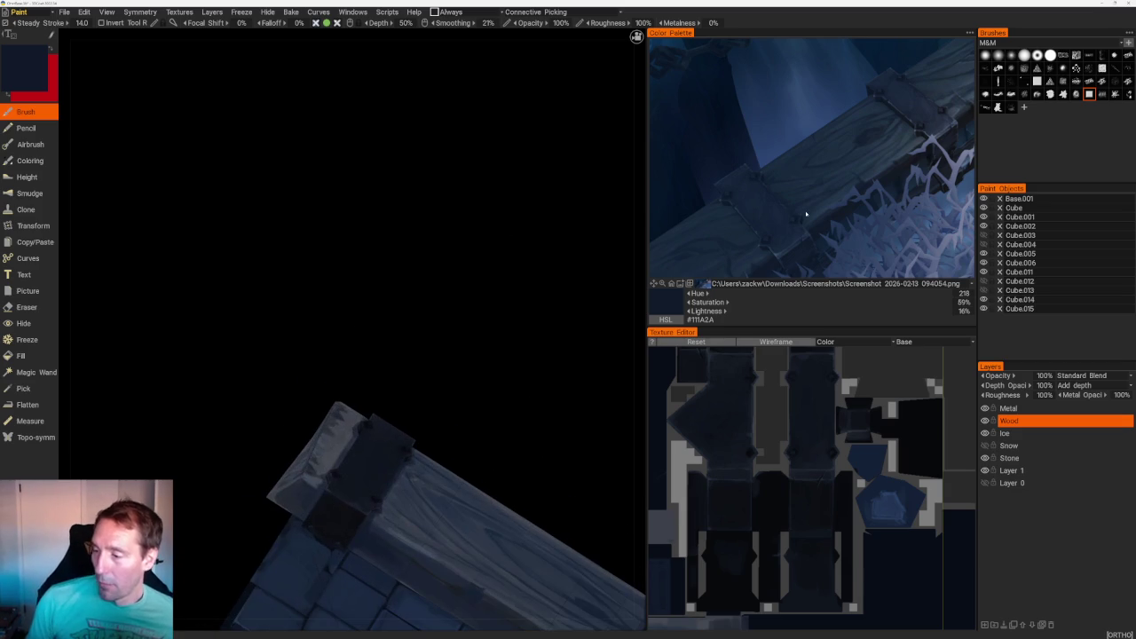
click(785, 188)
- Switch to the orthographic Top view and sample lighter and darker wood tones from the plank
scroll(409, 197, up, 2)
scroll(468, 240, up, 2)
scroll(281, 216, up, 2)
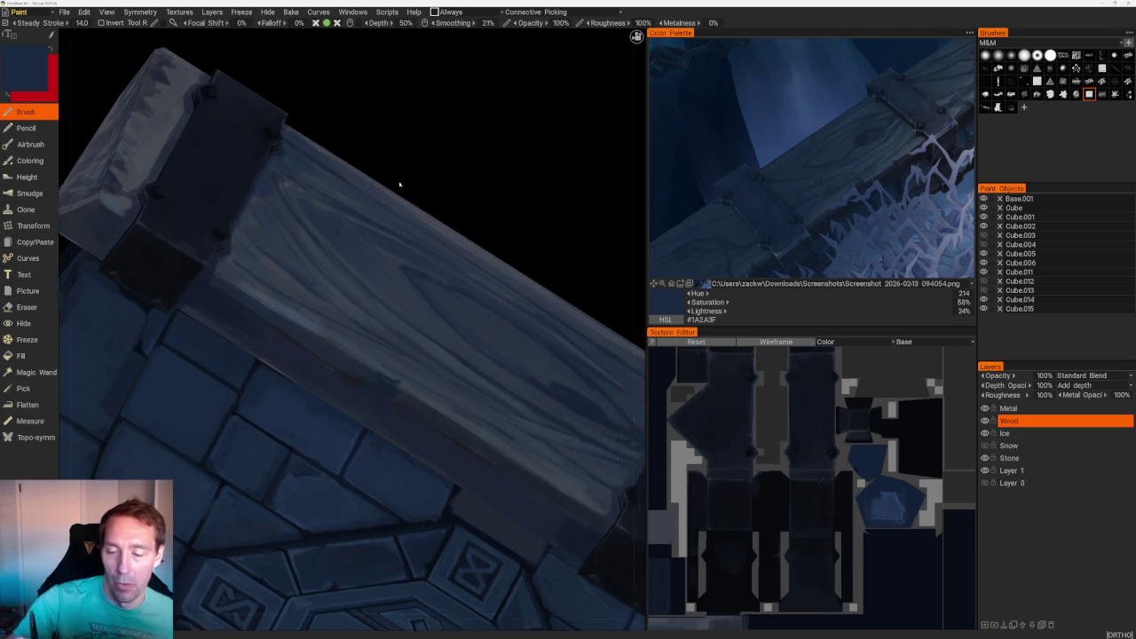
key(KP_7)
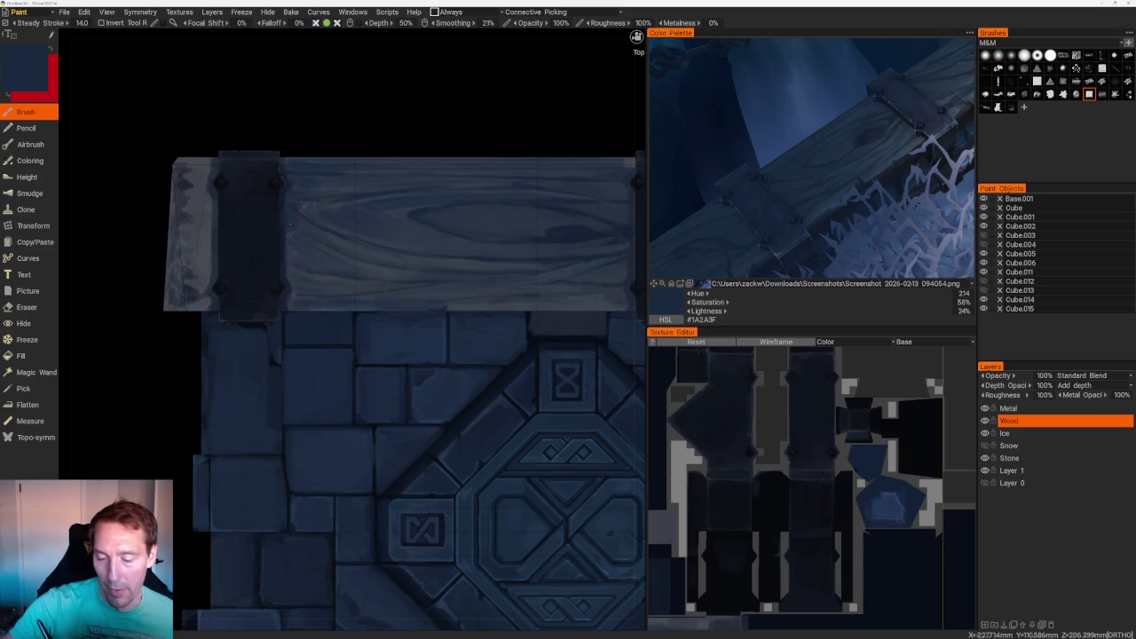
key(v)
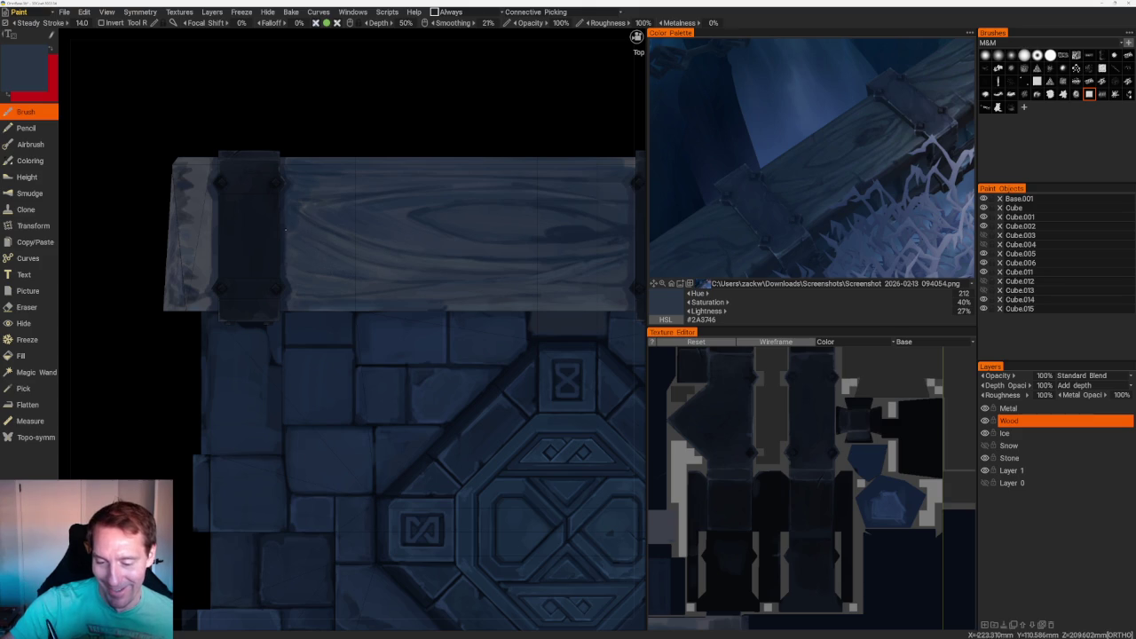
key(v)
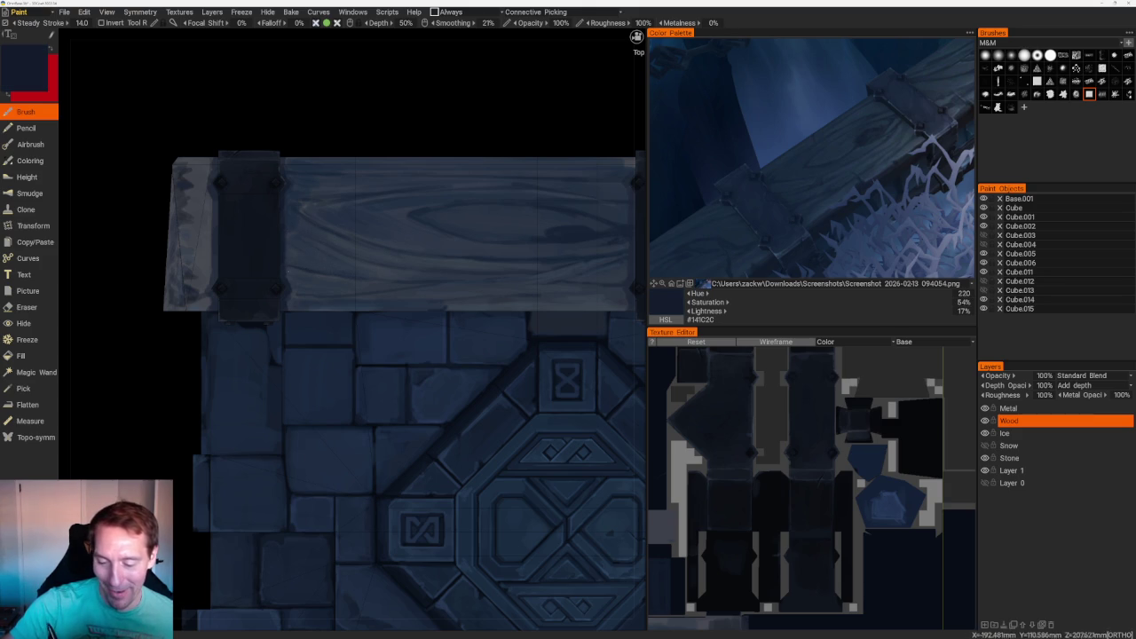
scroll(450, 203, down, 5)
- Orbit behind the block and pick a lighter blue-grey from the reference for grain highlights
mouse_move(450, 202)
mouse_down()
mouse_move(390, 256)
mouse_move(412, 142)
mouse_move(418, 221)
mouse_up()
scroll(479, 243, up, 3)
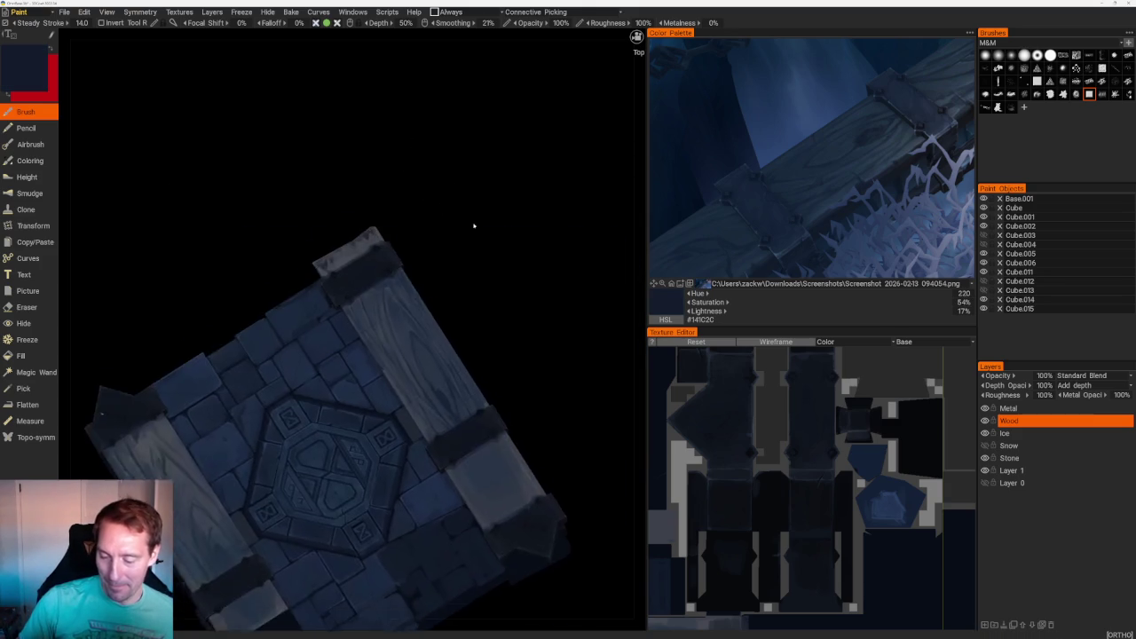
scroll(479, 243, up, 3)
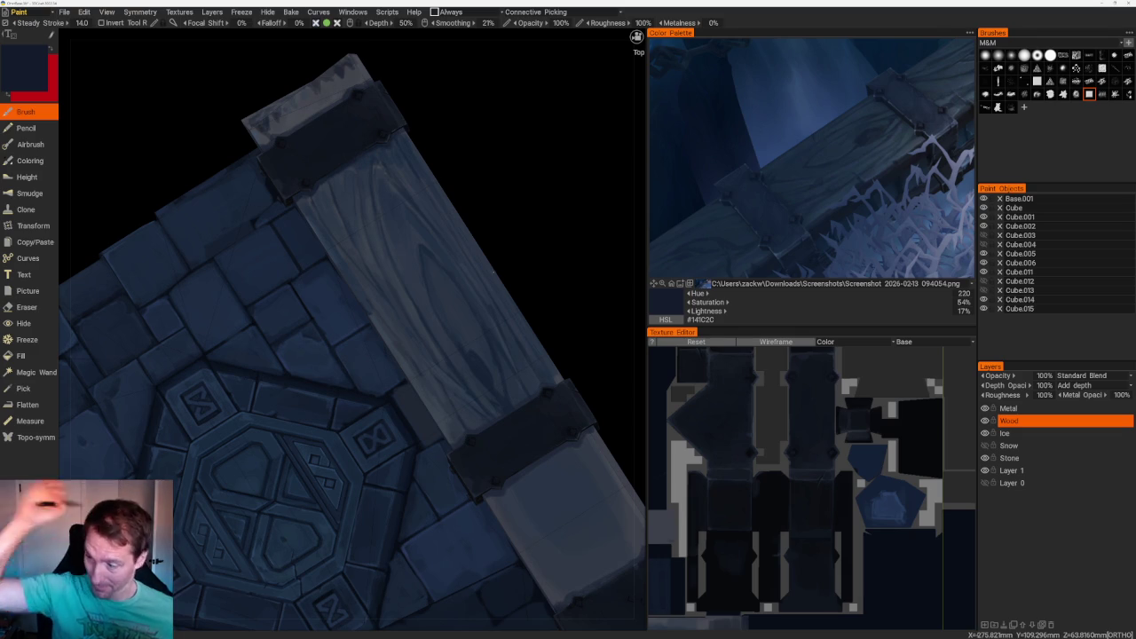
click(946, 105)
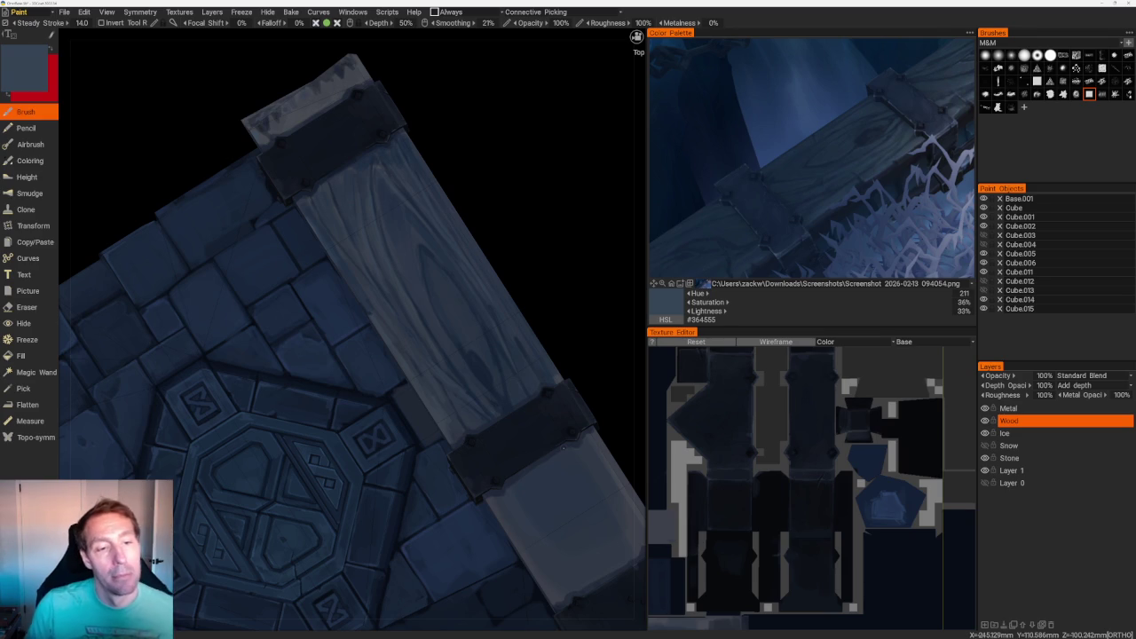
mouse_move(566, 202)
middle_down()
mouse_move(588, 219)
mouse_move(452, 170)
mouse_move(459, 200)
mouse_move(482, 199)
mouse_move(476, 190)
mouse_move(477, 213)
middle_up()
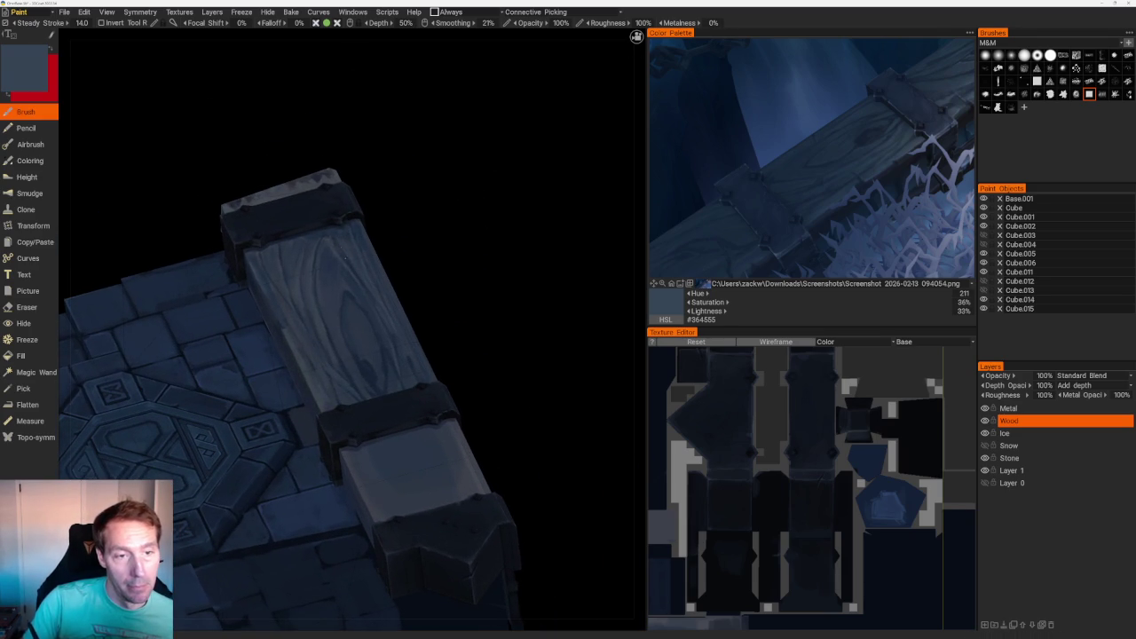
- Orbit around the beam, sampling darker and slightly lighter blue-greys with the V picker
middle_drag(449, 246, 461, 266)
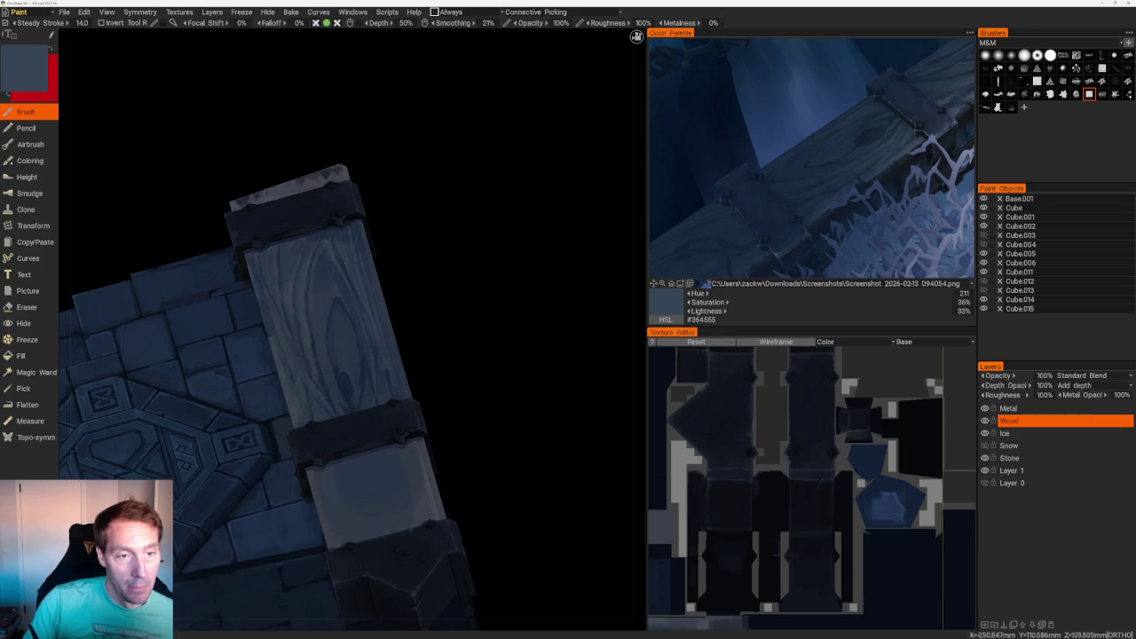
middle_drag(417, 193, 359, 202)
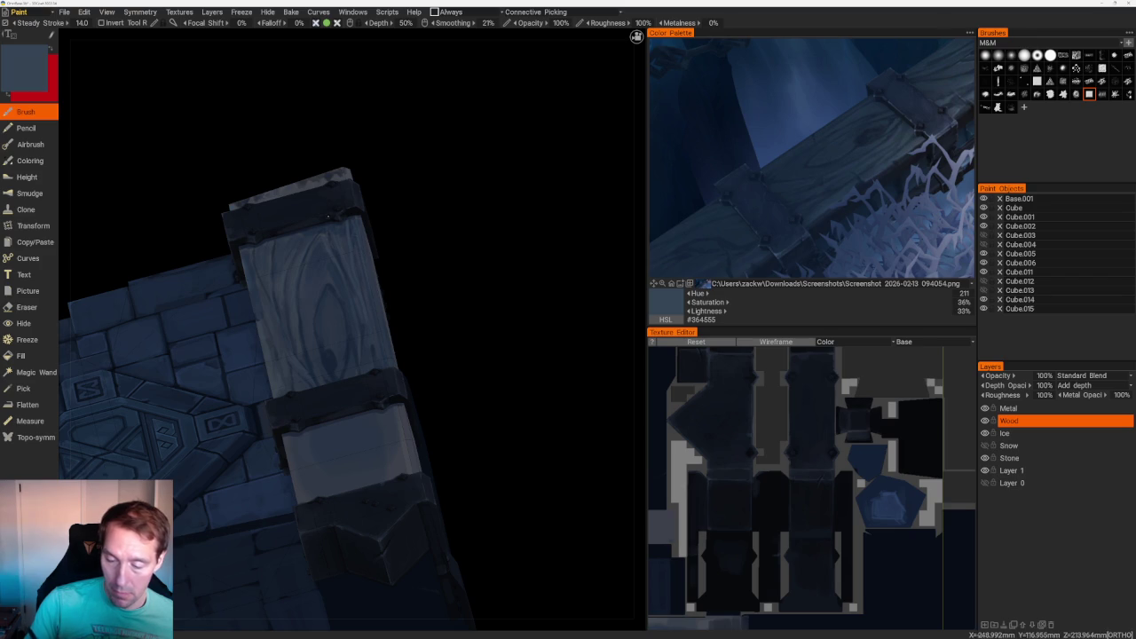
key(v)
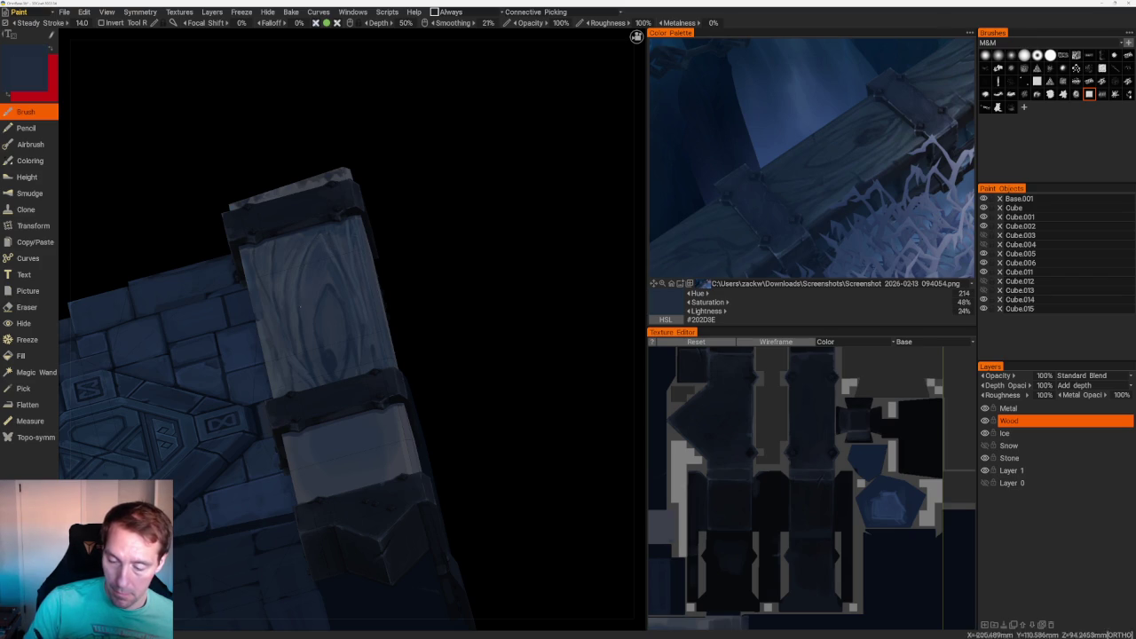
key(v)
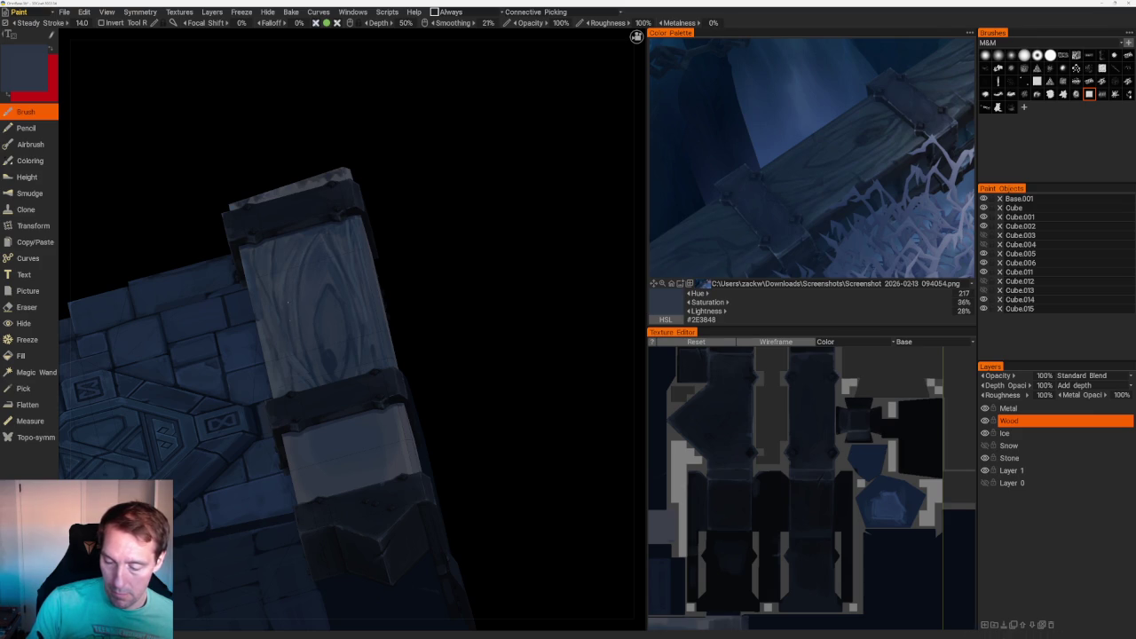
scroll(494, 355, down, 5)
mouse_move(398, 180)
mouse_down()
mouse_move(449, 213)
mouse_move(416, 222)
mouse_up()
scroll(416, 221, up, 5)
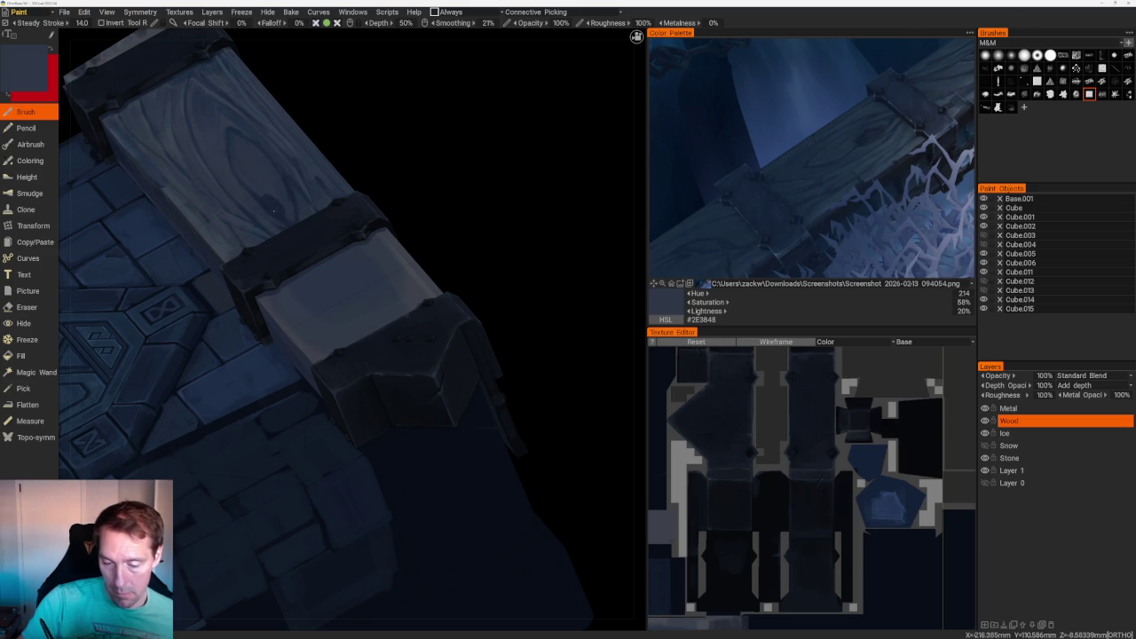
key(v)
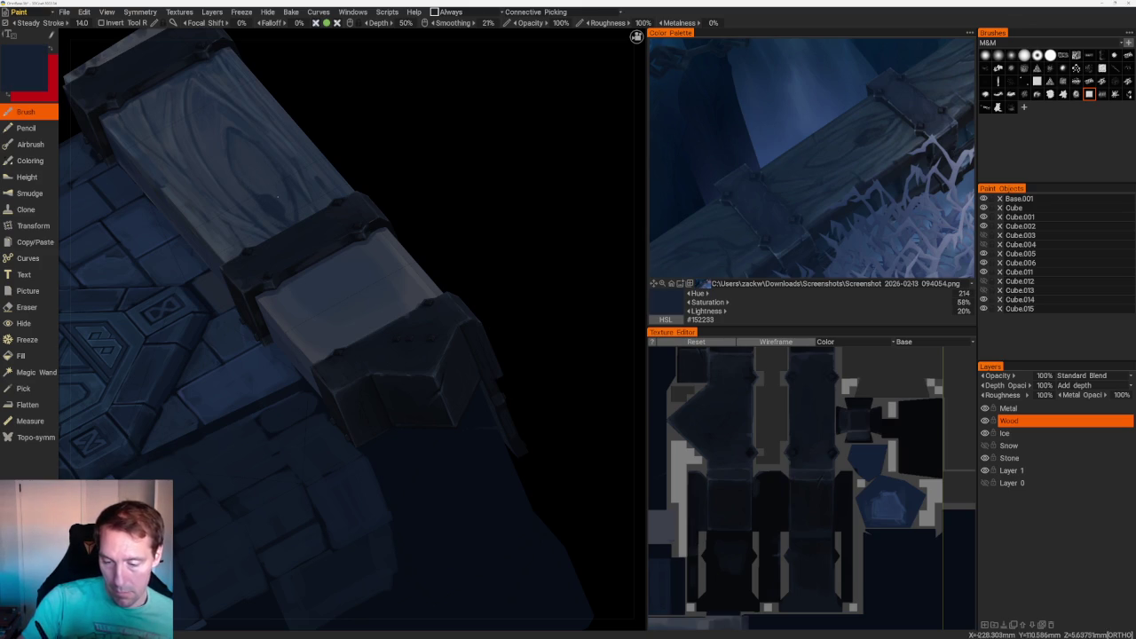
key(v)
key(v)
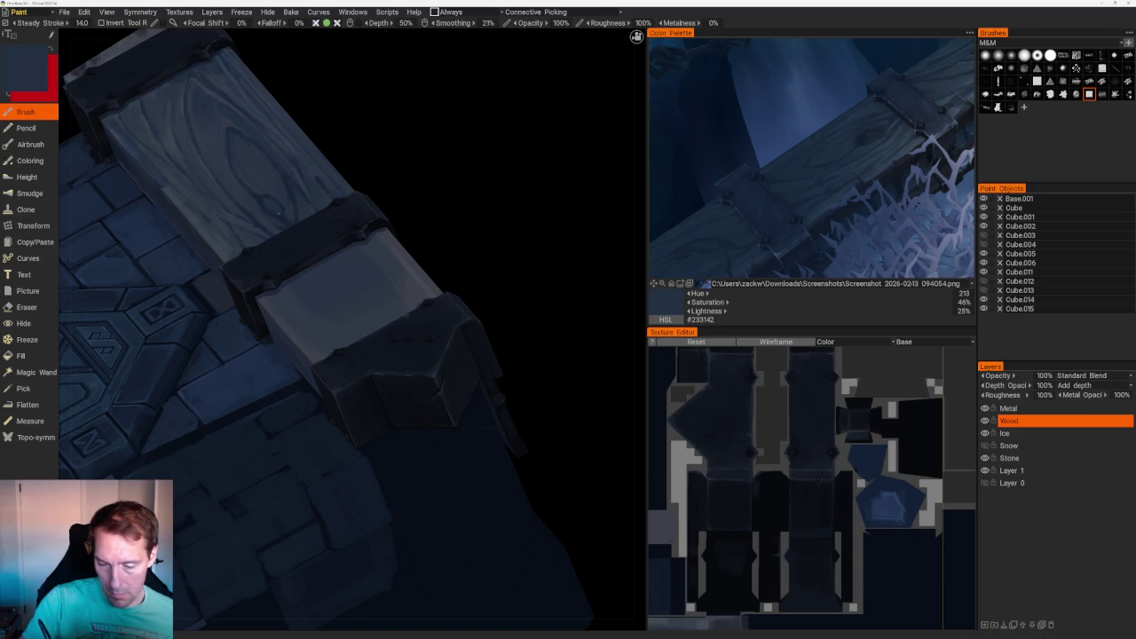
- In orthographic view, sample a darker tone, then two blues from the reference image
key(KP_5)
scroll(380, 213, up, 5)
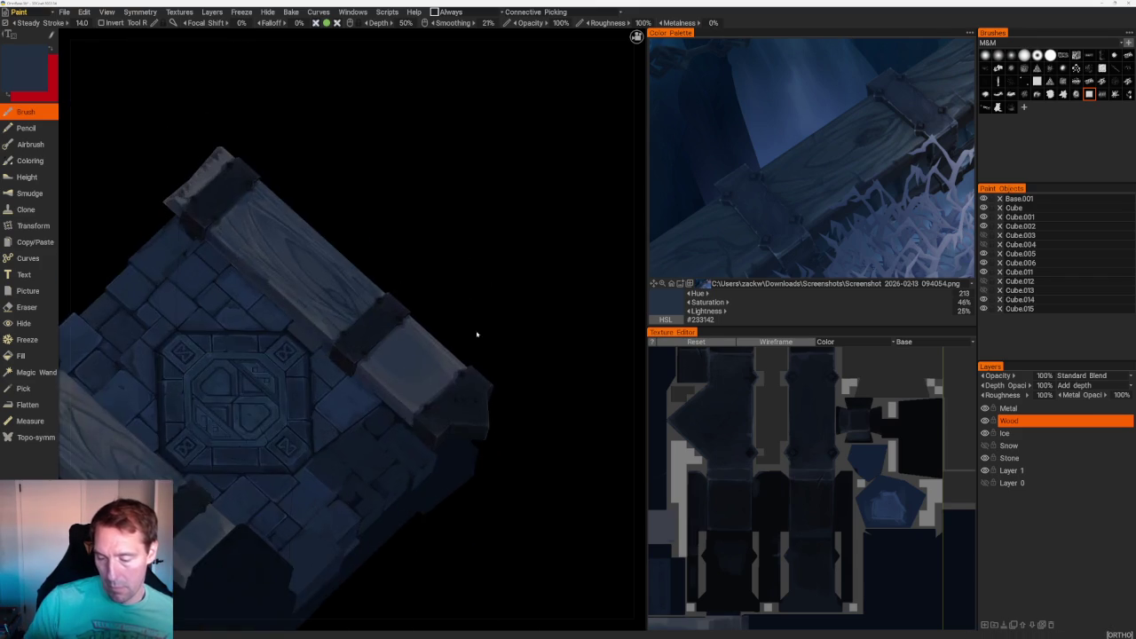
scroll(487, 355, up, 2)
scroll(499, 314, up, 3)
key(v)
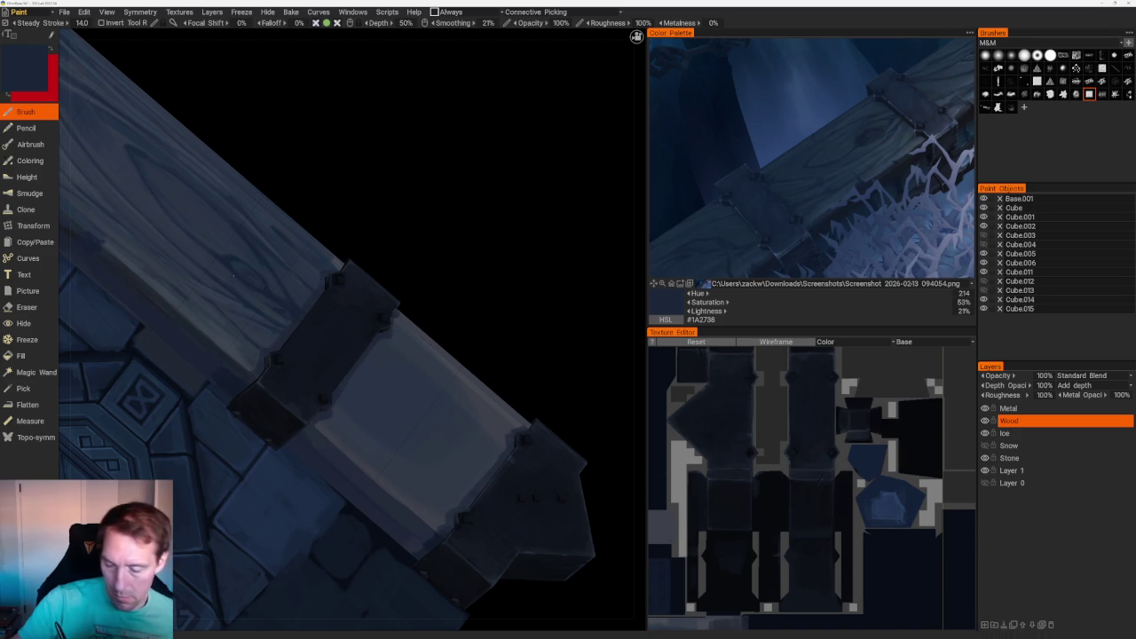
drag(497, 160, 551, 133)
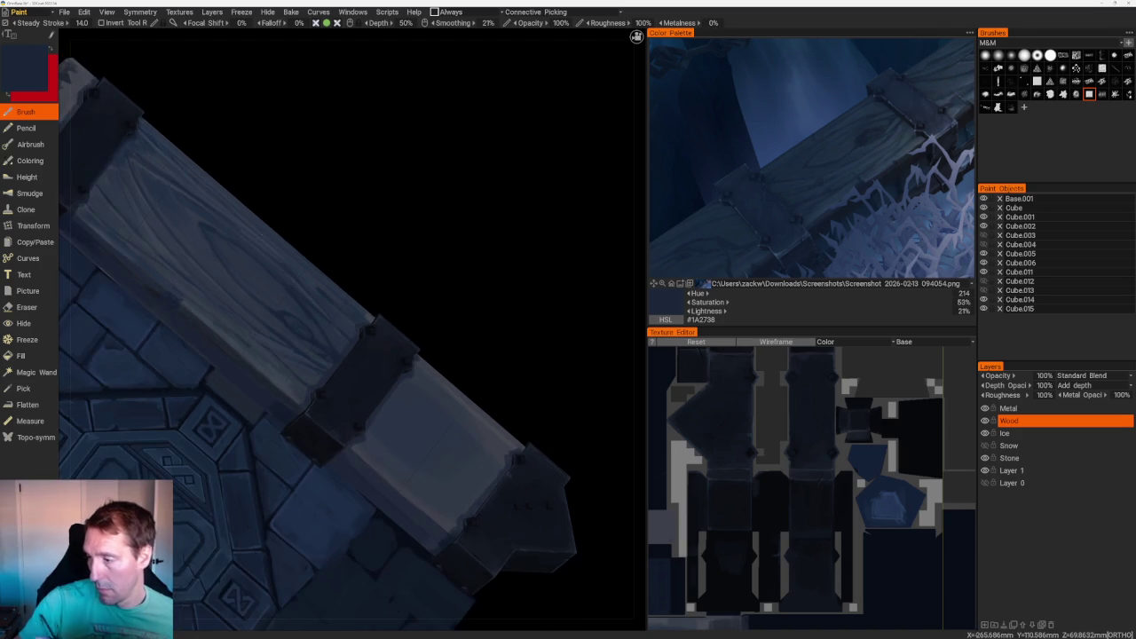
click(847, 148)
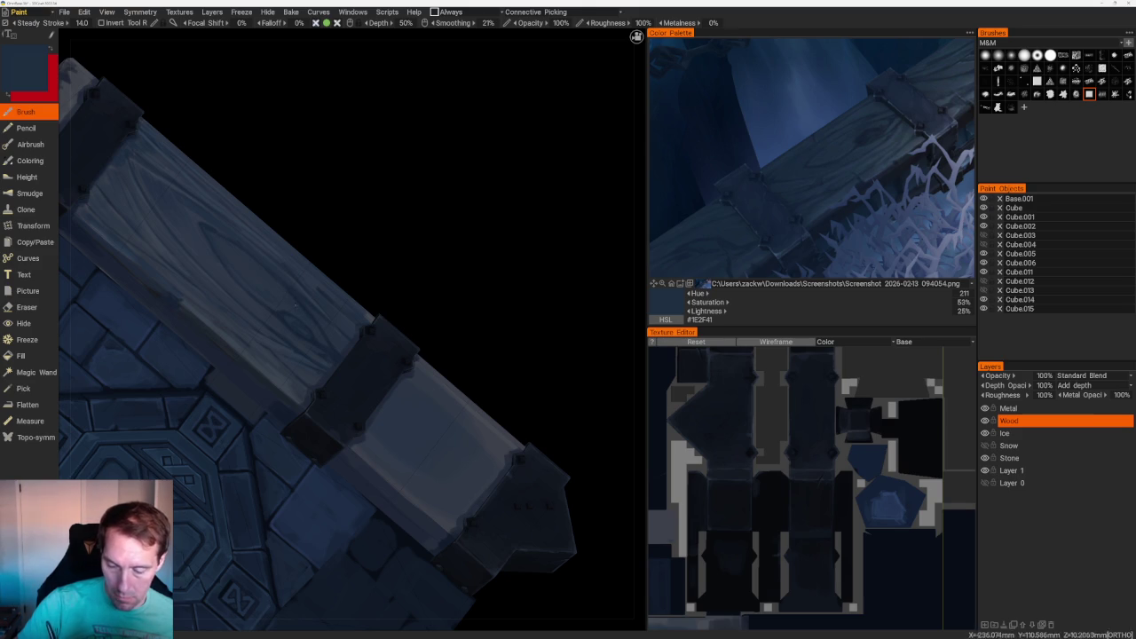
click(850, 135)
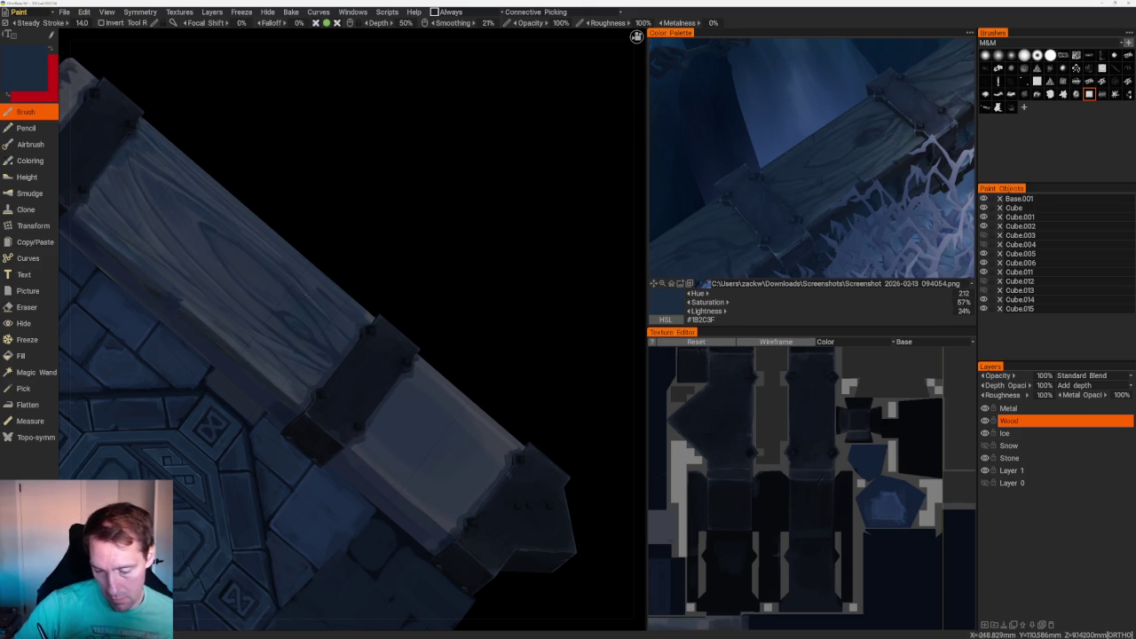
- Sample a lighter greyer blue, then a more saturated one, and zoom in on the crate
drag(326, 319, 502, 331)
key(v)
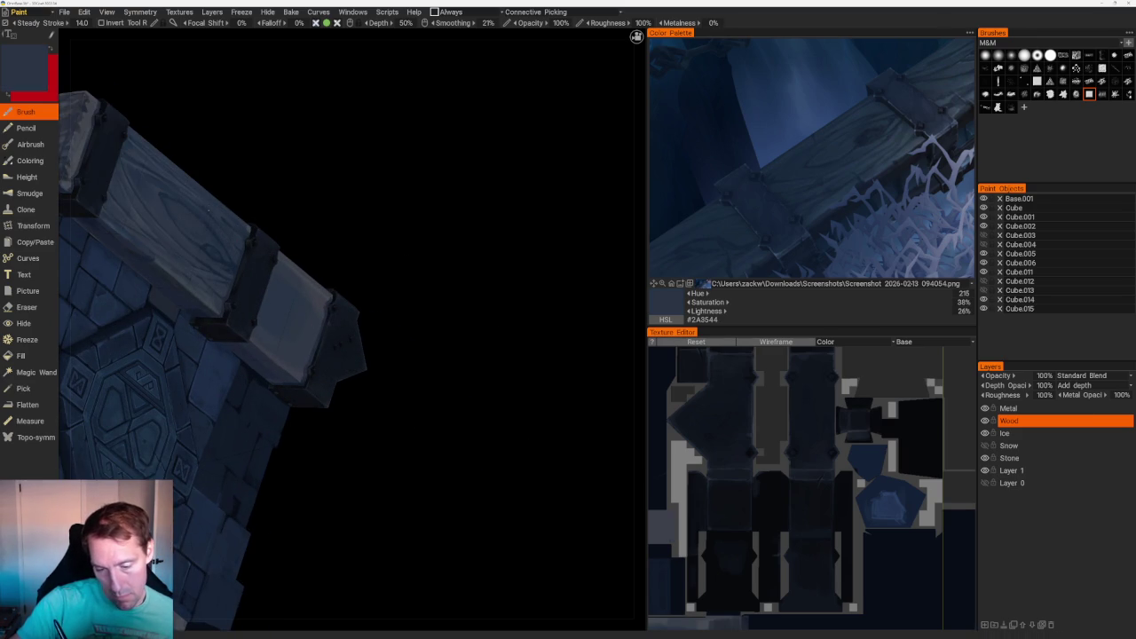
key(v)
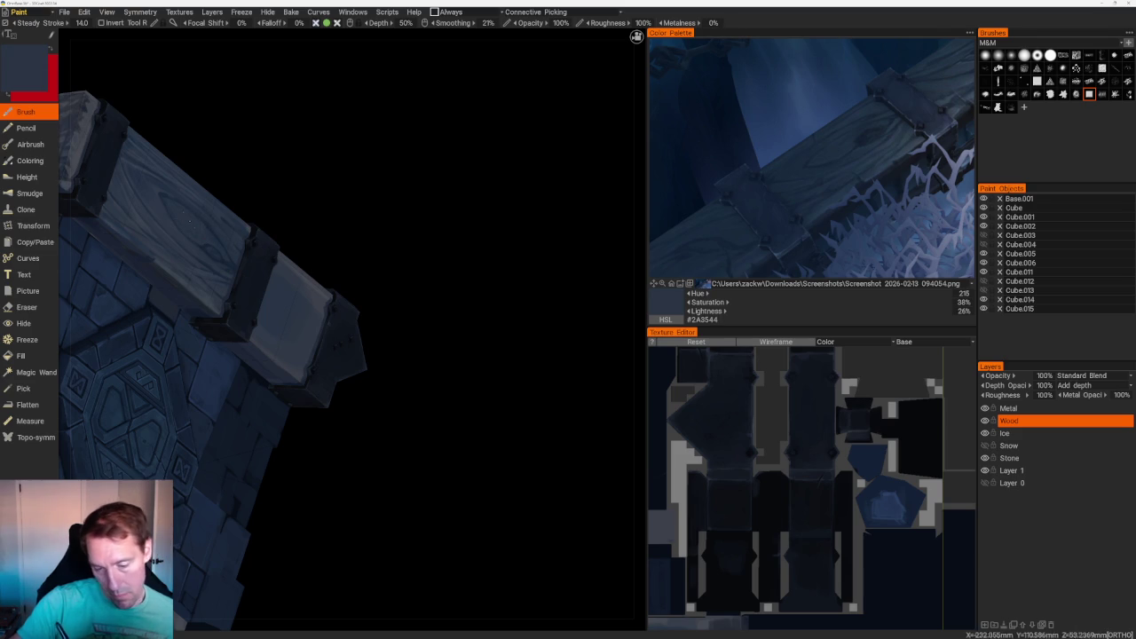
key(KP_1)
drag(369, 221, 352, 174)
right_drag(353, 174, 457, 387)
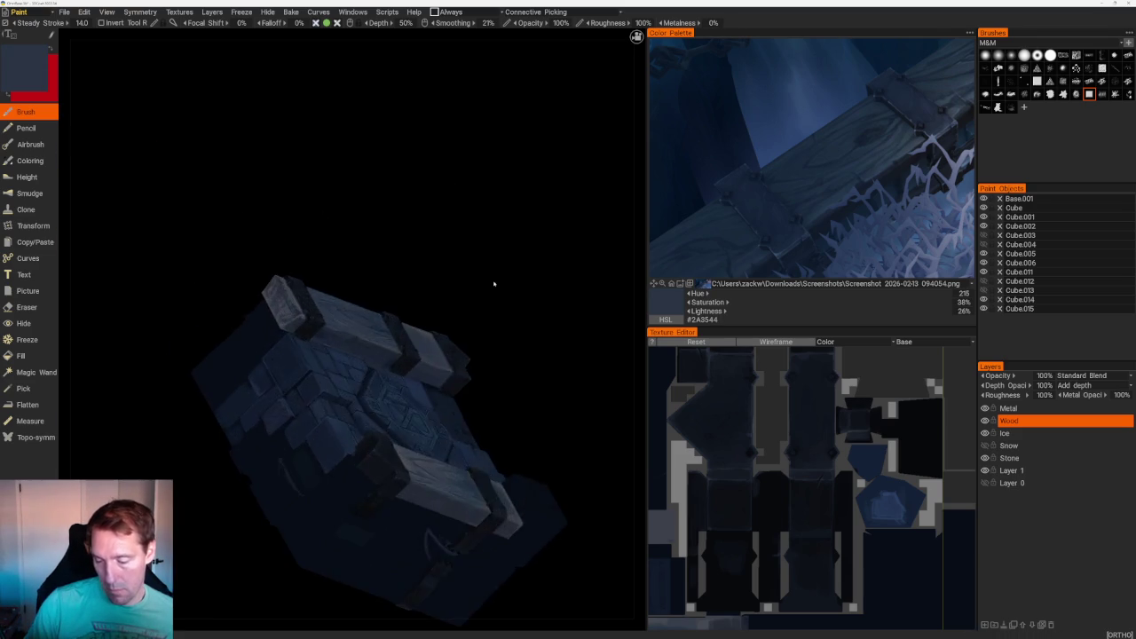
- Pick a blue-grey from the reference and darken it to #2D3849 (H216, S38%, L28%)
click(898, 158)
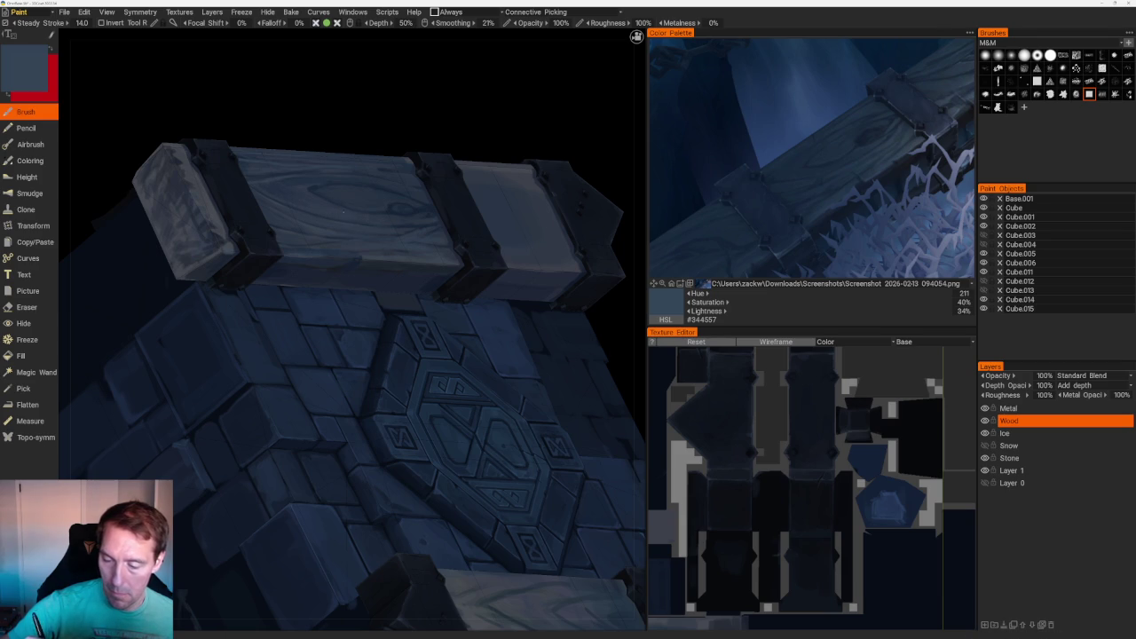
key(v)
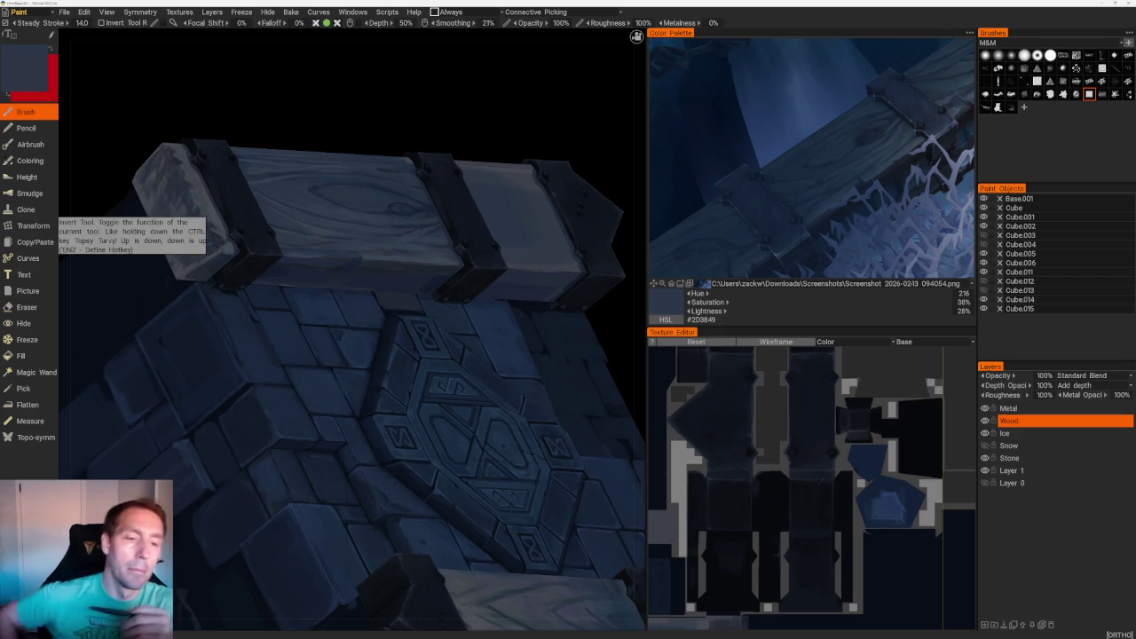
mouse_move(568, 107)
mouse_down()
mouse_move(580, 116)
mouse_move(567, 137)
mouse_up()
scroll(567, 138, down, 5)
mouse_move(388, 86)
mouse_down()
mouse_move(492, 244)
mouse_move(447, 186)
mouse_up()
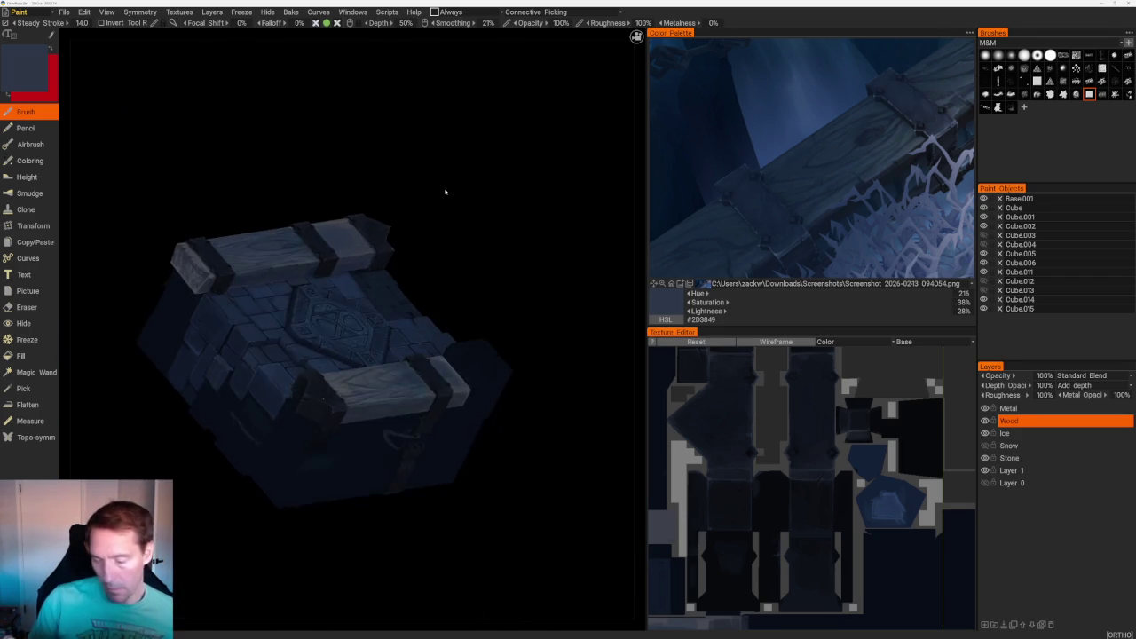
scroll(570, 238, up, 3)
drag(533, 271, 496, 293)
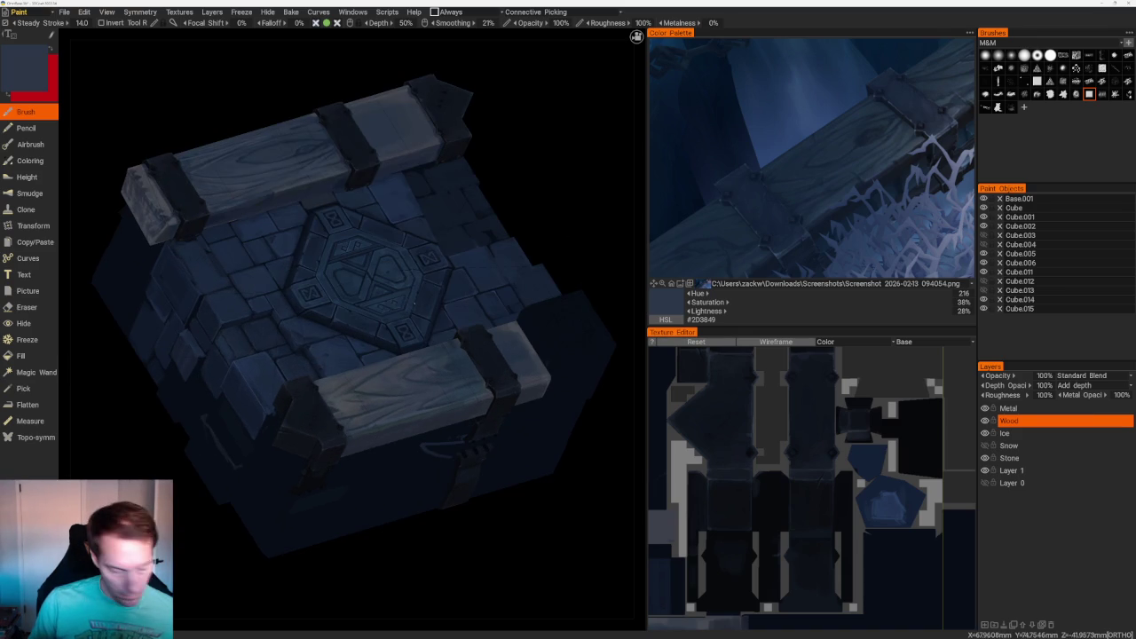
drag(562, 221, 580, 198)
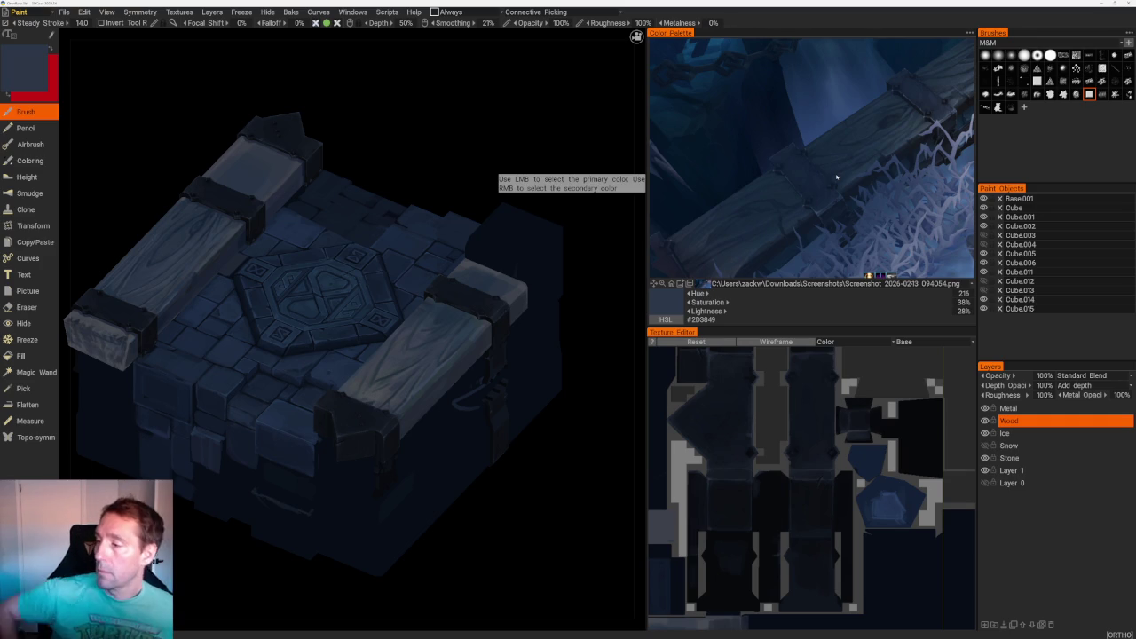
mouse_move(578, 216)
mouse_down()
mouse_move(497, 293)
mouse_move(545, 375)
mouse_up()
scroll(545, 375, up, 3)
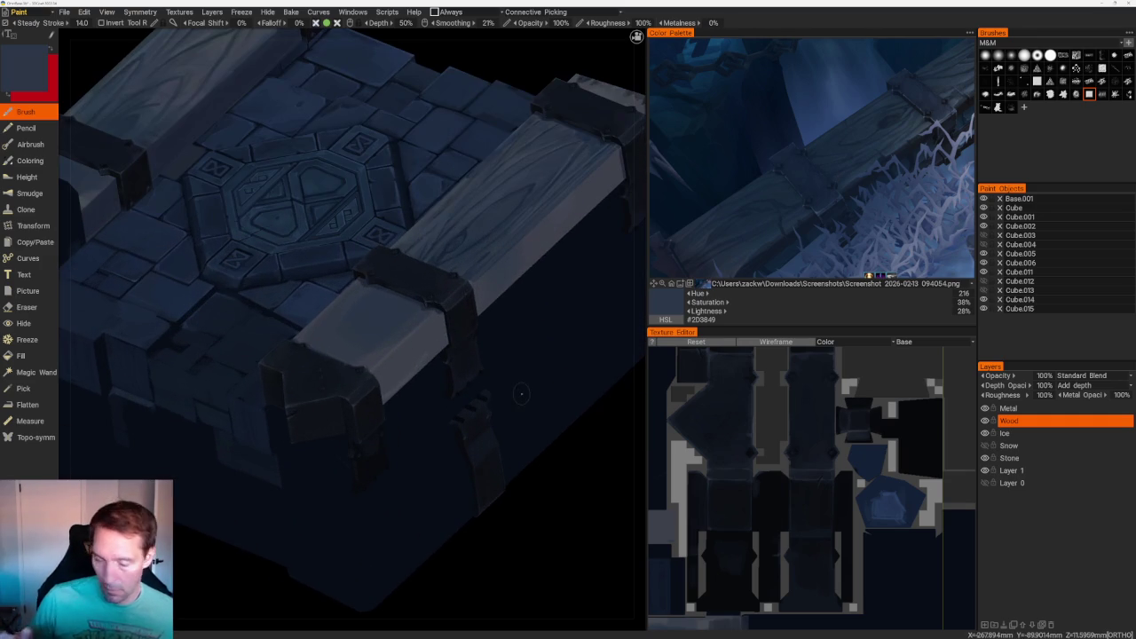
- Darken the colour to a deep blue and paint a shading stroke across the plank by the strap
key(v)
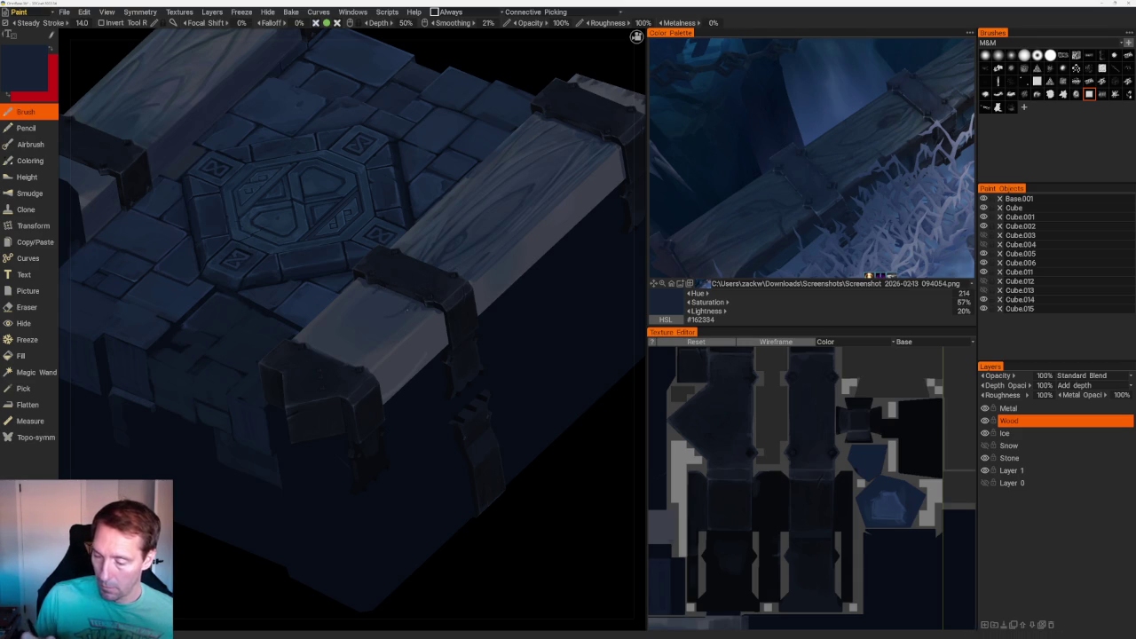
drag(390, 308, 318, 333)
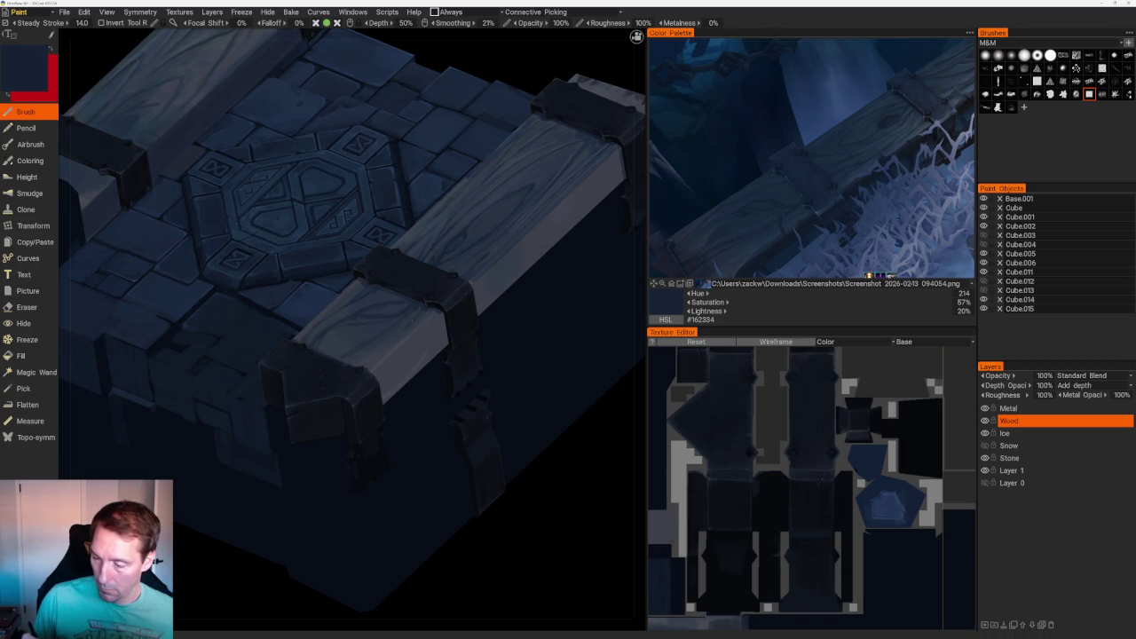
middle_drag(338, 426, 363, 448)
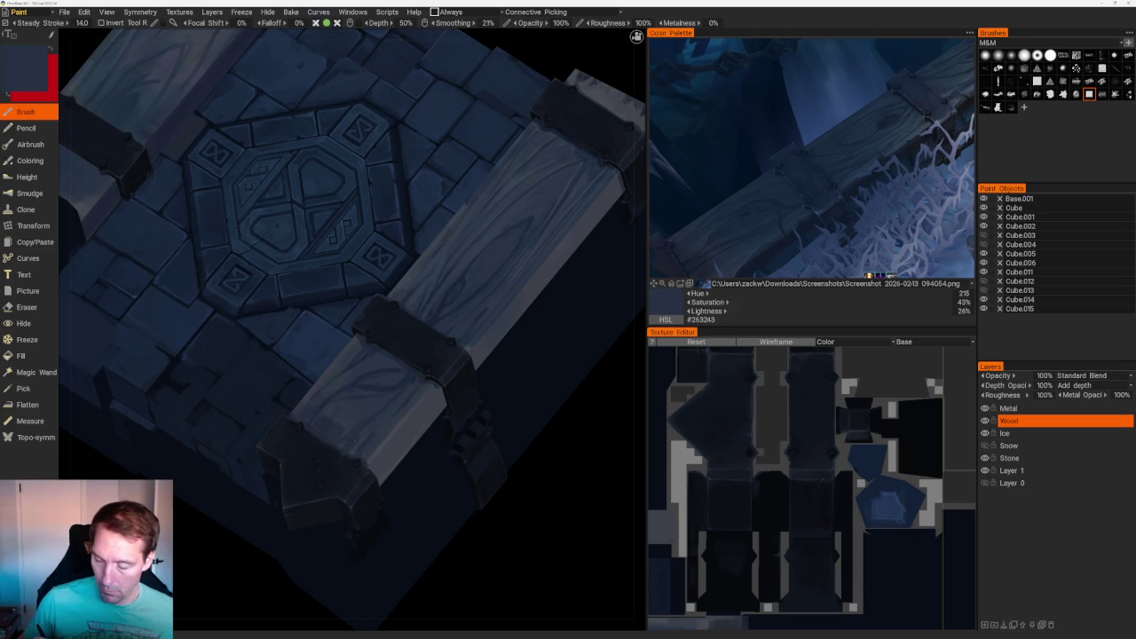
scroll(517, 396, down, 5)
- In the Left ortho view, paint a dark stroke down the plank's pale grey strip on the Wood layer
mouse_move(517, 396)
mouse_down()
mouse_move(508, 375)
mouse_move(662, 416)
mouse_up()
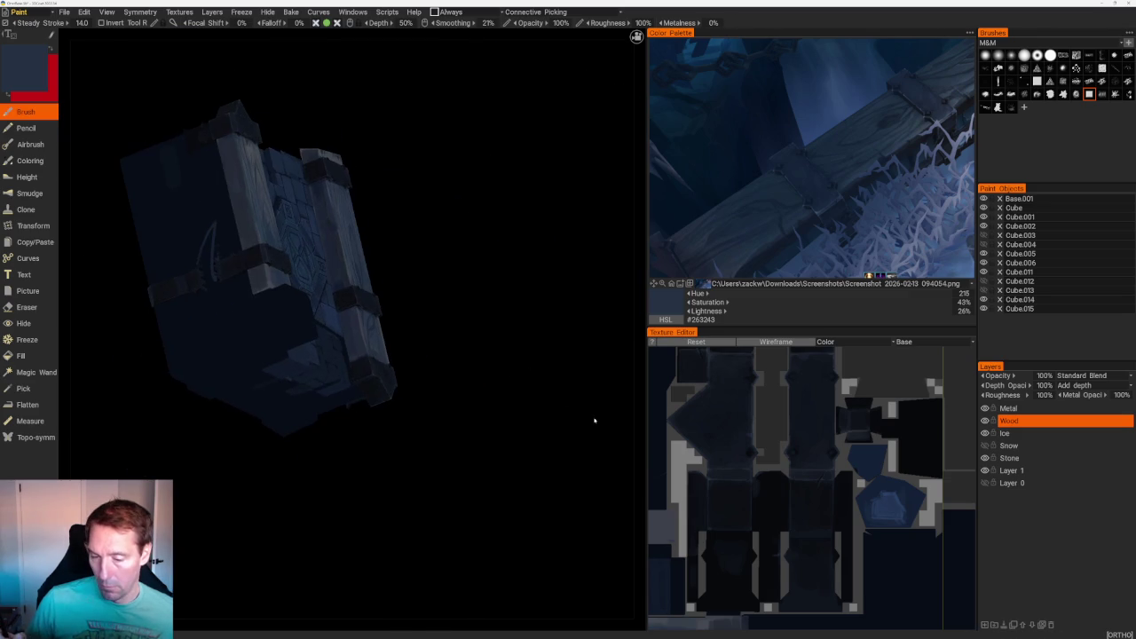
shift+drag(550, 228, 568, 231)
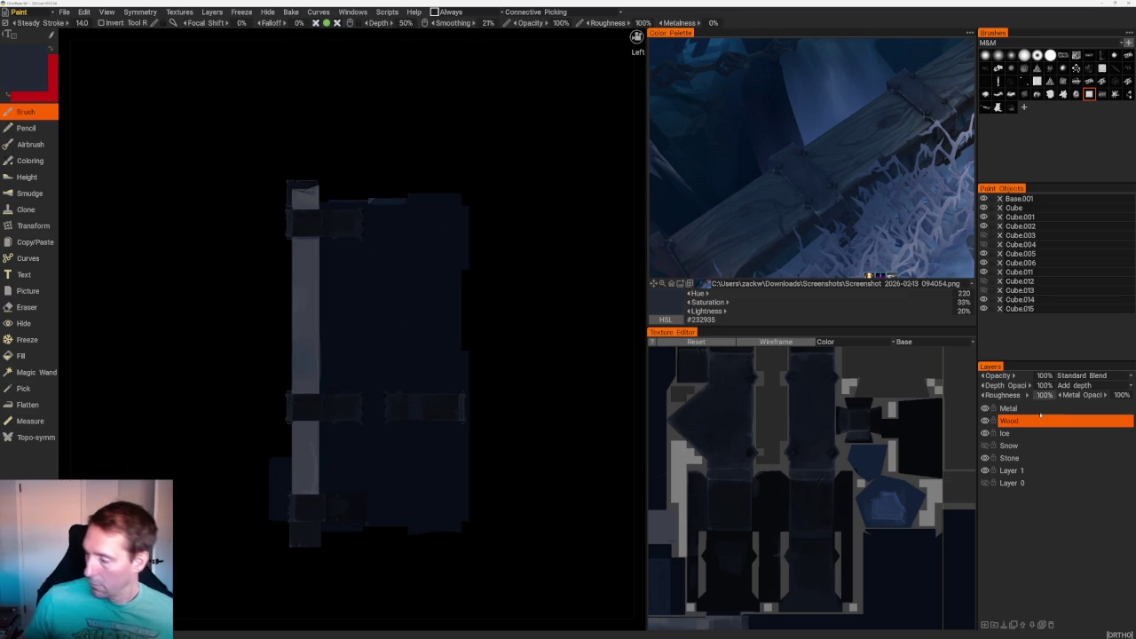
click(1041, 420)
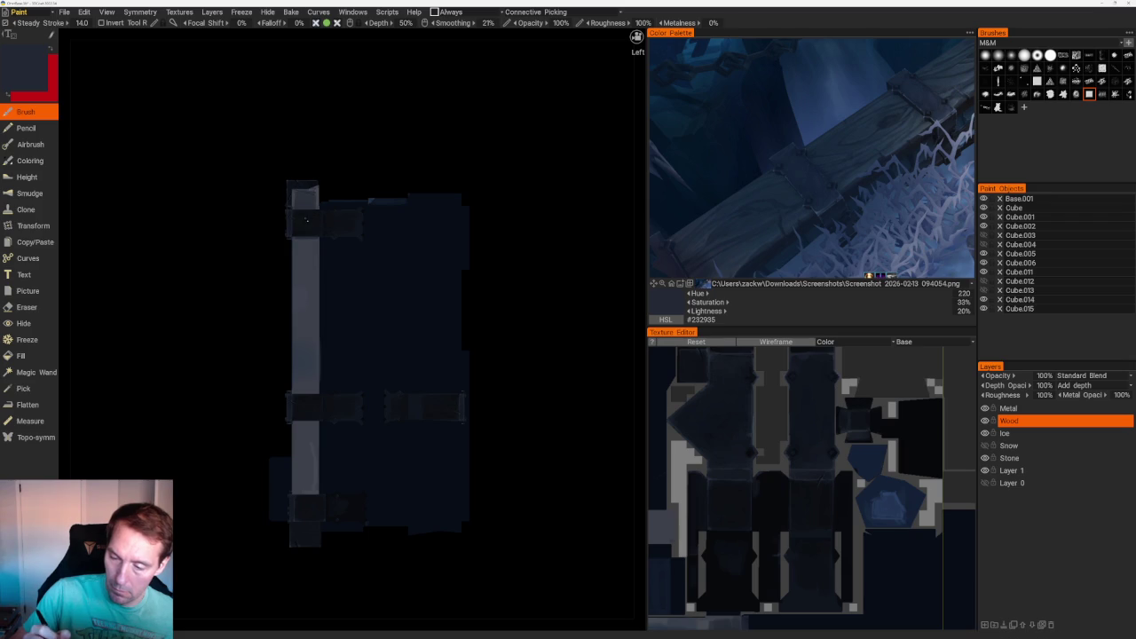
drag(307, 311, 307, 490)
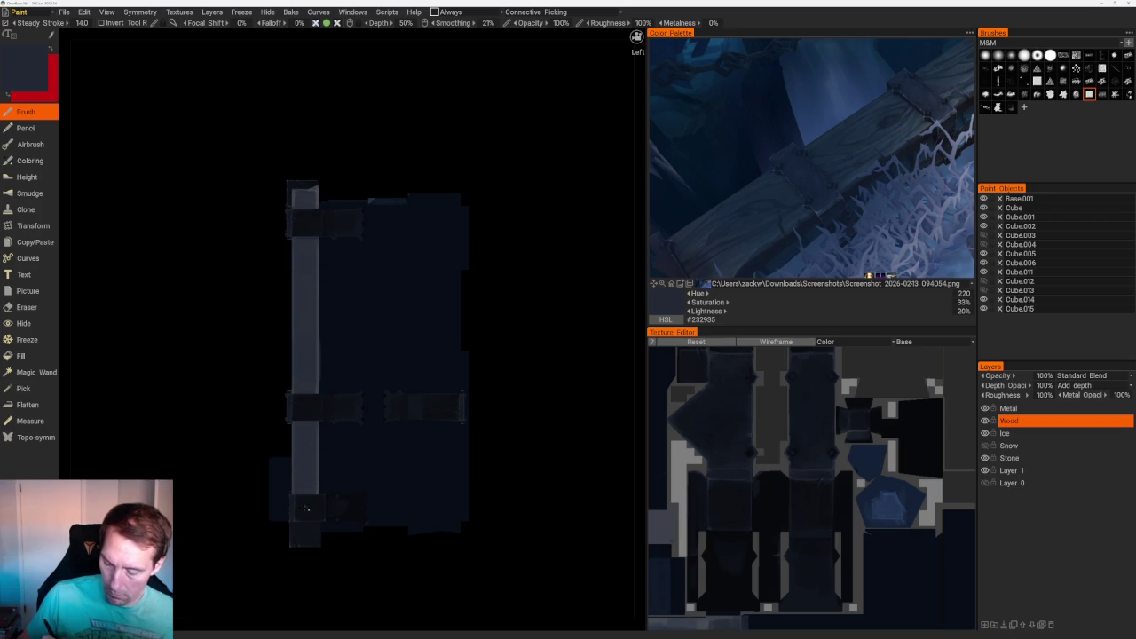
mouse_move(464, 157)
mouse_down()
mouse_move(571, 145)
mouse_move(554, 207)
mouse_move(520, 198)
mouse_move(555, 331)
mouse_move(506, 301)
mouse_move(420, 308)
mouse_up()
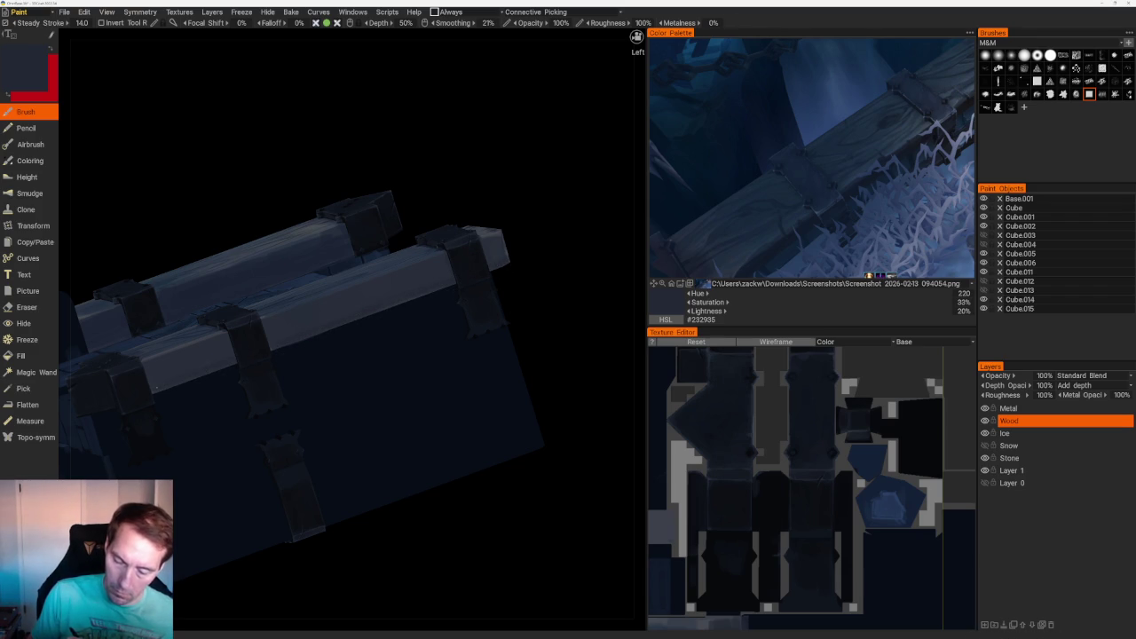
- Sample a darker navy from the reference, then a slightly lighter navy with V while orbiting
click(772, 255)
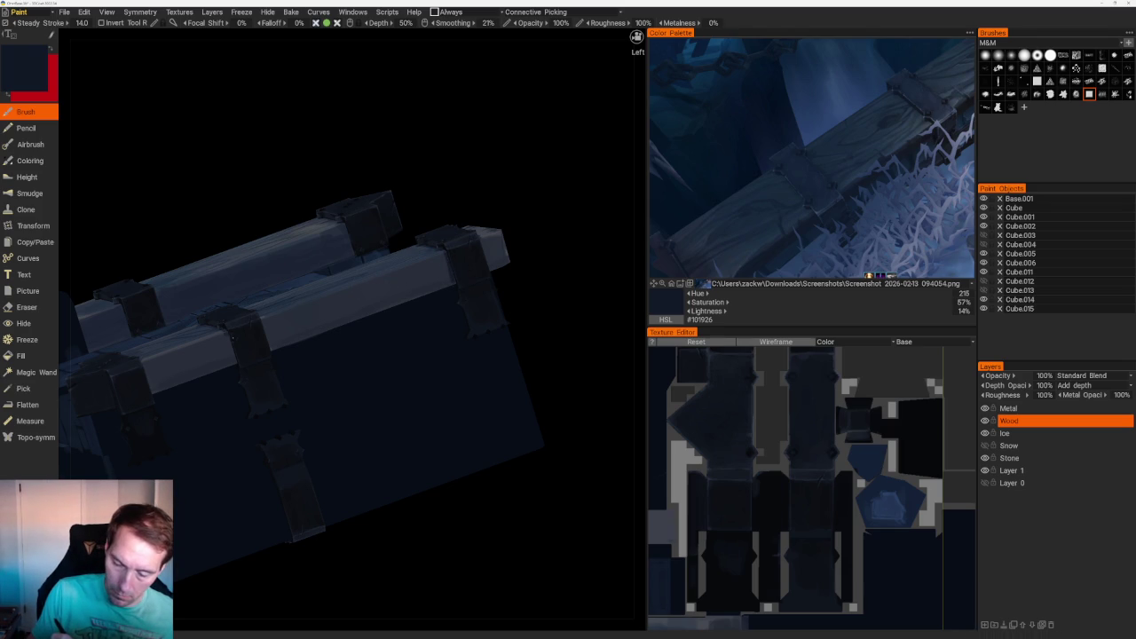
right_drag(236, 365, 193, 422)
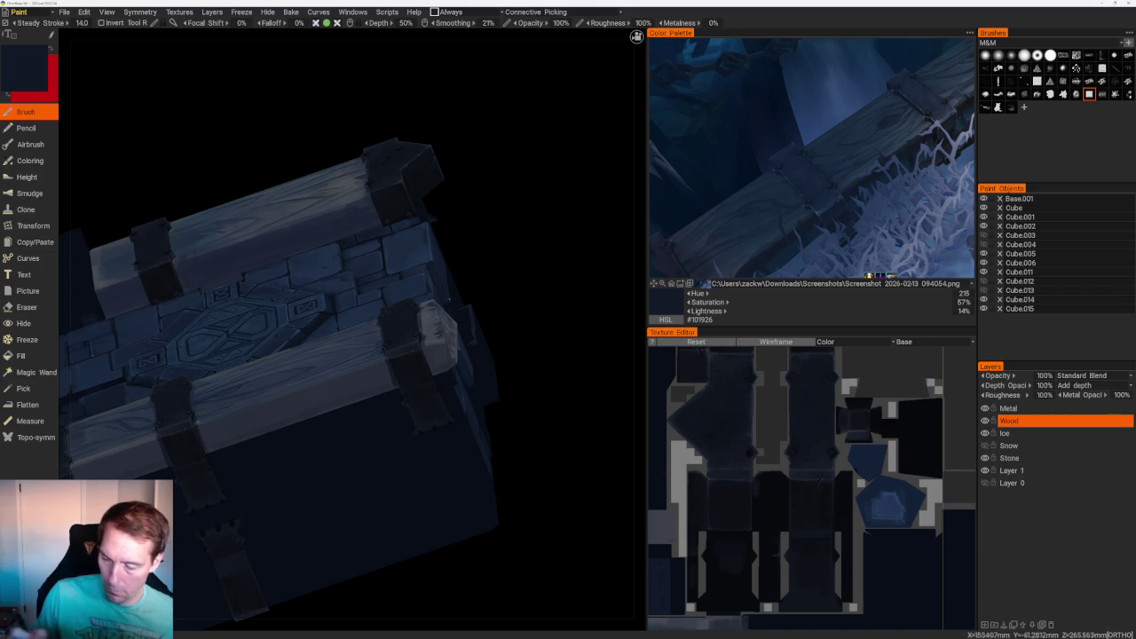
mouse_move(435, 377)
right_down()
mouse_move(583, 294)
mouse_move(505, 398)
mouse_move(412, 319)
right_up()
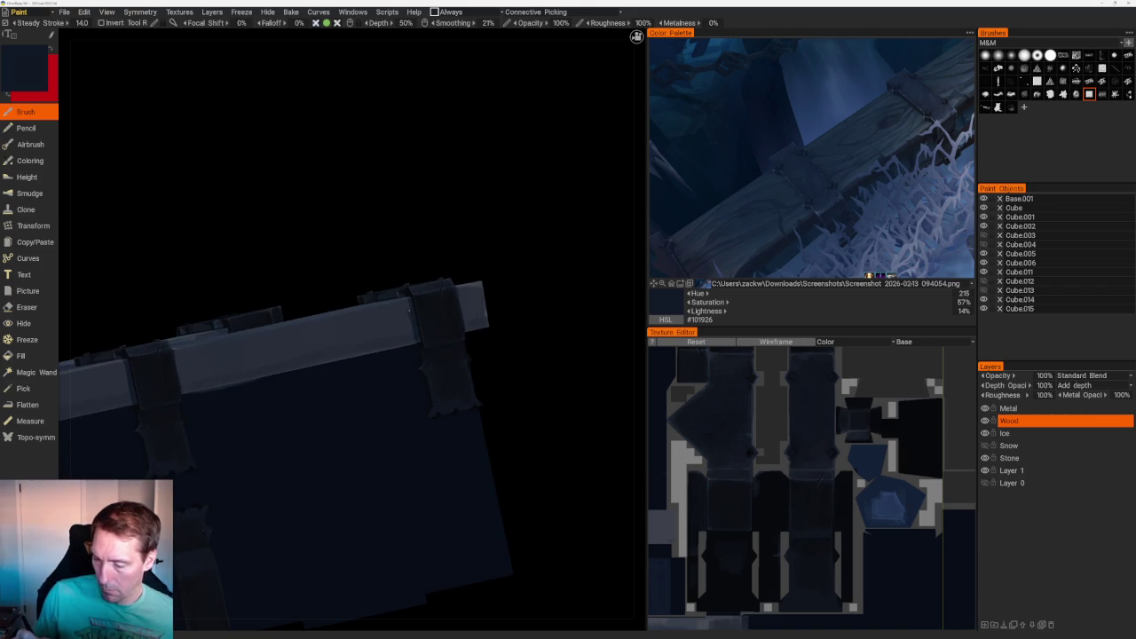
key(v)
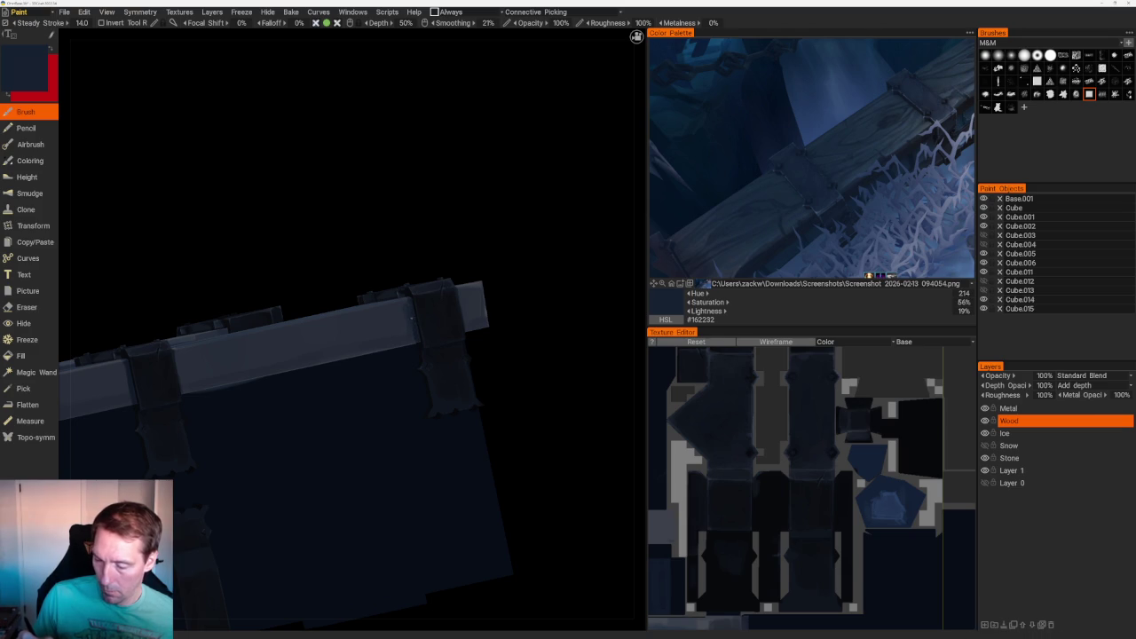
mouse_move(410, 346)
right_down()
mouse_move(414, 226)
mouse_move(452, 215)
mouse_move(482, 257)
mouse_move(419, 266)
right_up()
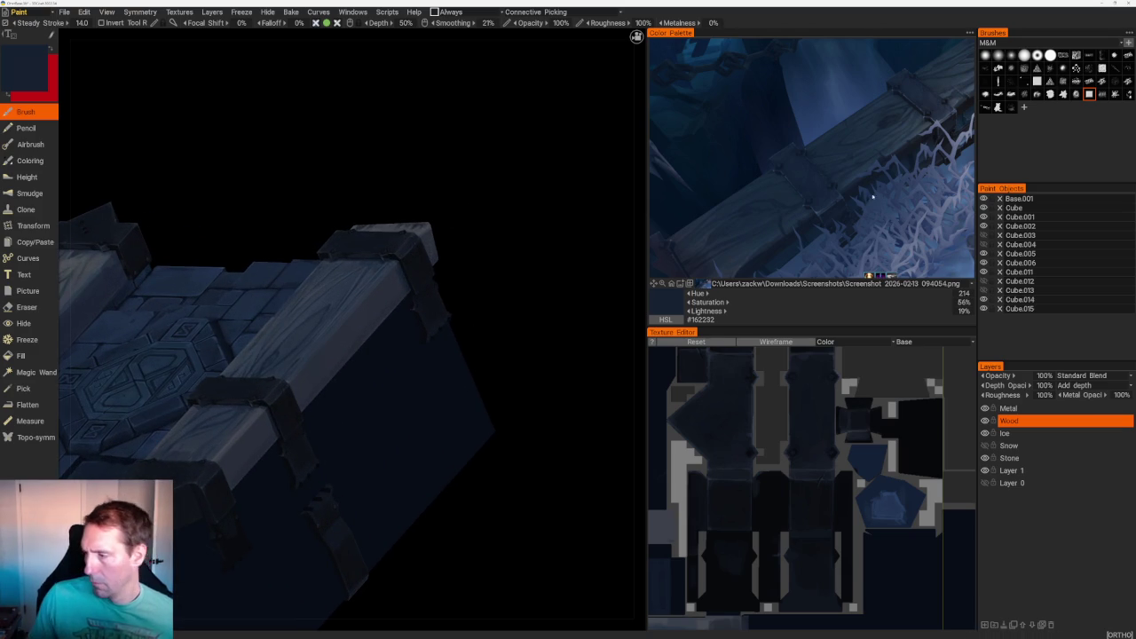
- Sample a blue-grey from the reference and the plank's wood colour, settling on #232B3C
click(775, 243)
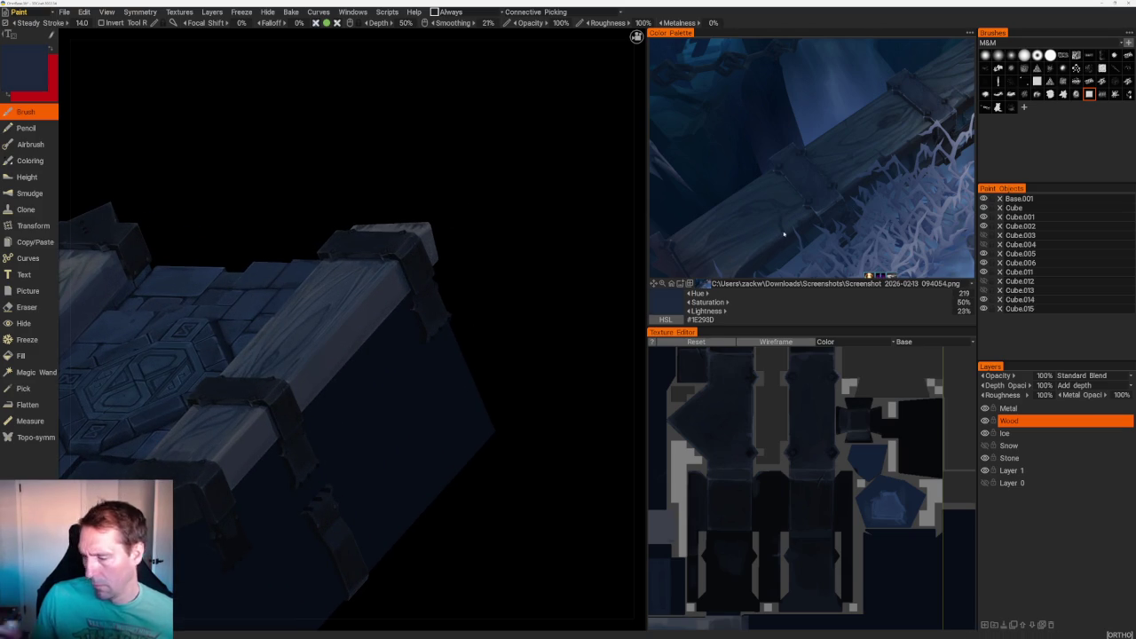
key(v)
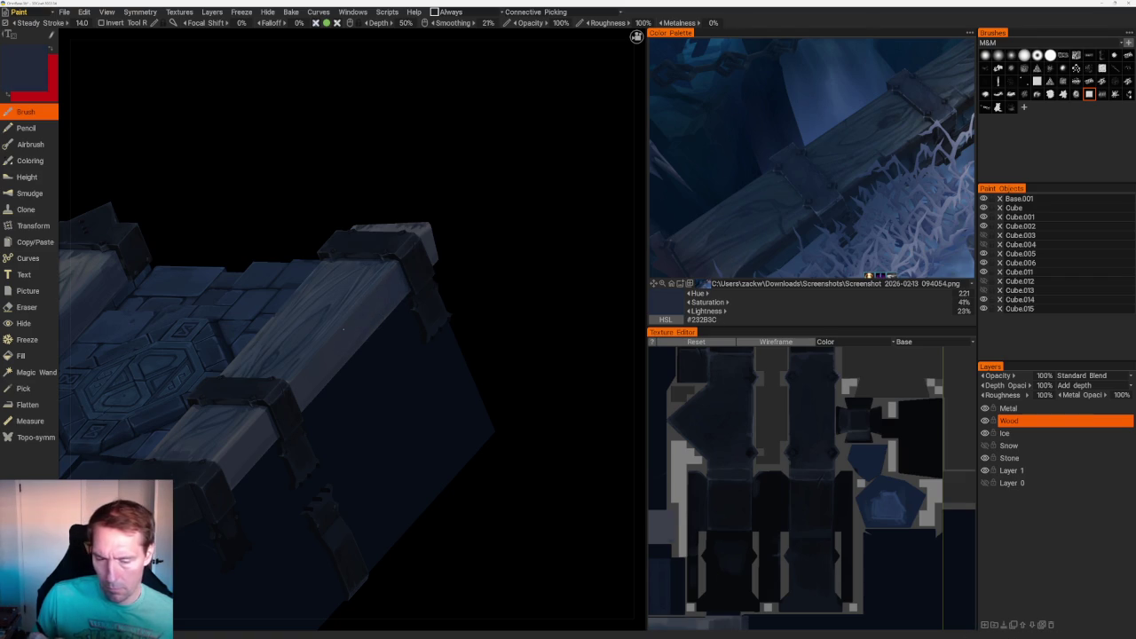
scroll(381, 266, down, 10)
scroll(421, 213, down, 3)
mouse_move(406, 239)
mouse_down()
mouse_move(416, 276)
mouse_move(485, 311)
mouse_move(515, 387)
mouse_move(524, 376)
mouse_up()
scroll(525, 375, up, 2)
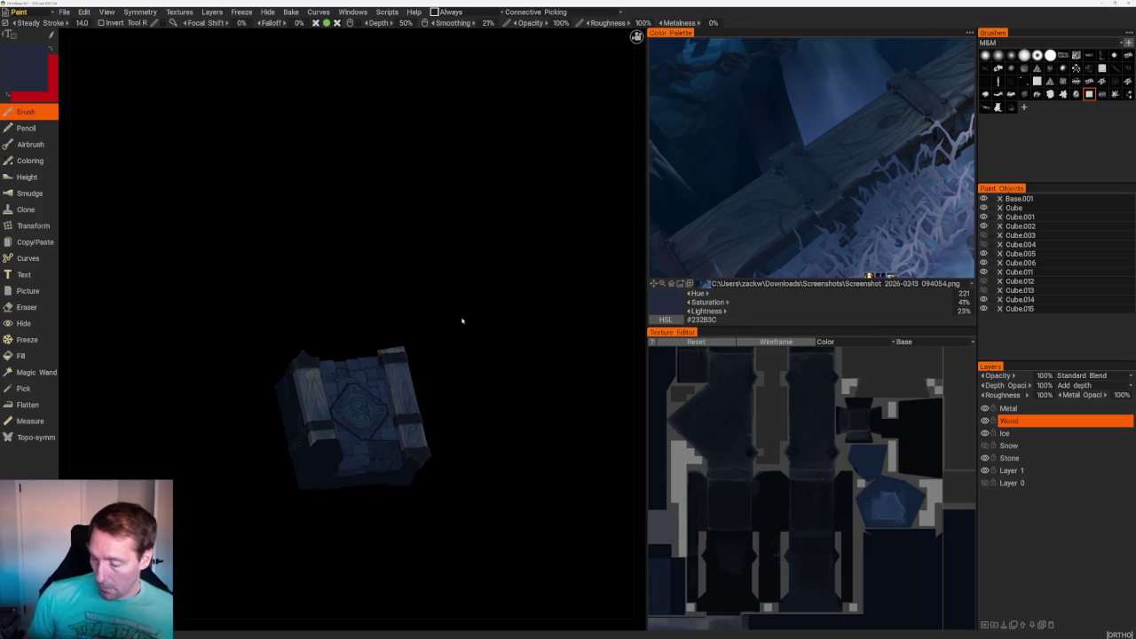
- Zoom in and sample plank and stone tones from the chest, ending on blue-grey #2C3748
drag(524, 374, 483, 365)
scroll(482, 365, up, 3)
scroll(524, 353, up, 3)
key(v)
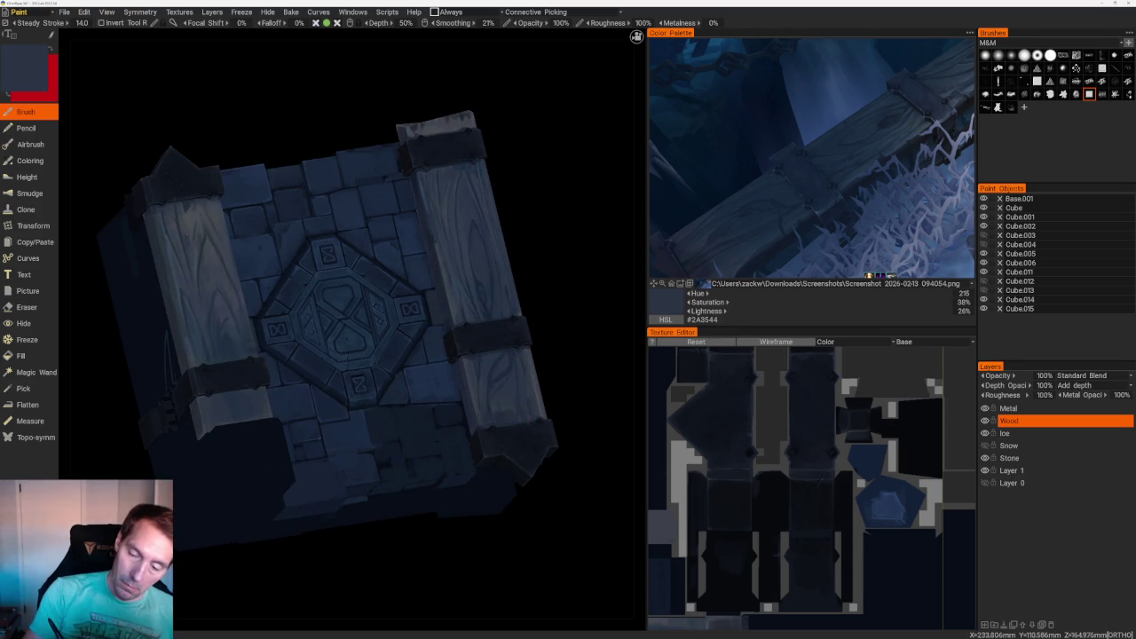
key(v)
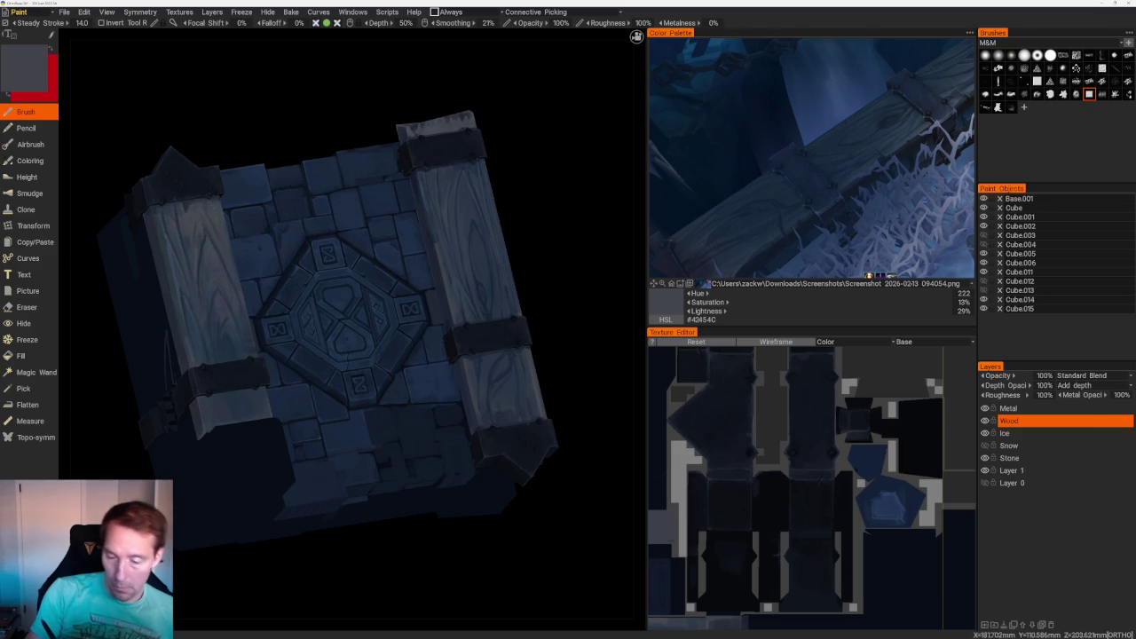
key(v)
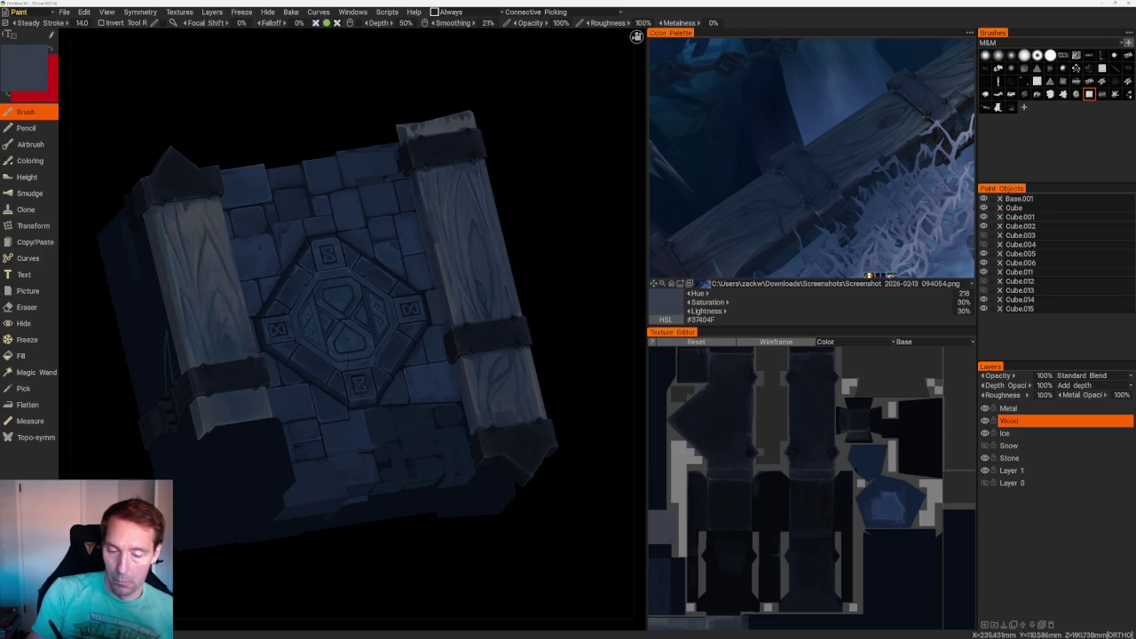
key(v)
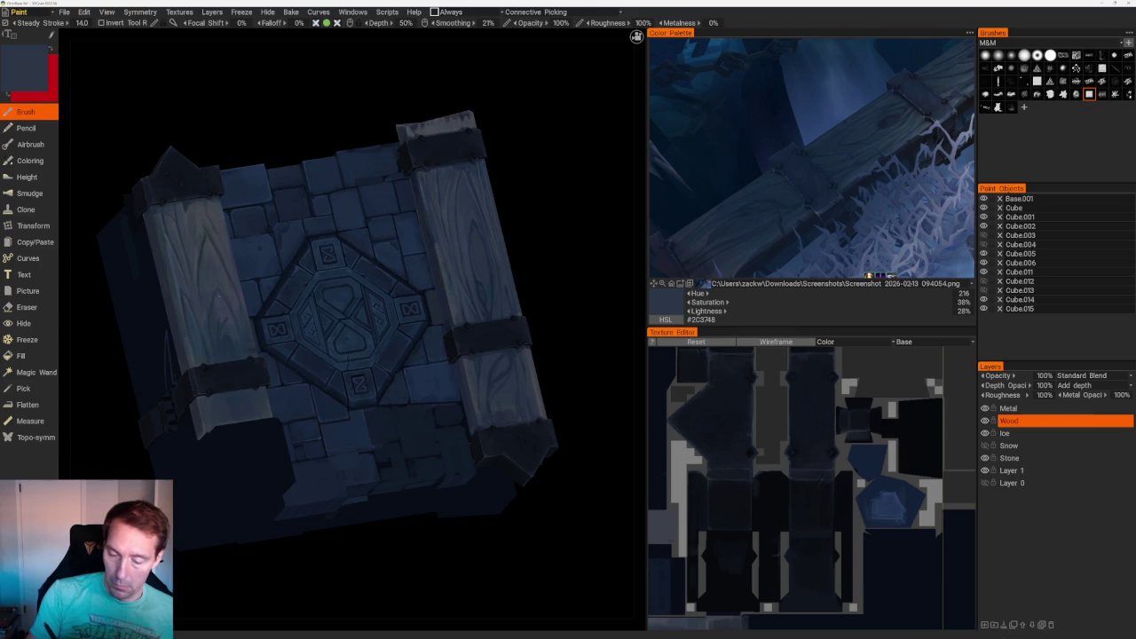
scroll(528, 293, down, 5)
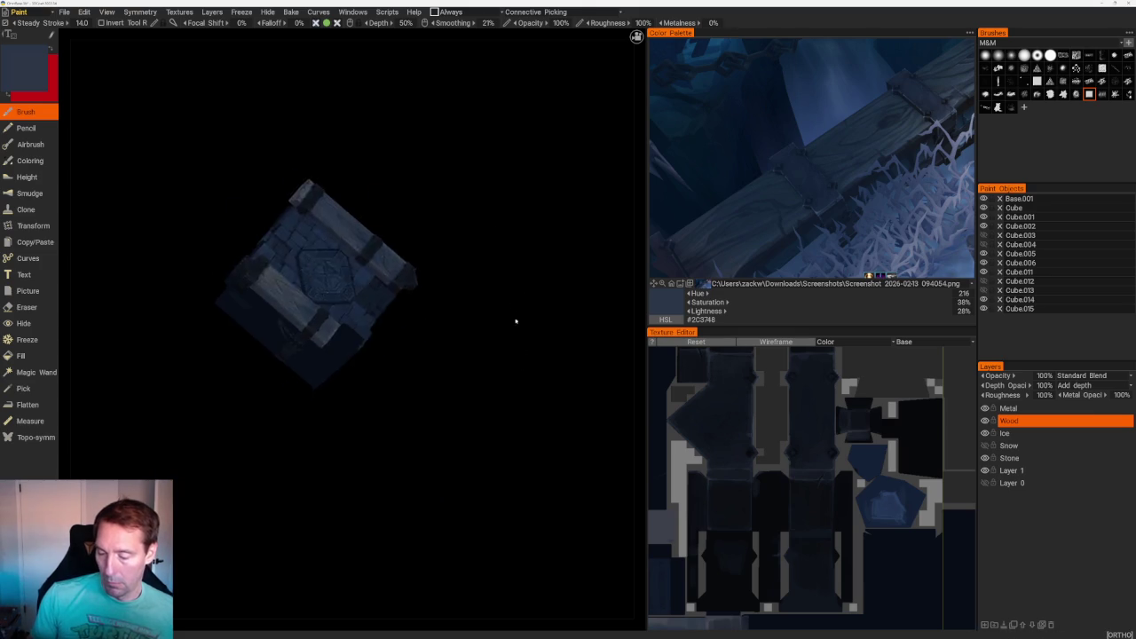
- Pick the dark navy #162134 from the reference screenshot in the Color Palette
scroll(515, 307, up, 5)
scroll(444, 343, down, 5)
scroll(474, 393, down, 2)
mouse_move(474, 393)
mouse_down()
mouse_move(456, 264)
mouse_move(344, 255)
mouse_up()
scroll(398, 316, up, 5)
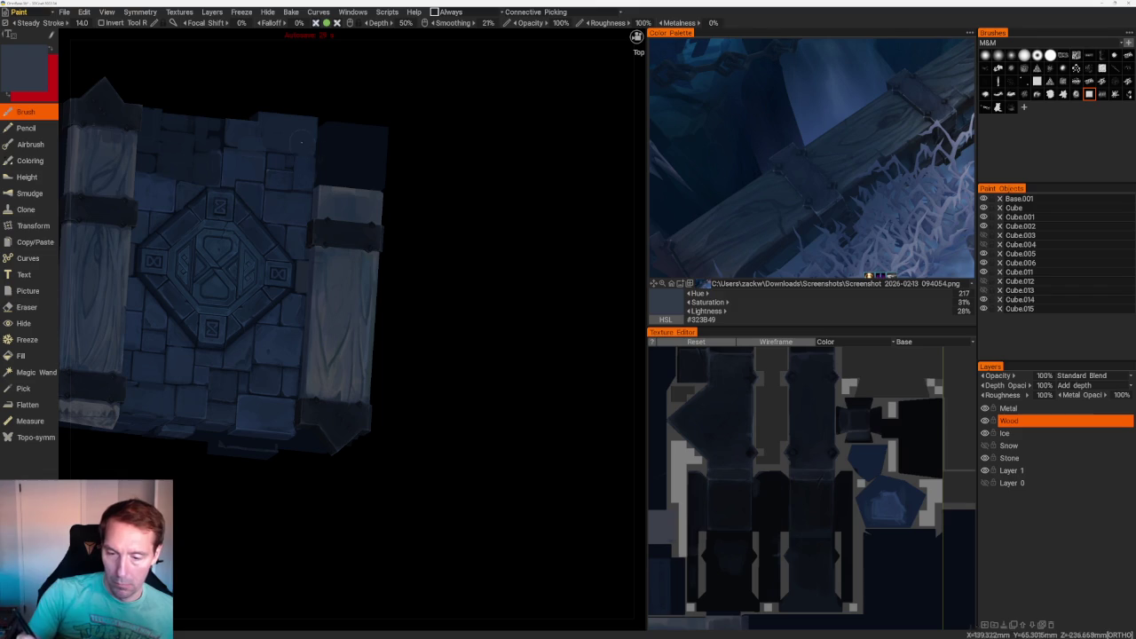
click(811, 216)
- Orbit around a metal strap, viewing it from several sides and from below
drag(409, 266, 464, 251)
scroll(340, 256, up, 5)
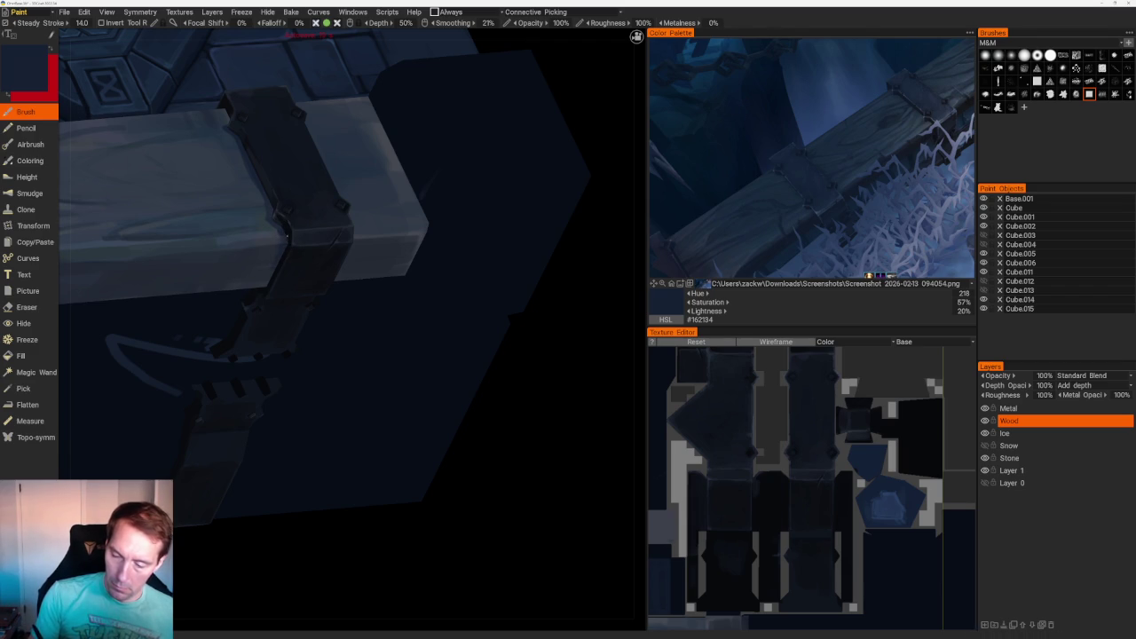
middle_drag(399, 355, 461, 320)
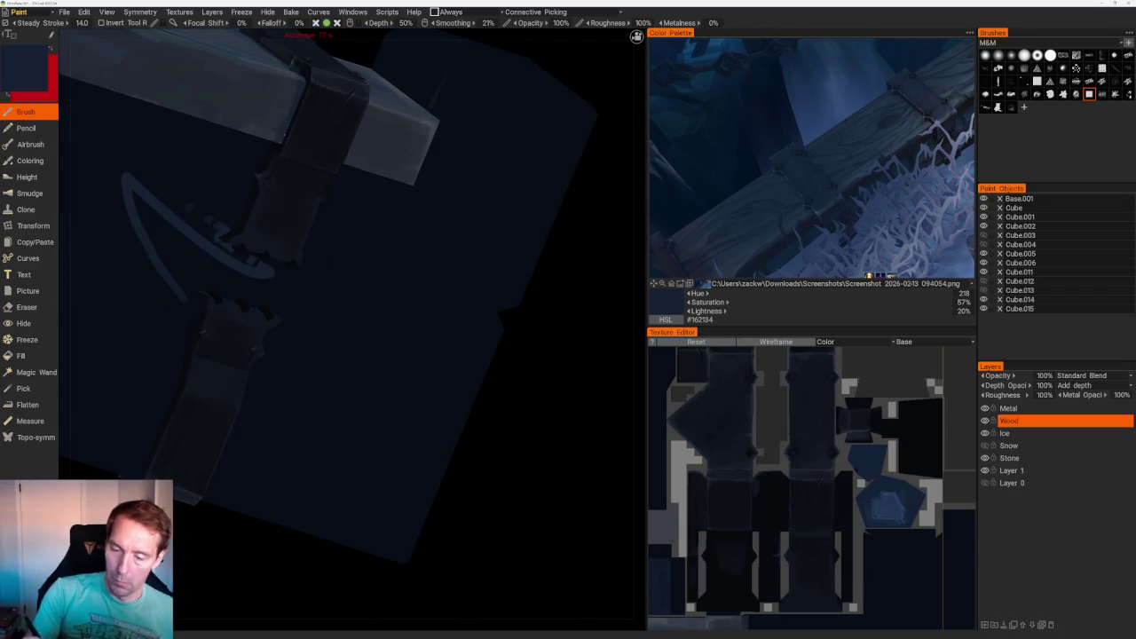
middle_drag(380, 127, 307, 266)
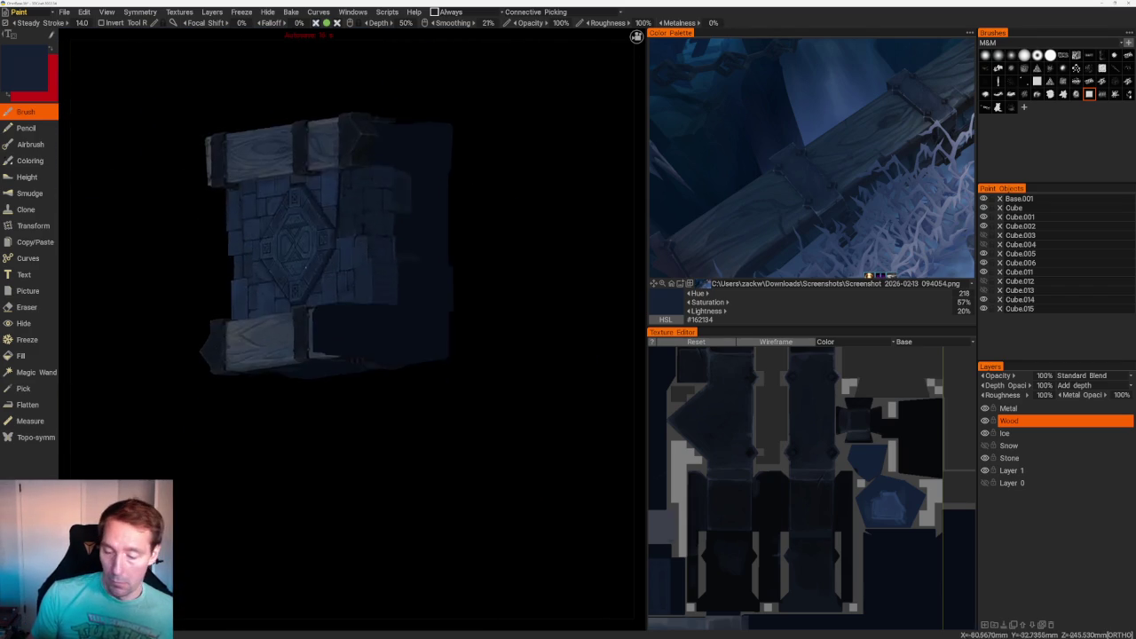
scroll(346, 335, up, 5)
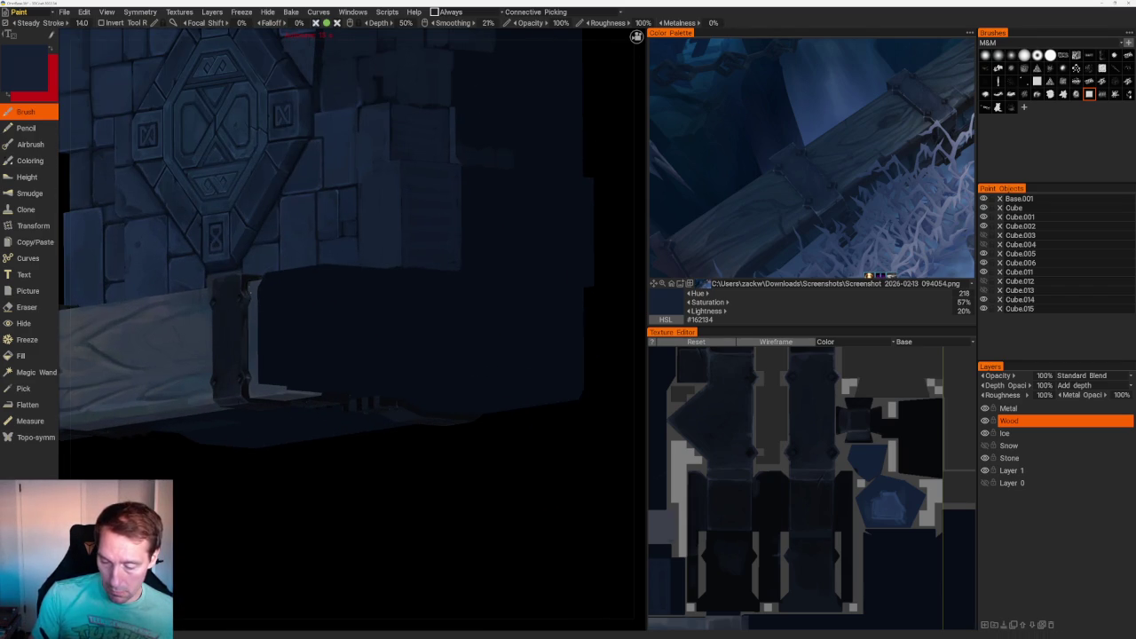
scroll(327, 238, up, 2)
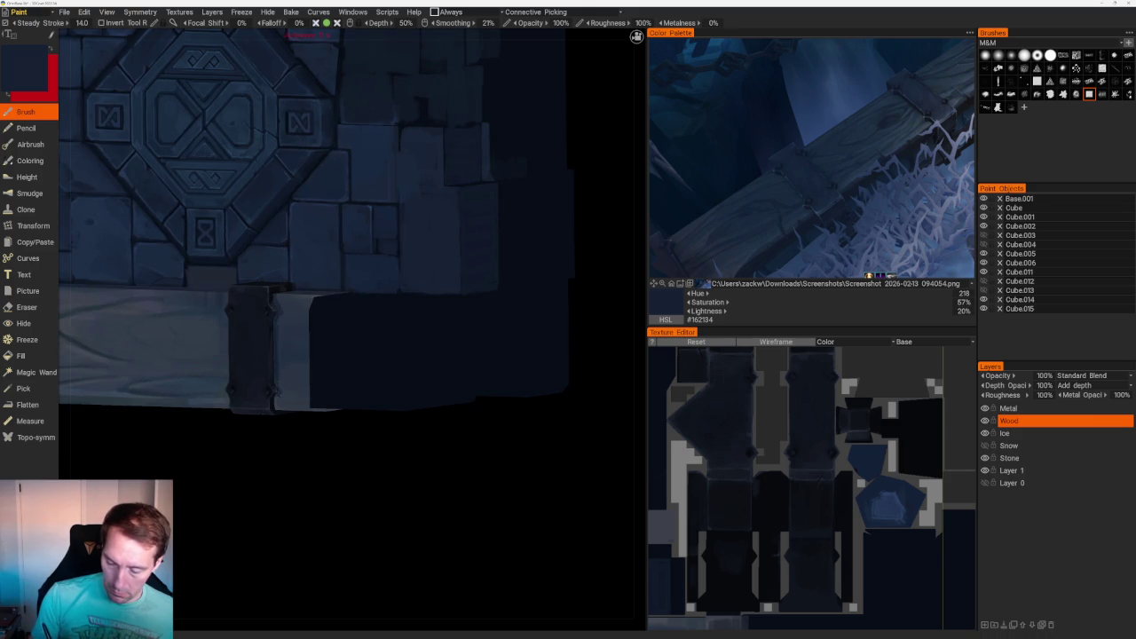
middle_drag(294, 449, 355, 479)
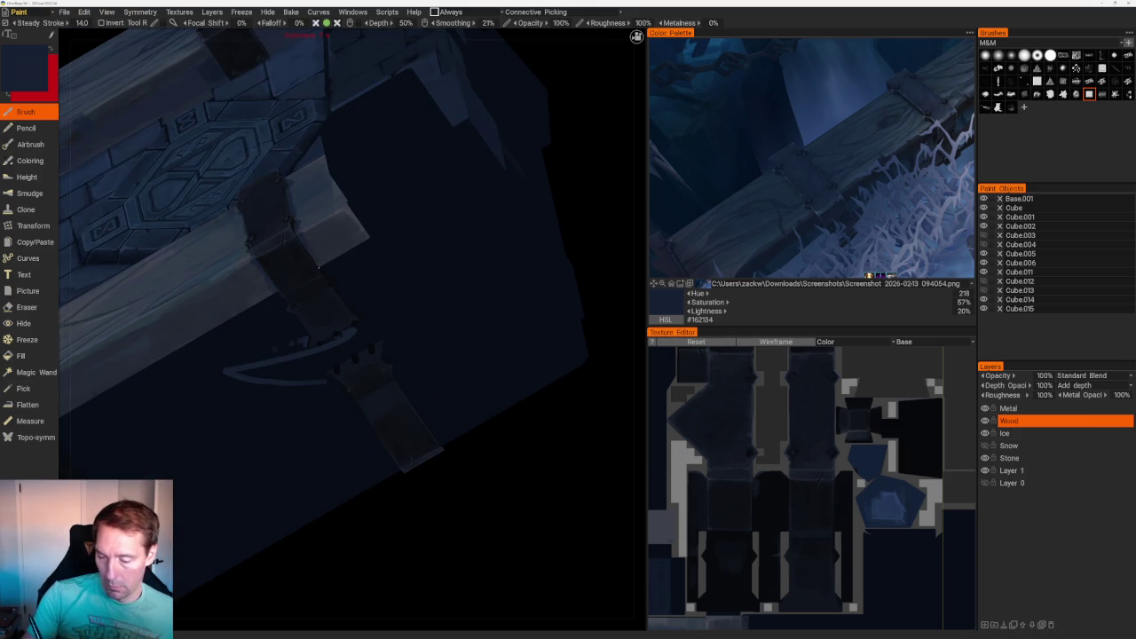
scroll(299, 111, down, 5)
- Orbit to a plank close-up and top-down views of the whole block
middle_drag(299, 112, 358, 185)
scroll(411, 358, up, 5)
scroll(411, 358, up, 3)
scroll(362, 291, down, 3)
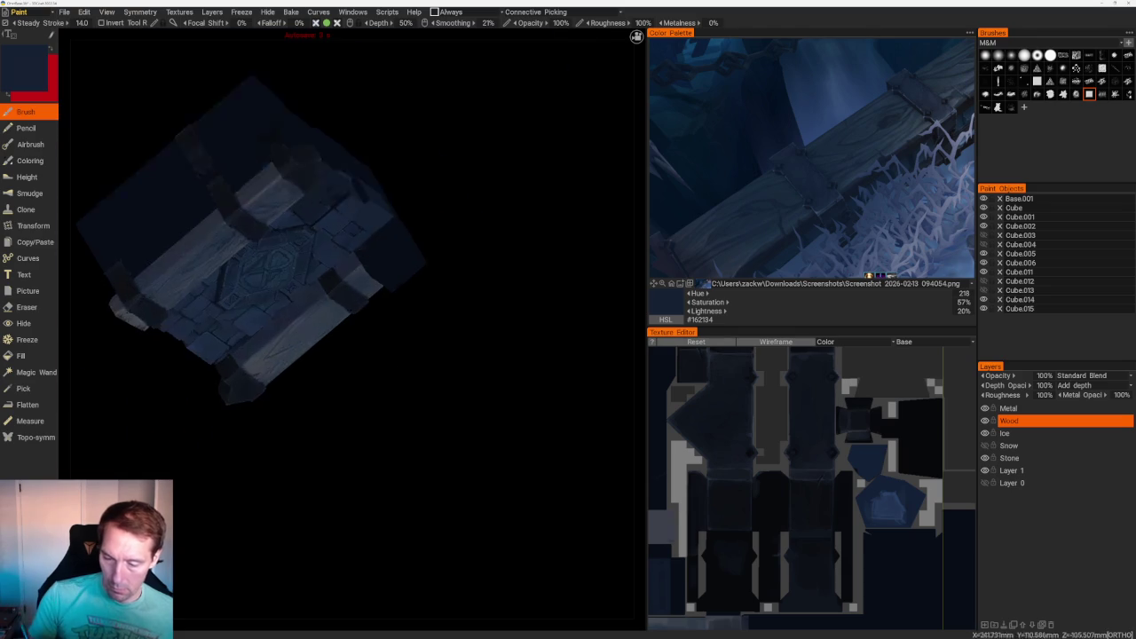
middle_drag(362, 291, 423, 372)
scroll(423, 371, up, 4)
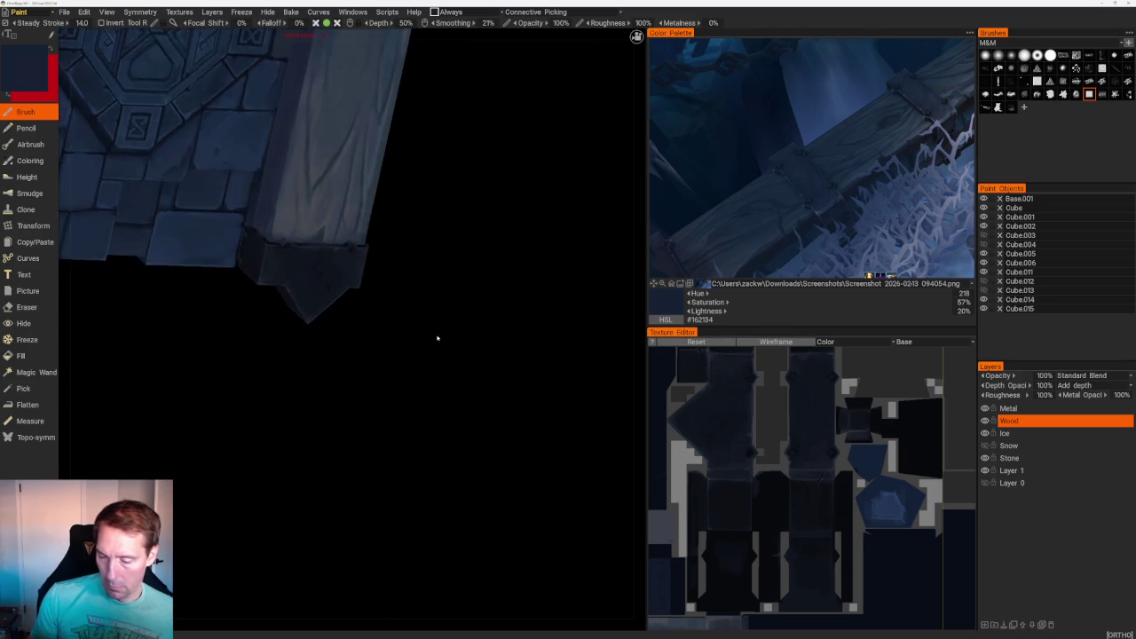
scroll(436, 337, up, 2)
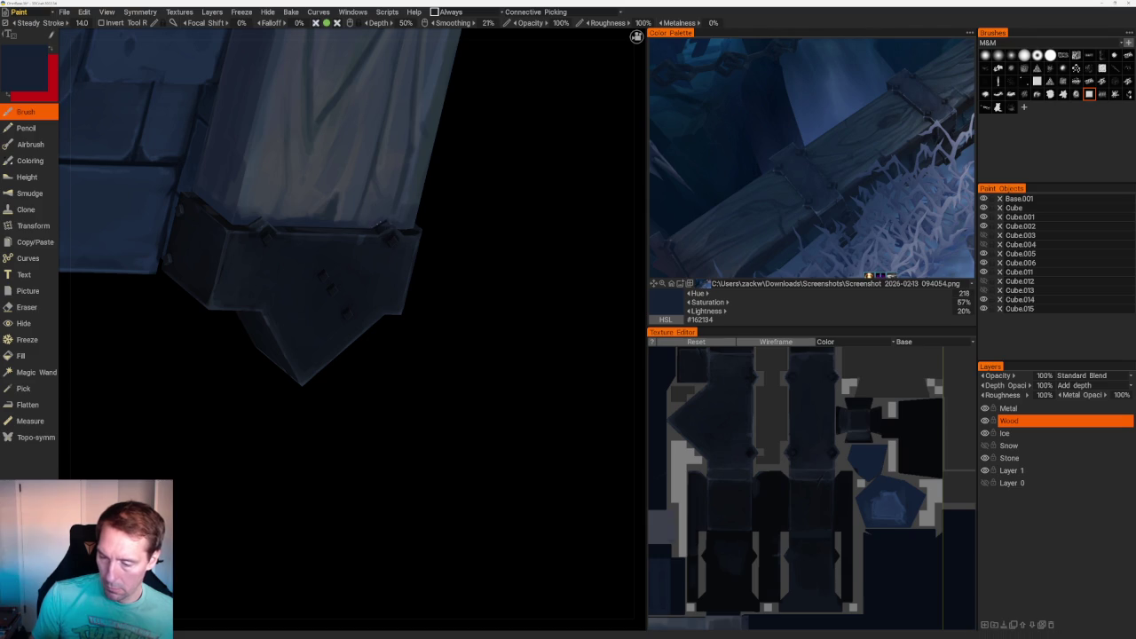
scroll(456, 195, down, 2)
scroll(464, 263, down, 5)
drag(464, 264, 482, 208)
scroll(505, 284, up, 4)
mouse_move(505, 285)
mouse_down()
mouse_move(494, 297)
mouse_move(482, 286)
mouse_move(520, 299)
mouse_move(511, 303)
mouse_move(520, 314)
mouse_move(533, 300)
mouse_up()
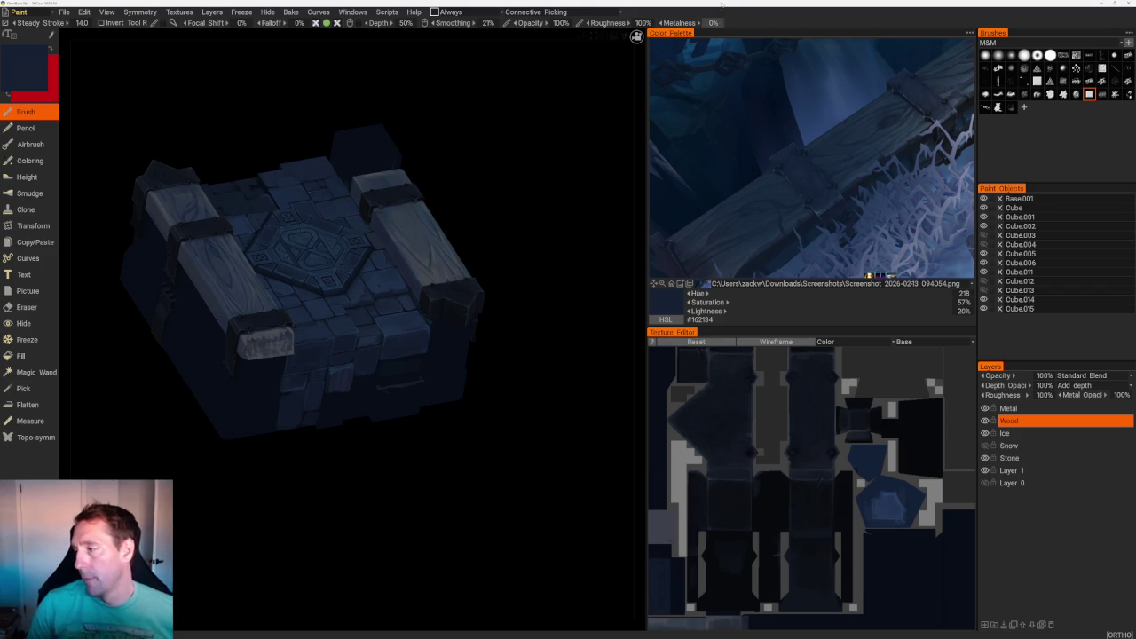
- Sample slate blue #3A445B from the reference plank and make the Metal layer active
mouse_move(911, 135)
mouse_down()
mouse_move(868, 135)
mouse_move(839, 182)
mouse_up()
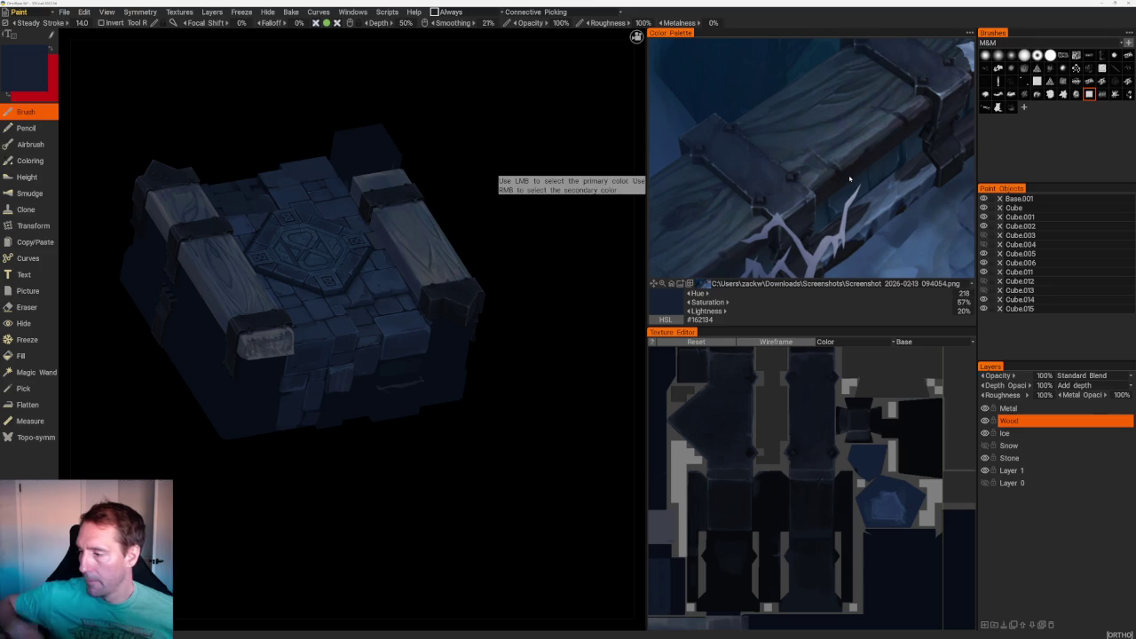
click(782, 204)
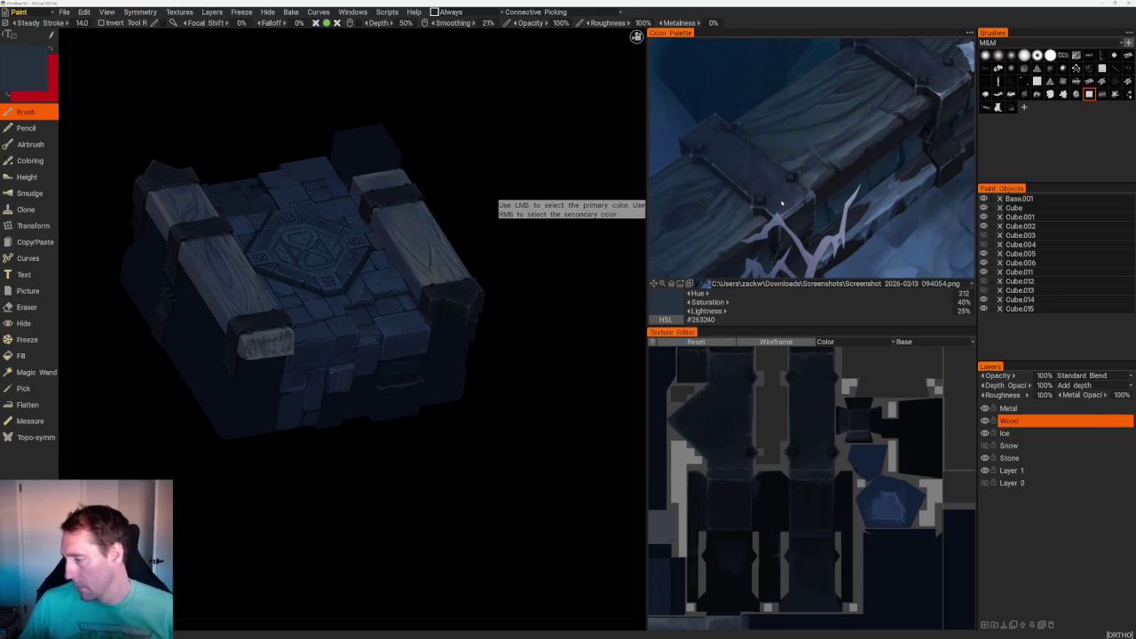
click(1009, 408)
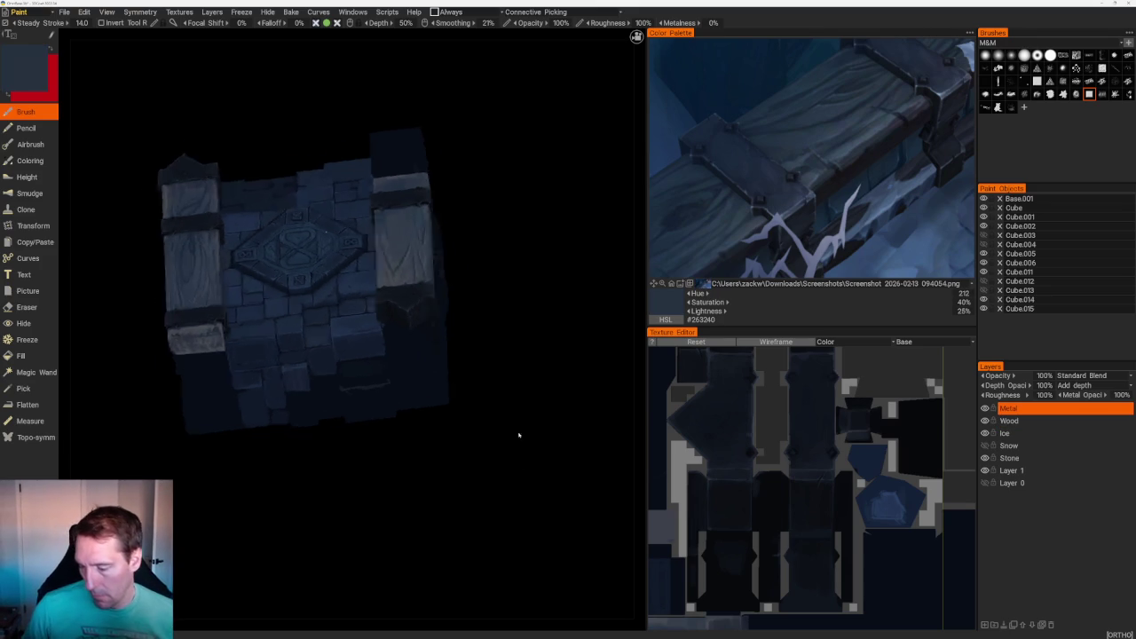
scroll(528, 444, up, 5)
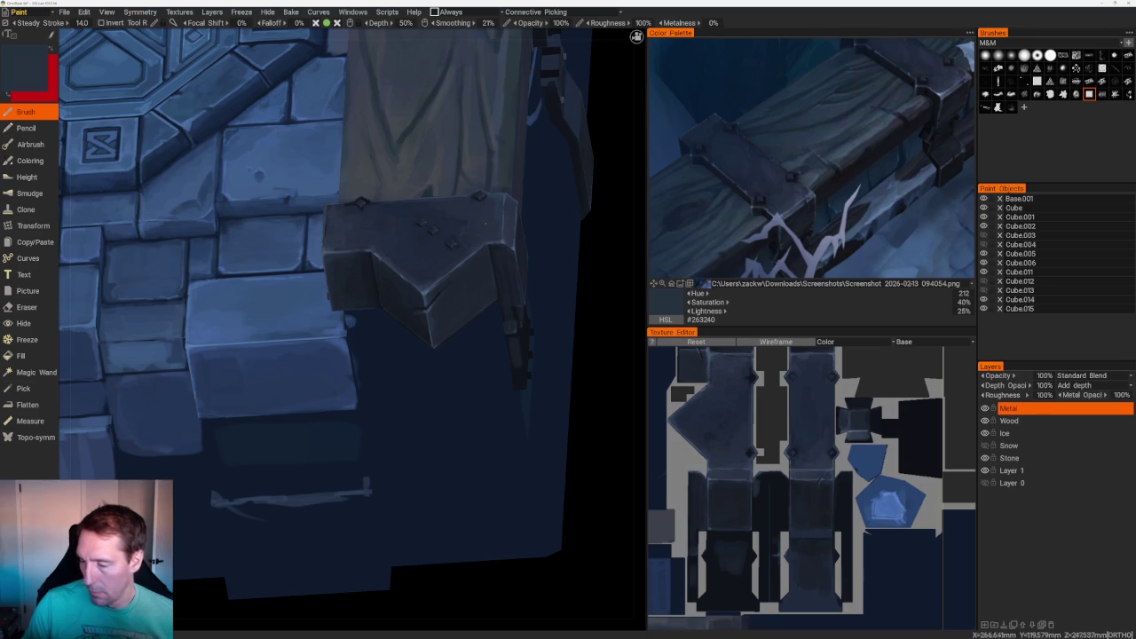
right_drag(497, 266, 609, 246)
- Sample a series of darker and lighter blue-grey shades from the reference image
click(797, 204)
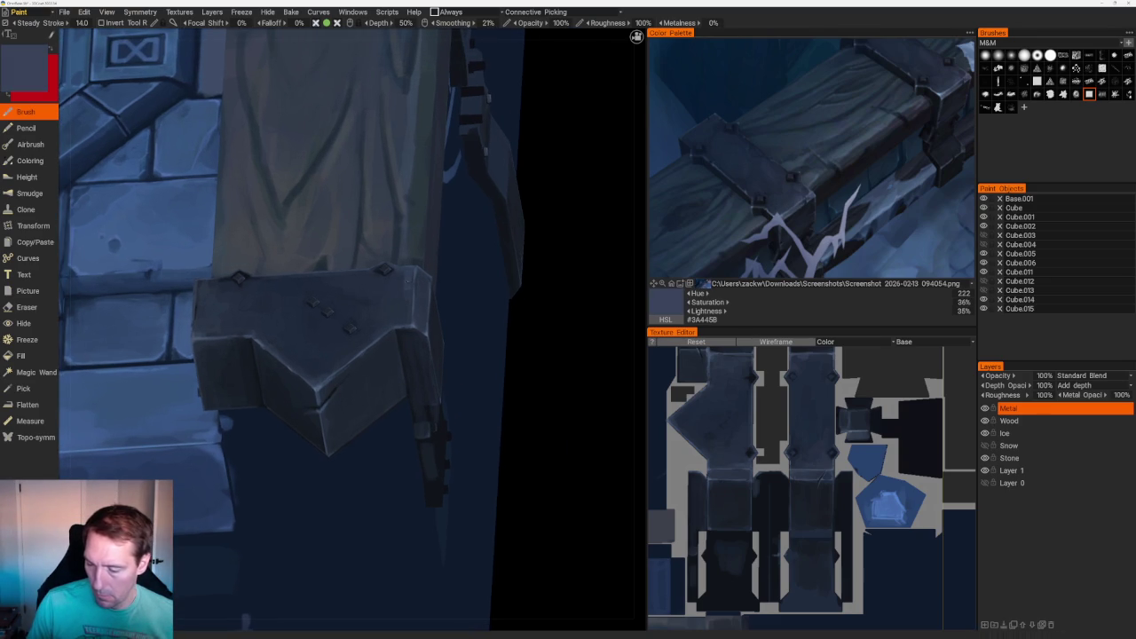
key(v)
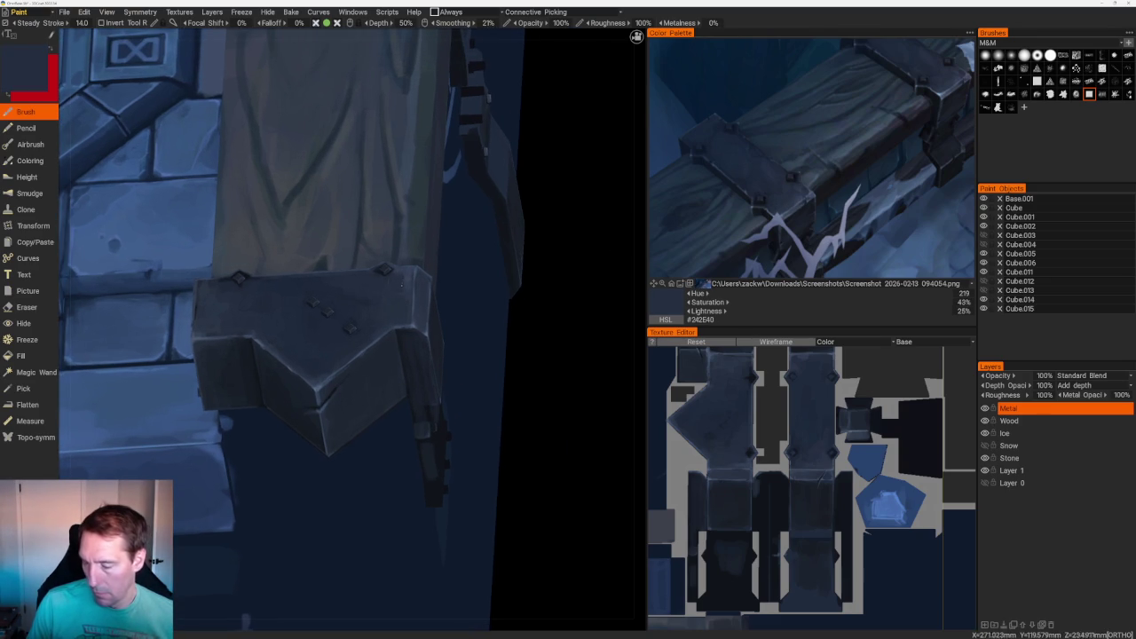
key(v)
key(v)
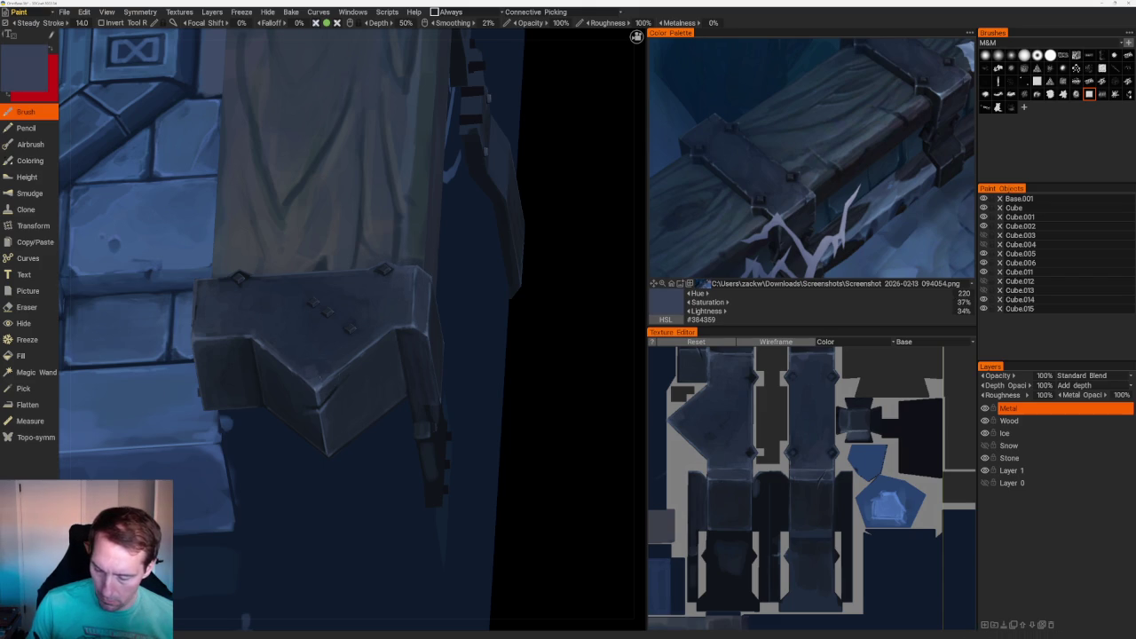
key(v)
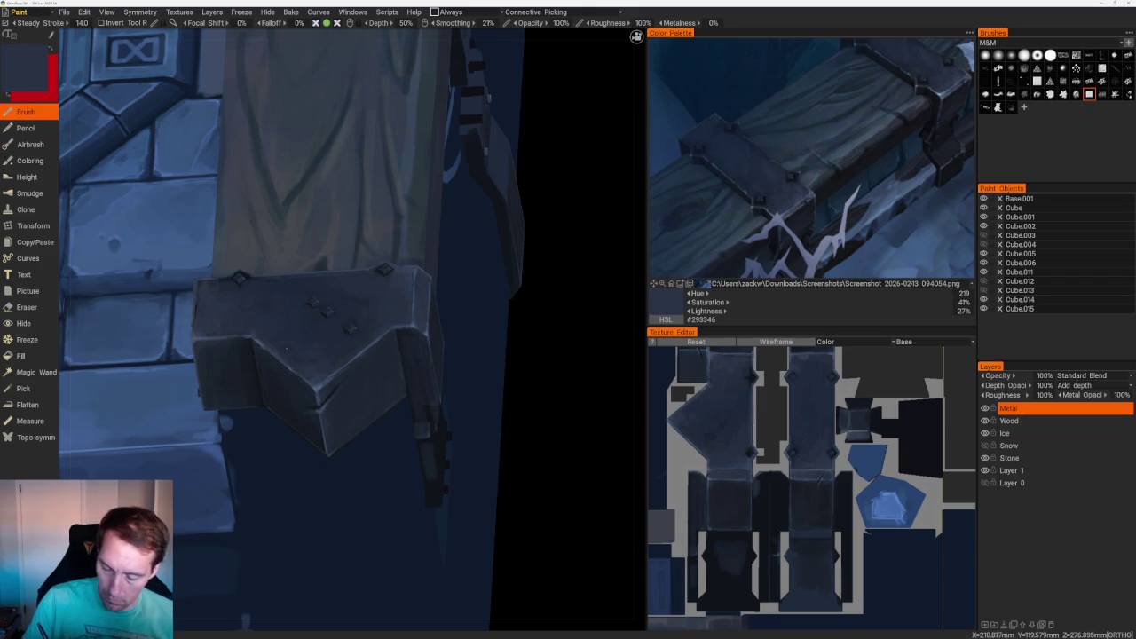
mouse_move(462, 355)
middle_down()
mouse_move(549, 453)
mouse_move(297, 301)
middle_up()
- Pick near-black blues from the bracket, ending at Hue 215, Saturation 43%, Lightness 15%
key(v)
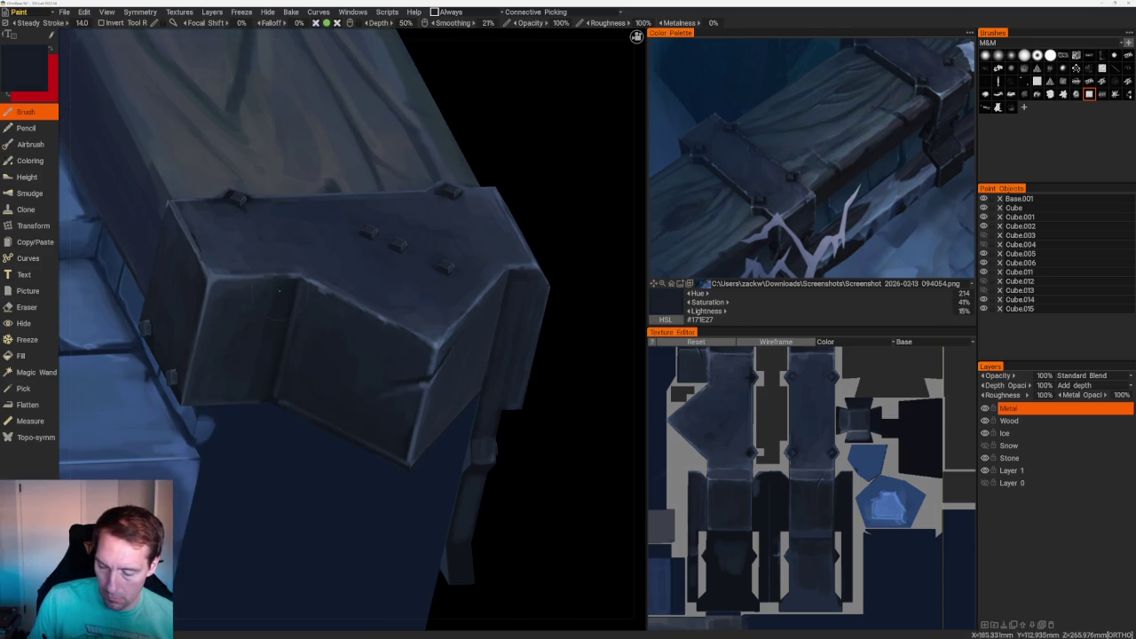
key(v)
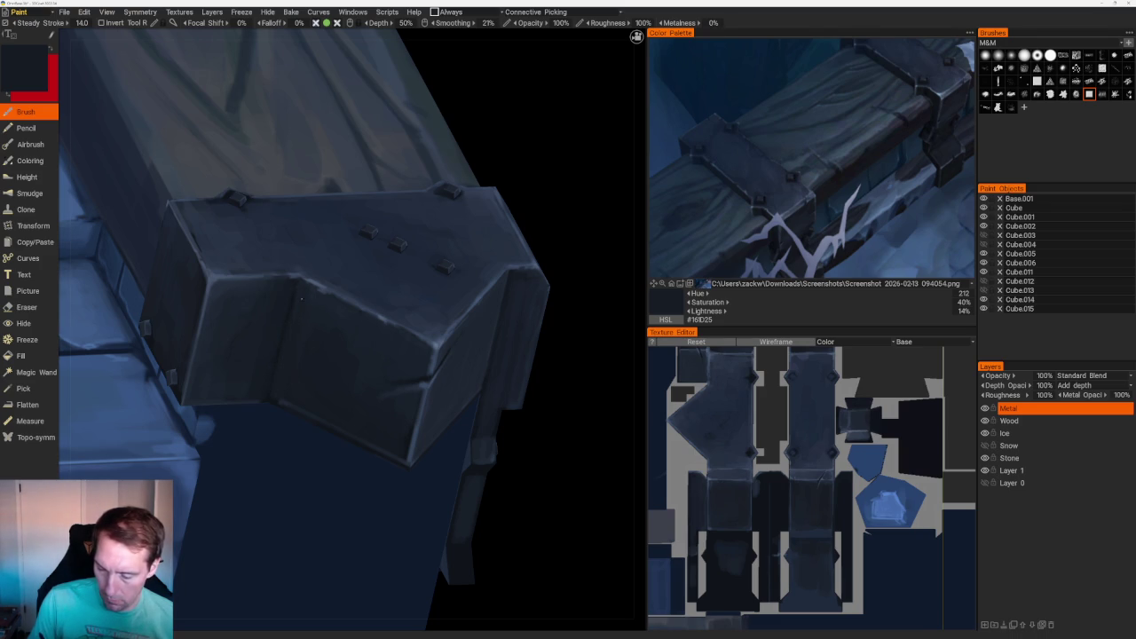
mouse_move(426, 134)
middle_down()
mouse_move(470, 165)
mouse_move(545, 376)
middle_up()
scroll(545, 376, up, 5)
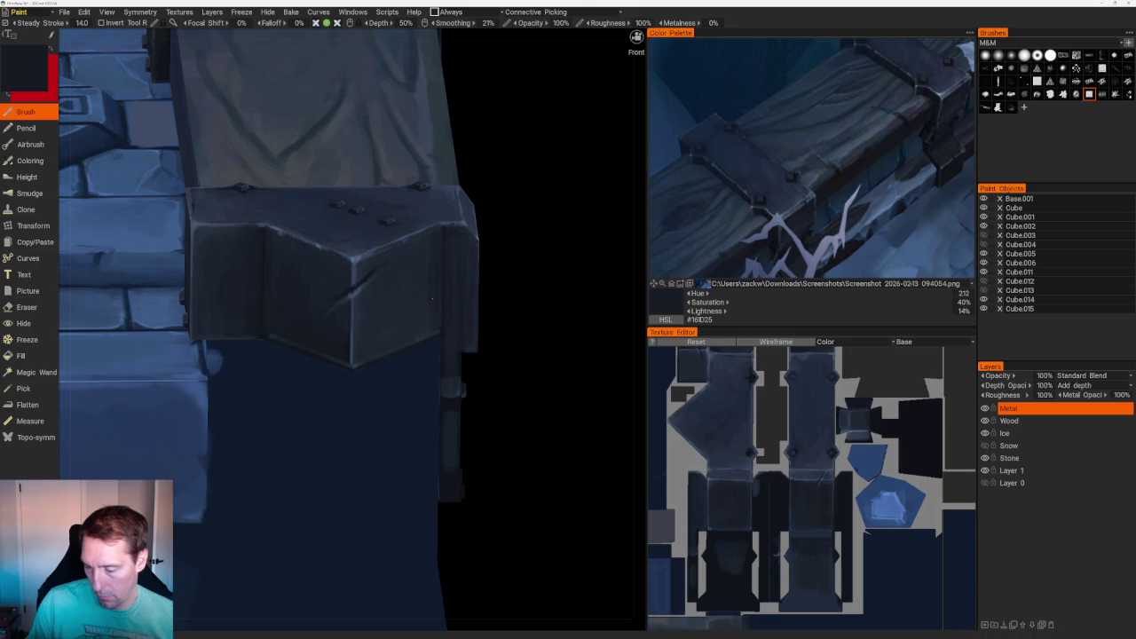
key(v)
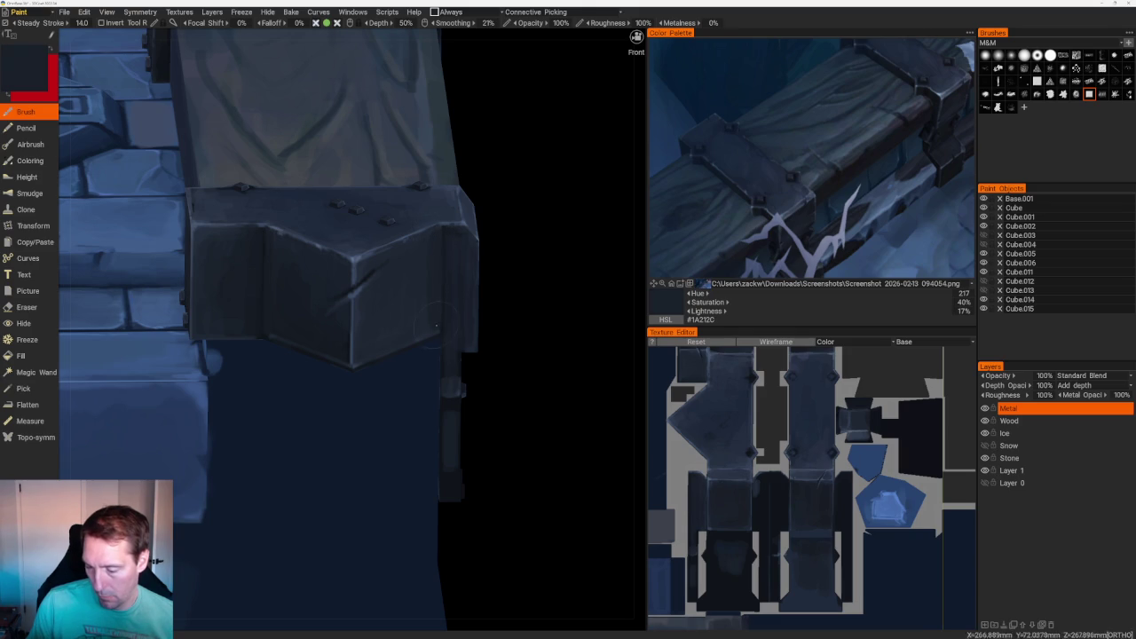
key(v)
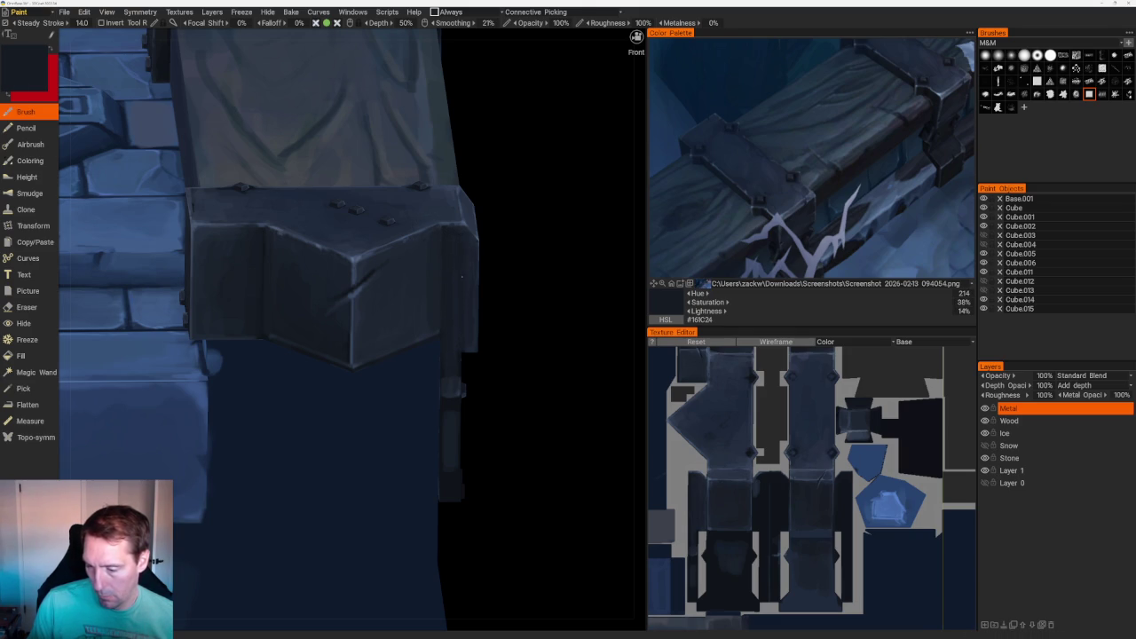
drag(546, 295, 637, 37)
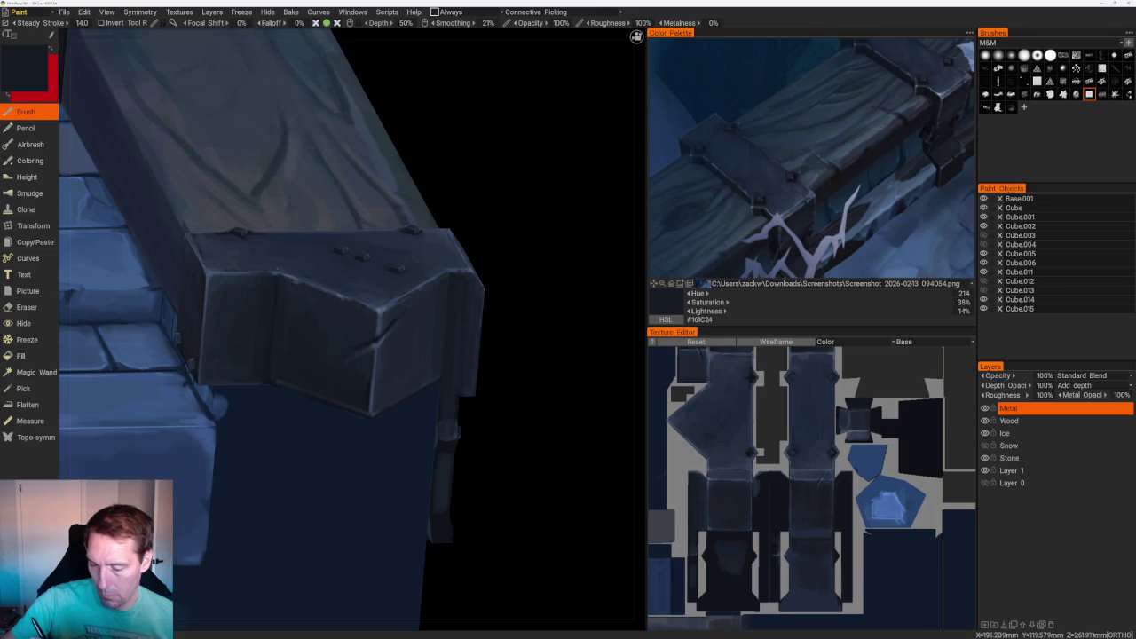
key(v)
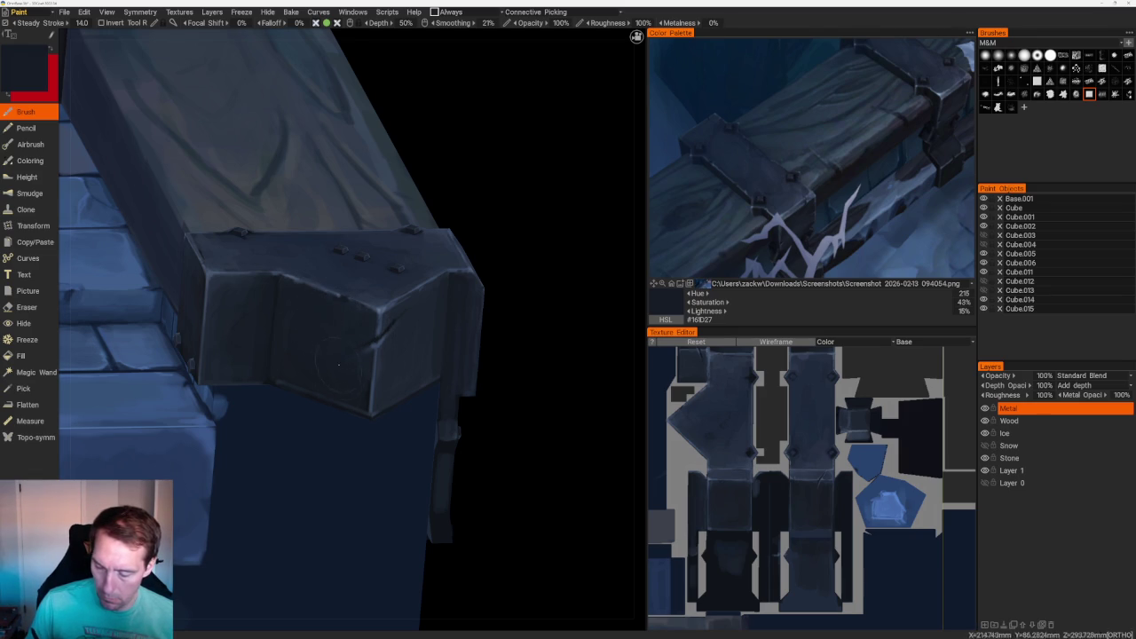
middle_drag(341, 371, 375, 235)
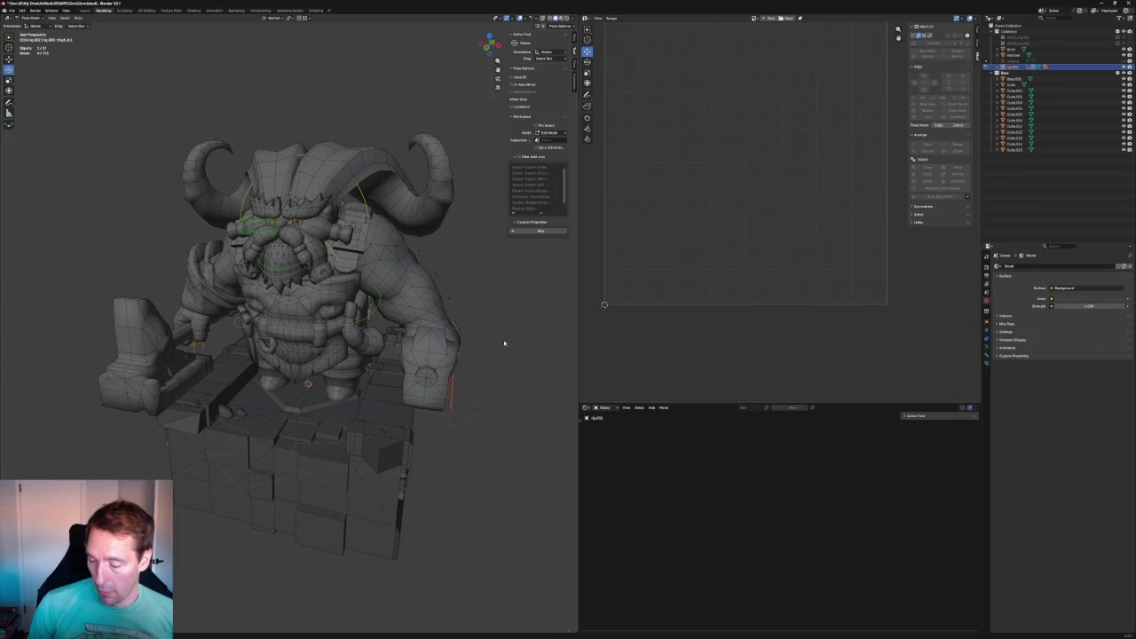
mouse_move(500, 343)
middle_down()
mouse_move(499, 407)
mouse_move(439, 319)
mouse_move(398, 342)
mouse_move(436, 325)
mouse_move(336, 321)
mouse_move(406, 337)
mouse_move(236, 353)
mouse_move(304, 355)
middle_up()
scroll(438, 319, down, 4)
scroll(406, 337, down, 4)
scroll(372, 341, up, 3)
scroll(274, 345, down, 4)
scroll(284, 356, up, 4)
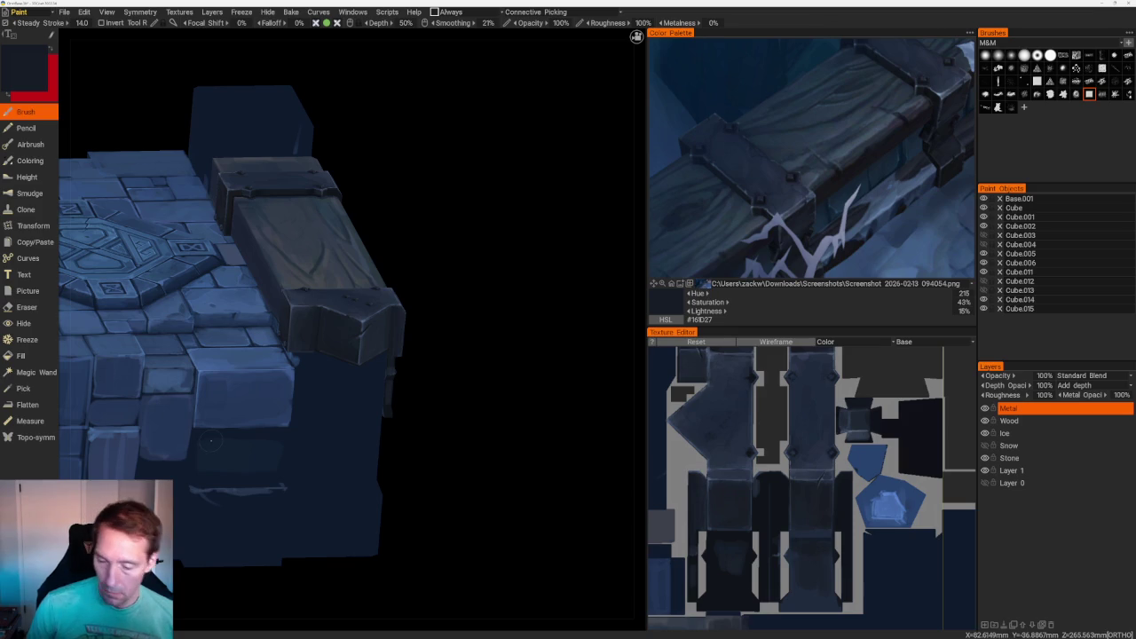
drag(504, 316, 520, 380)
scroll(520, 381, down, 5)
mouse_move(474, 264)
mouse_down()
mouse_move(438, 297)
mouse_move(539, 330)
mouse_move(563, 373)
mouse_up()
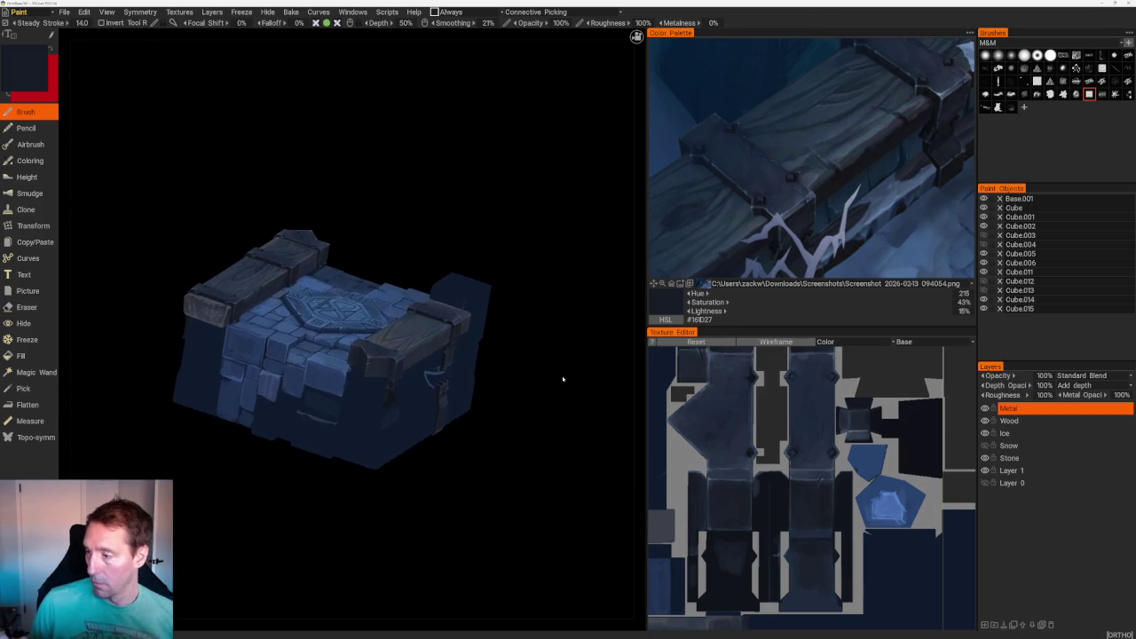
scroll(553, 375, up, 2)
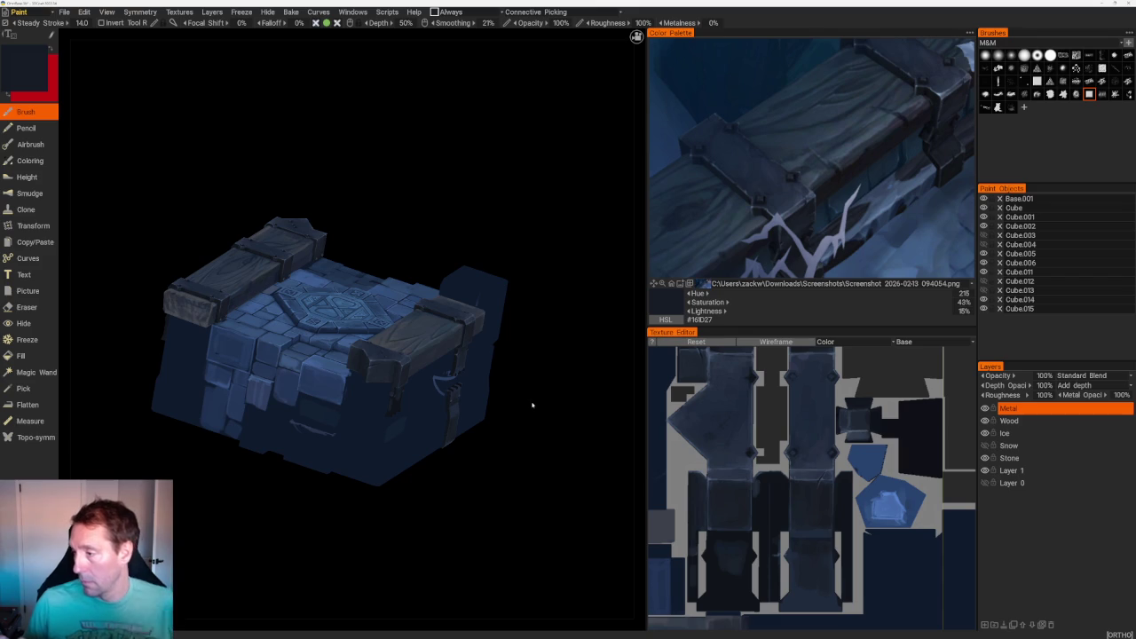
mouse_move(535, 269)
mouse_down()
mouse_move(540, 291)
mouse_move(571, 299)
mouse_move(545, 329)
mouse_move(568, 287)
mouse_move(569, 298)
mouse_move(540, 322)
mouse_move(548, 289)
mouse_up()
mouse_move(542, 335)
mouse_down()
mouse_move(556, 314)
mouse_move(517, 308)
mouse_up()
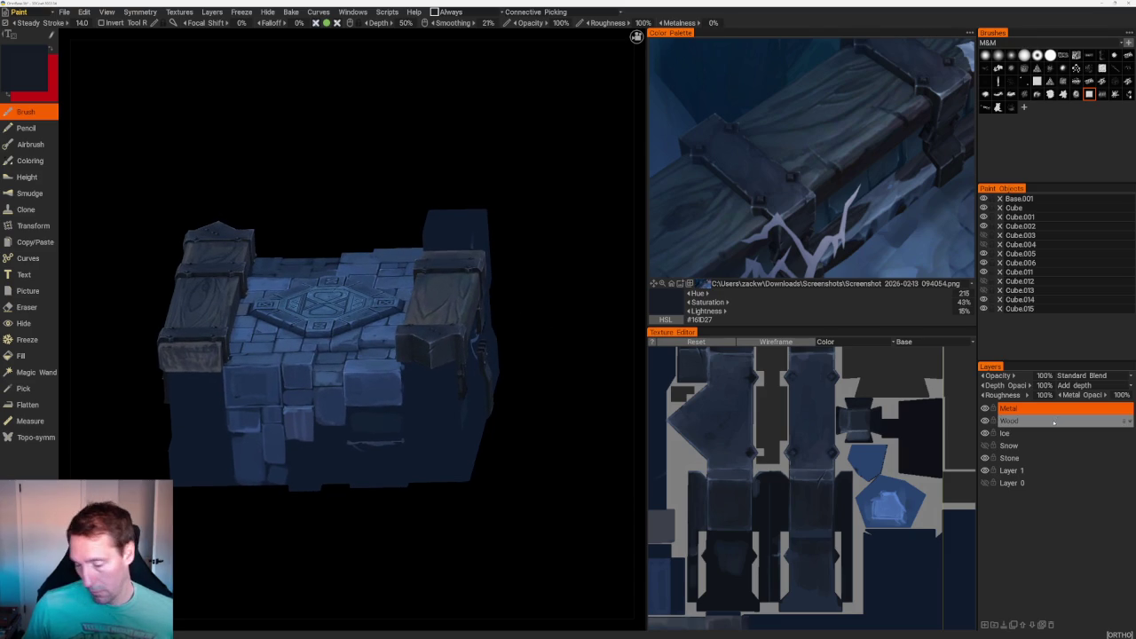
mouse_move(586, 381)
mouse_down()
mouse_move(562, 372)
mouse_move(556, 405)
mouse_up()
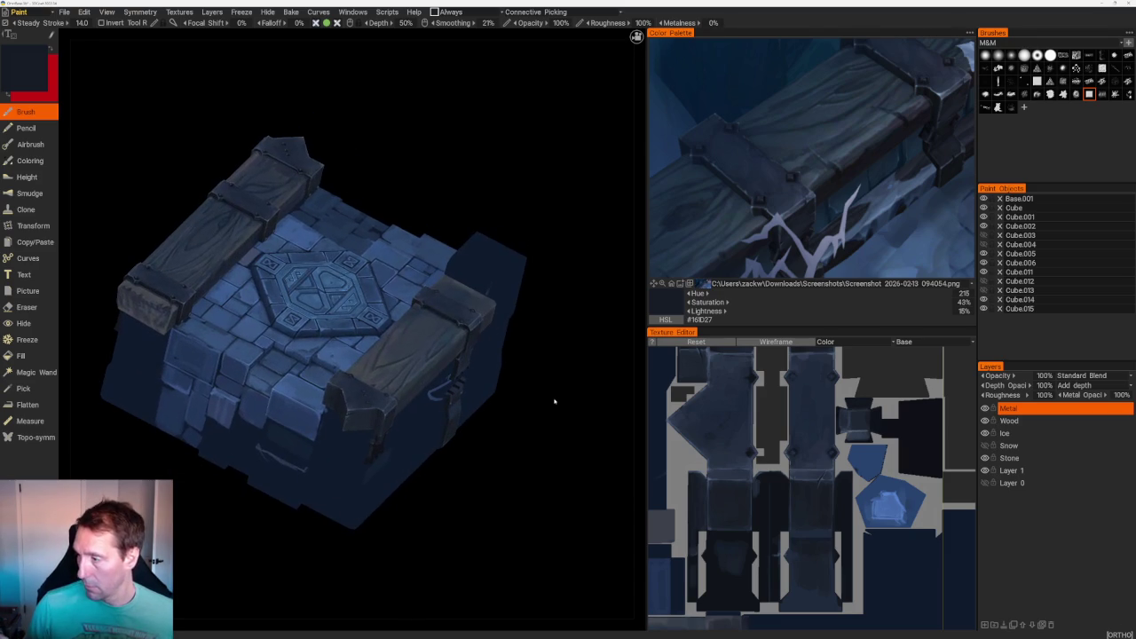
- Sample blue-greys from the reference image, settling on light blue-grey #526579
click(941, 92)
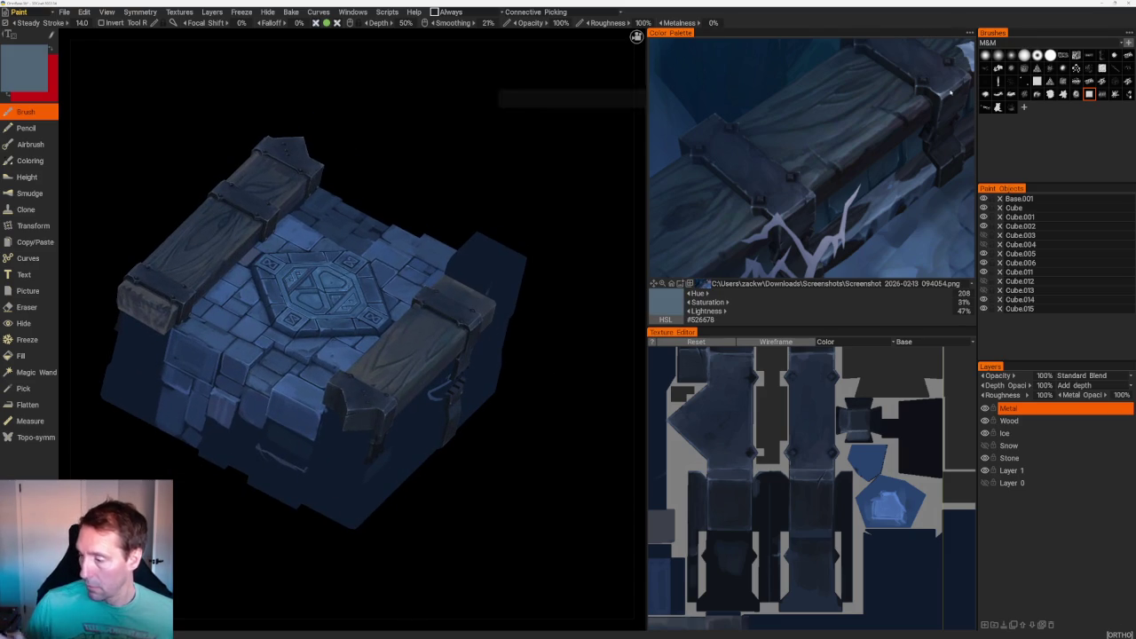
scroll(568, 399, up, 2)
scroll(568, 399, up, 3)
scroll(568, 399, up, 2)
scroll(568, 398, up, 3)
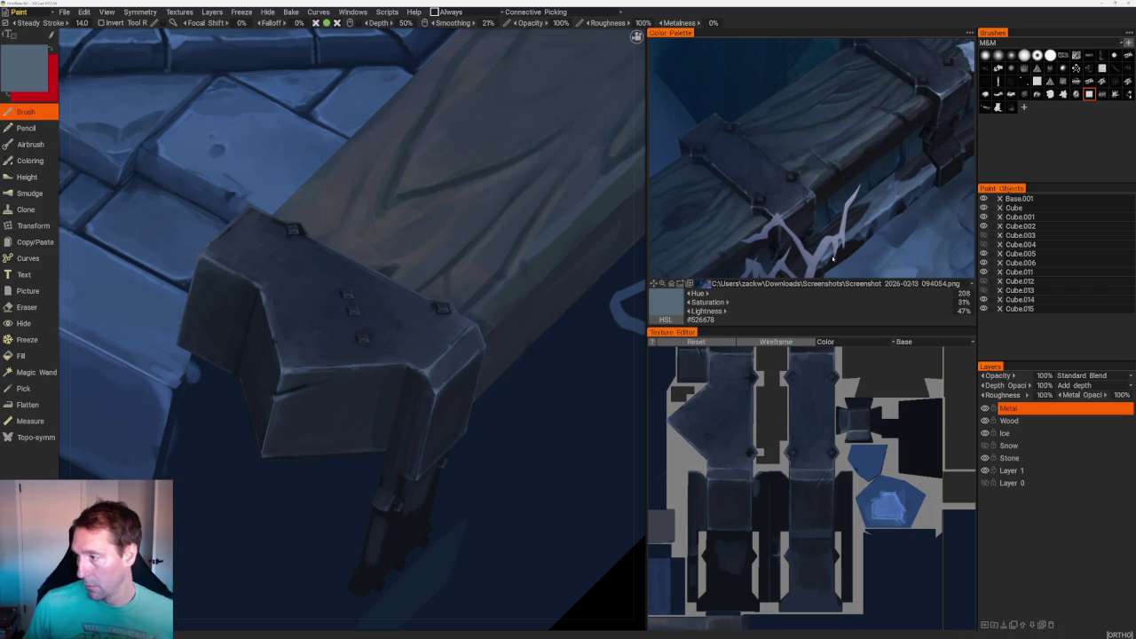
click(963, 82)
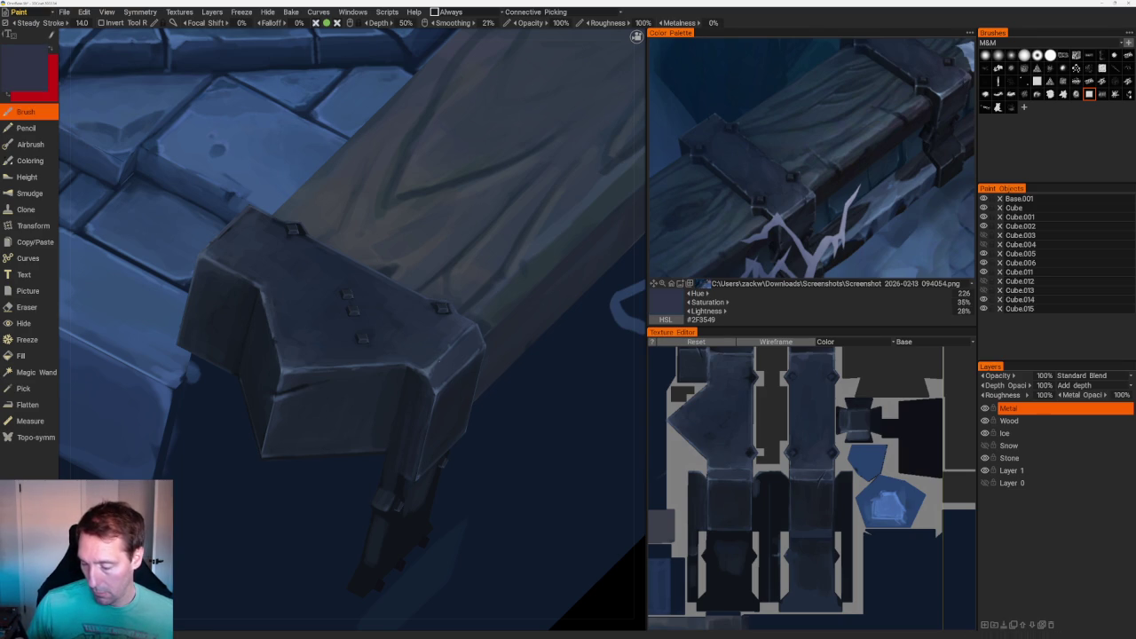
key(v)
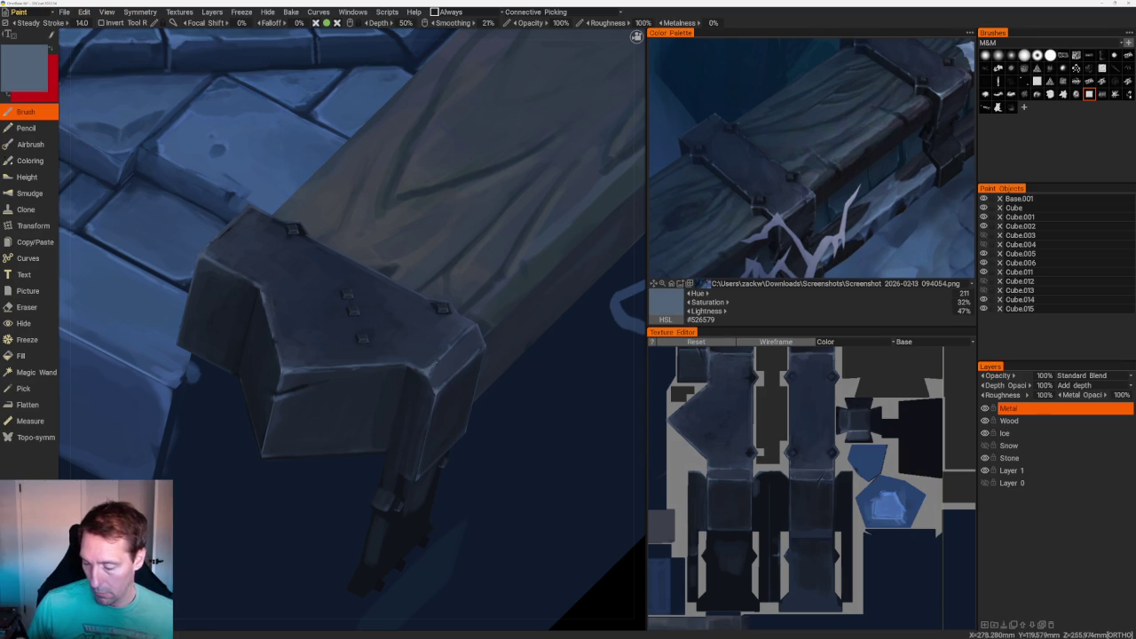
- Orbit and zoom in on a plank-end bracket, showing the block's top face
scroll(503, 314, down, 3)
scroll(502, 315, down, 5)
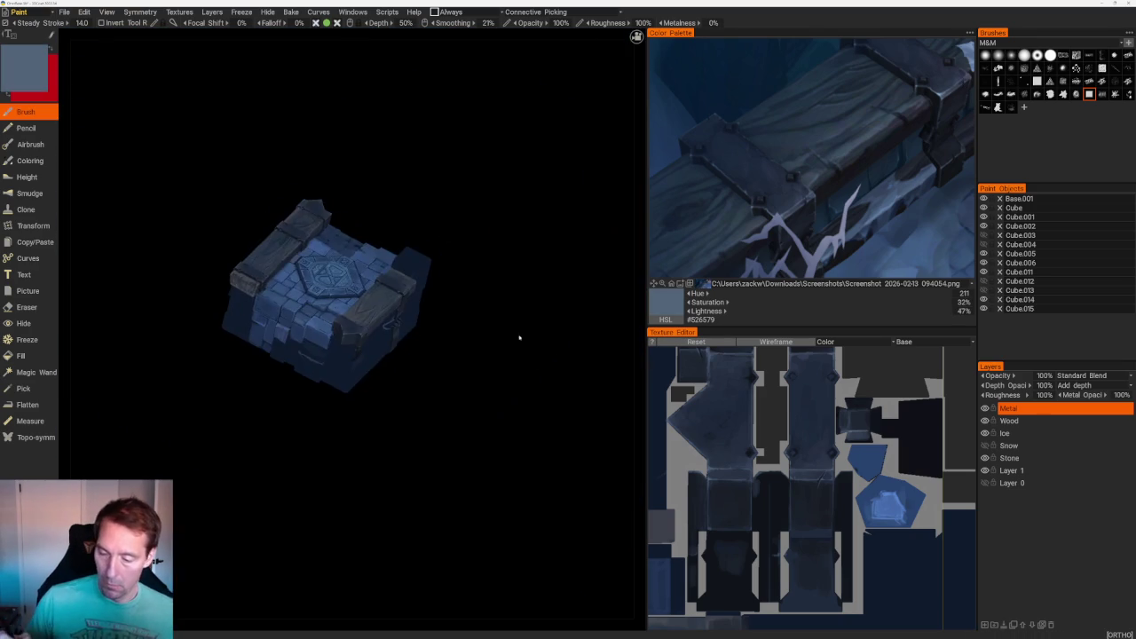
drag(502, 314, 556, 322)
scroll(600, 427, up, 3)
drag(600, 427, 559, 408)
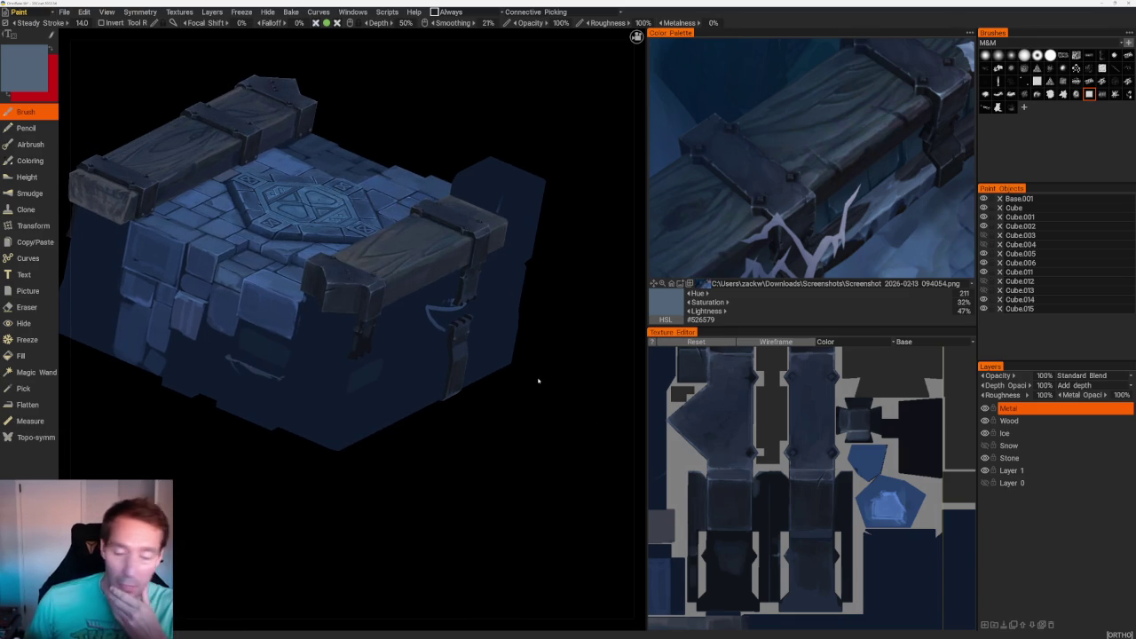
mouse_move(215, 468)
mouse_down()
mouse_move(246, 514)
mouse_move(223, 467)
mouse_move(502, 292)
mouse_up()
scroll(376, 330, up, 5)
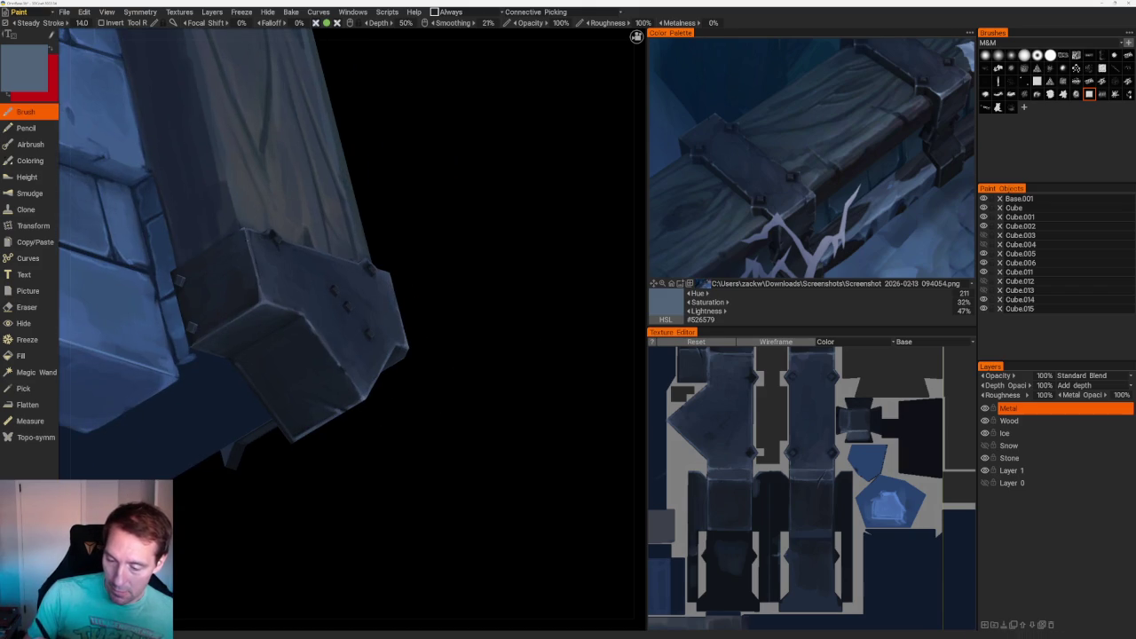